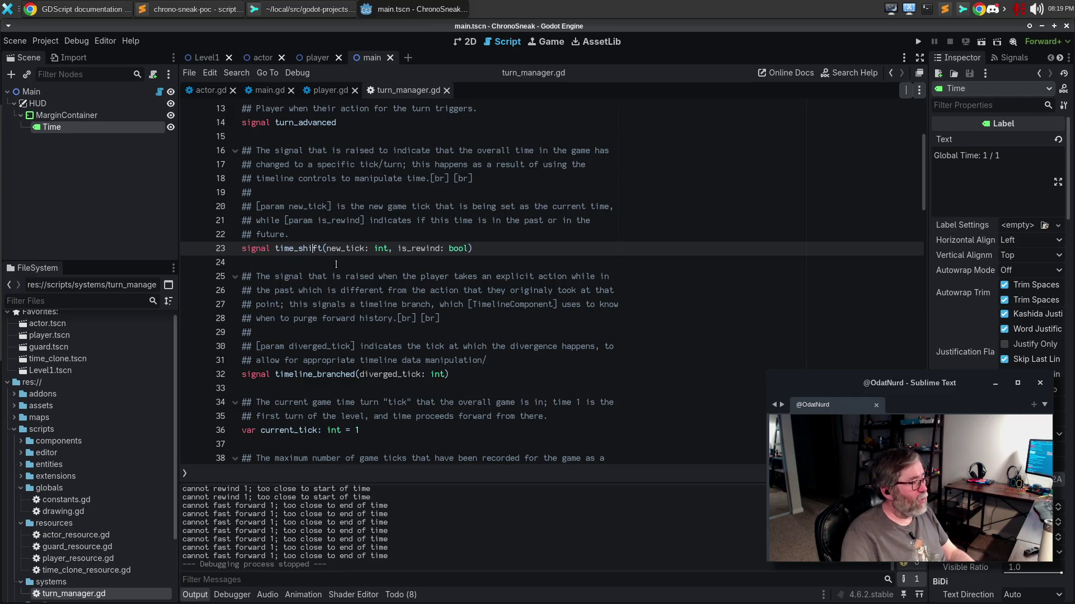
# Step through the time_shift occurrences in turn_manager.gd.
pyautogui.hotkey('ctrl', 'd')
pyautogui.hotkey('ctrl', 'd')
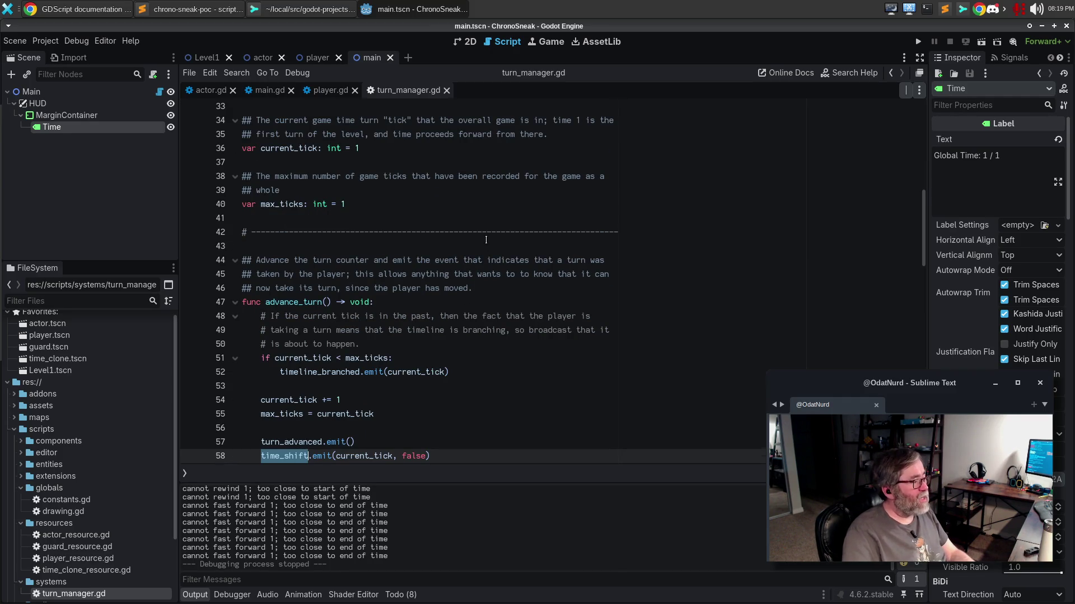
pyautogui.scroll(-2, 485, 239)
pyautogui.scroll(-2, 486, 190)
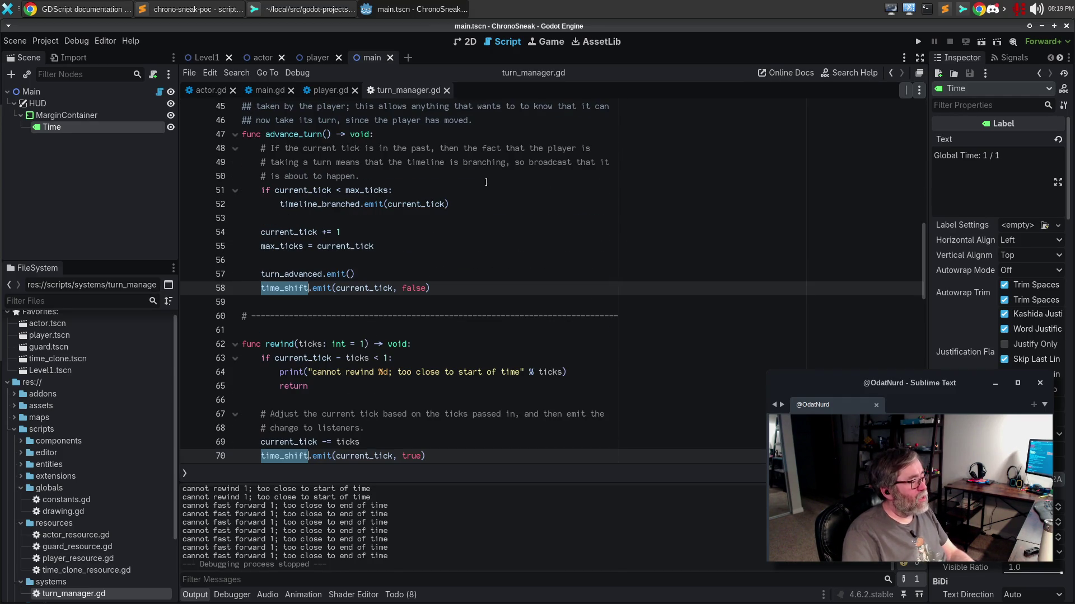
pyautogui.scroll(-5, 486, 182)
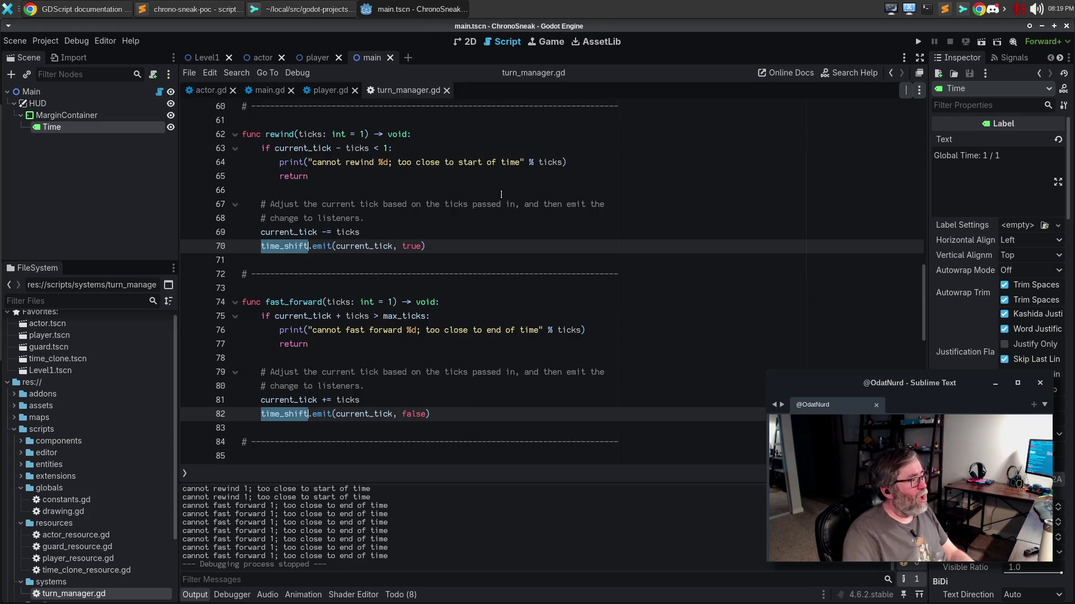
pyautogui.click(469, 247)
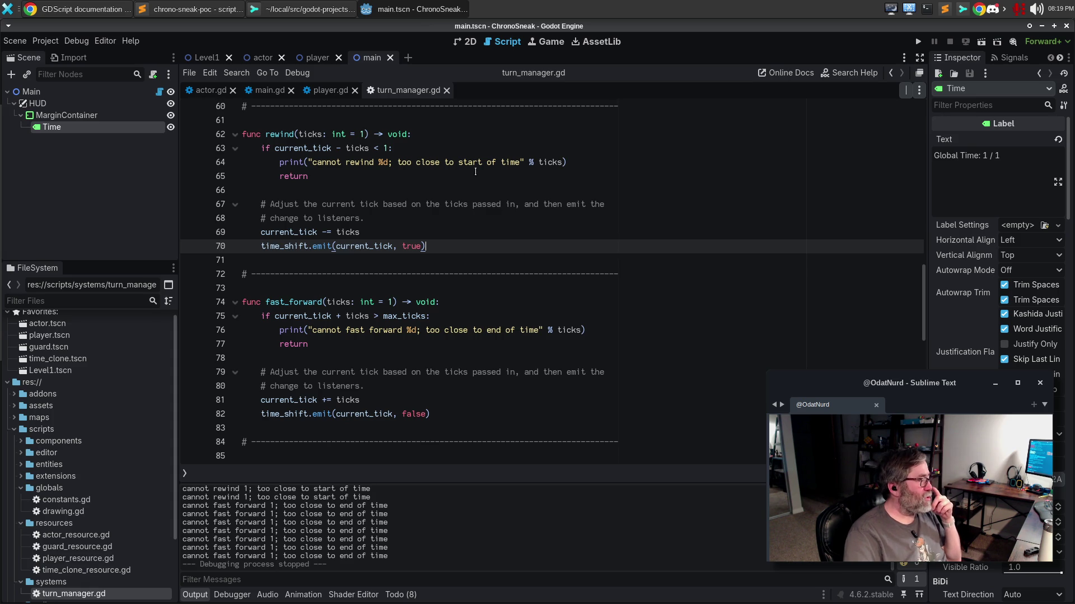
# Highlight the turn_advanced and time_shift emit calls on lines 57-58.
pyautogui.scroll(3, 474, 173)
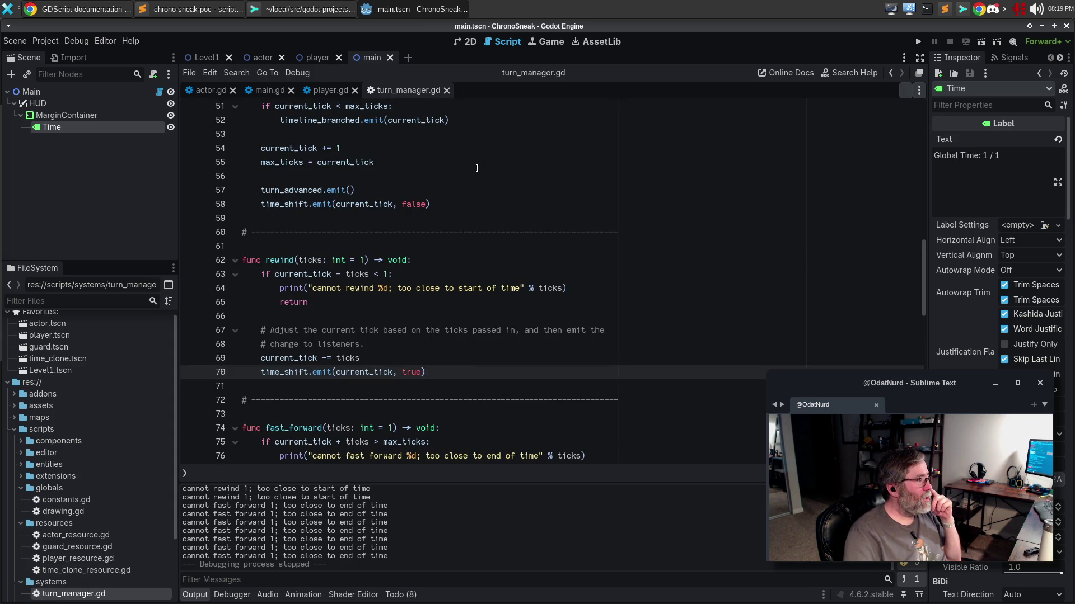
pyautogui.scroll(3, 478, 165)
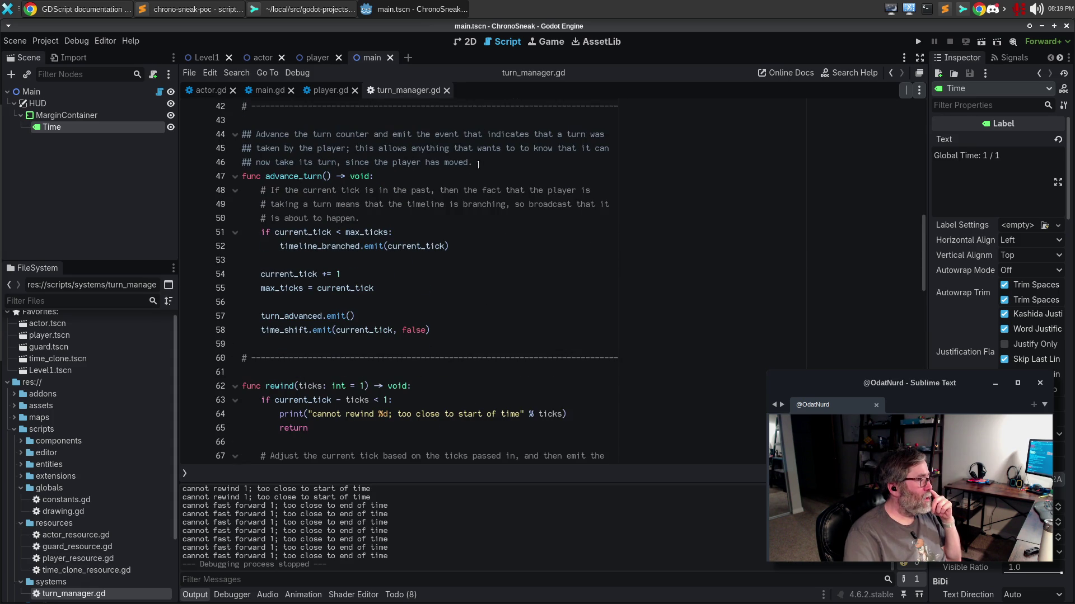
pyautogui.click(442, 313)
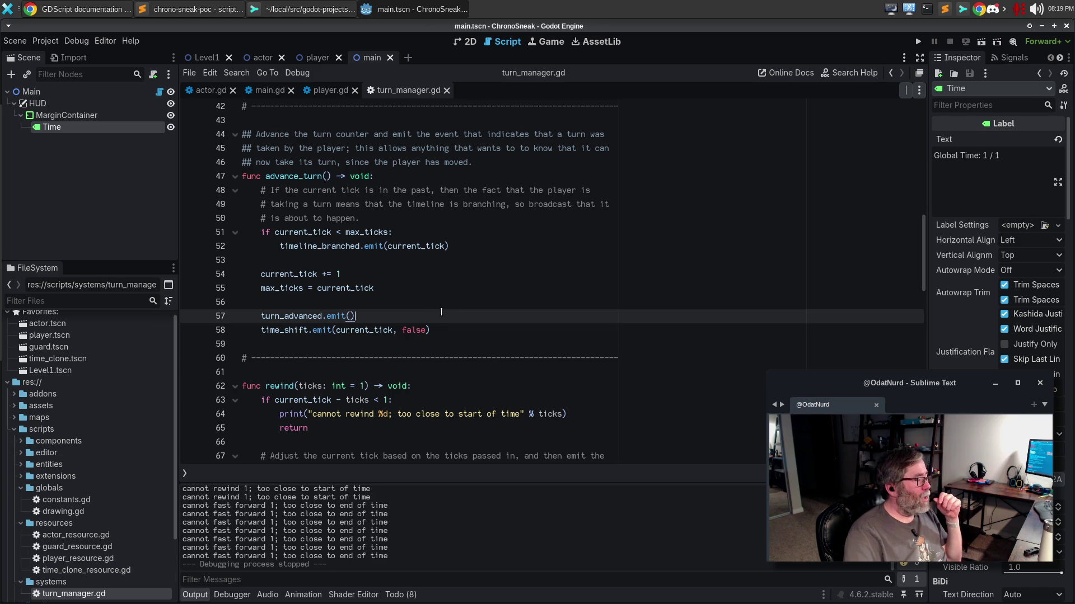
pyautogui.click(284, 332)
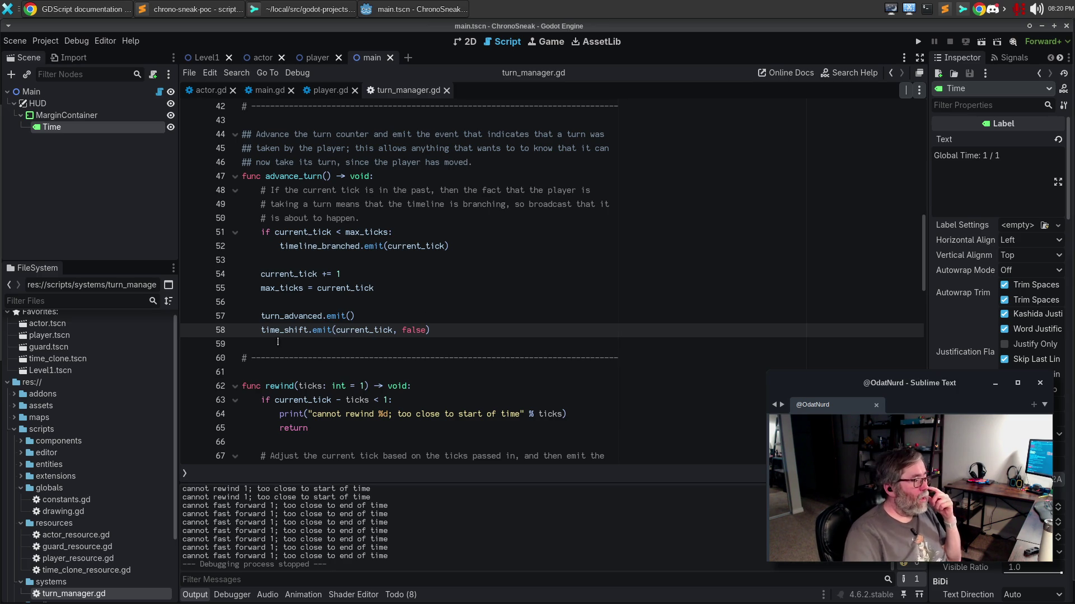
pyautogui.moveTo(266, 330)
pyautogui.mouseDown()
pyautogui.moveTo(323, 325)
pyautogui.moveTo(261, 335)
pyautogui.mouseUp()
pyautogui.doubleClick(314, 330)
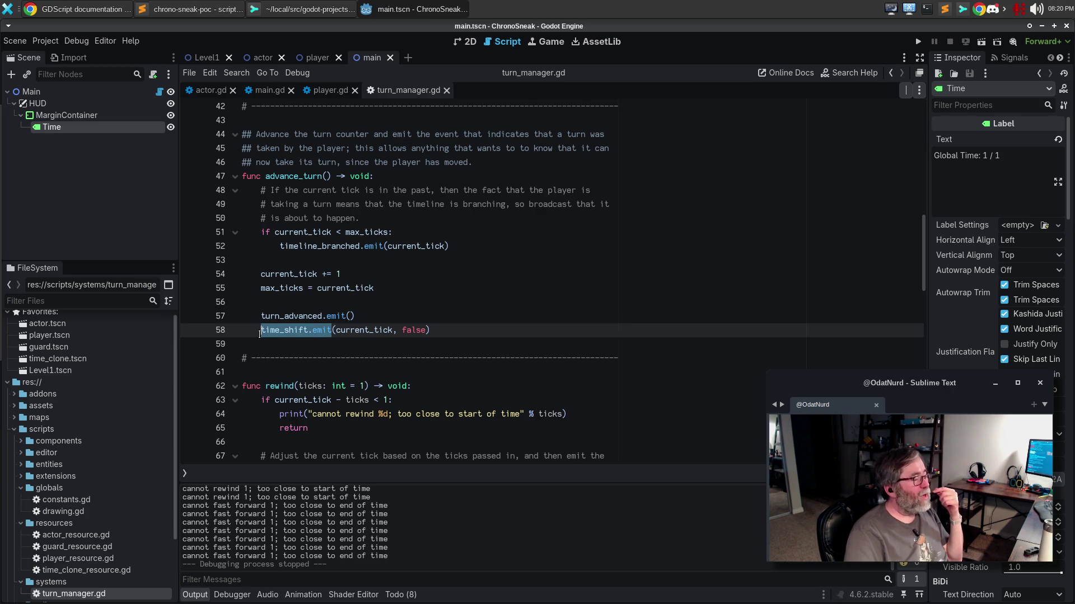
pyautogui.click(448, 316)
pyautogui.click(454, 330)
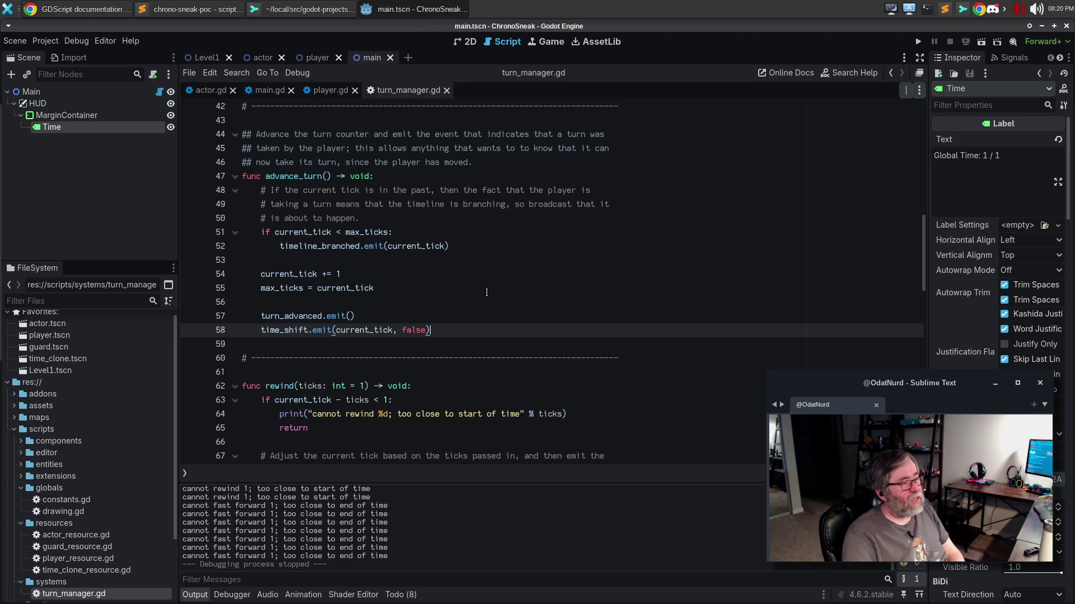
# Declare signal tick_change(new_tick: int, max_ticks: int) below turn_advanced.
pyautogui.scroll(10, 477, 434)
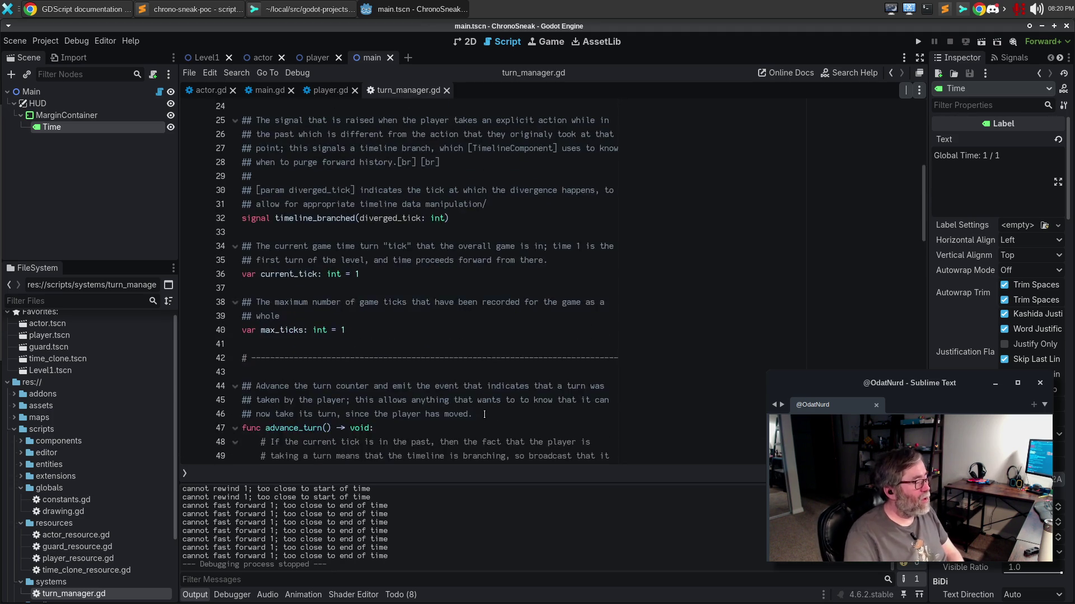
pyautogui.scroll(3, 464, 303)
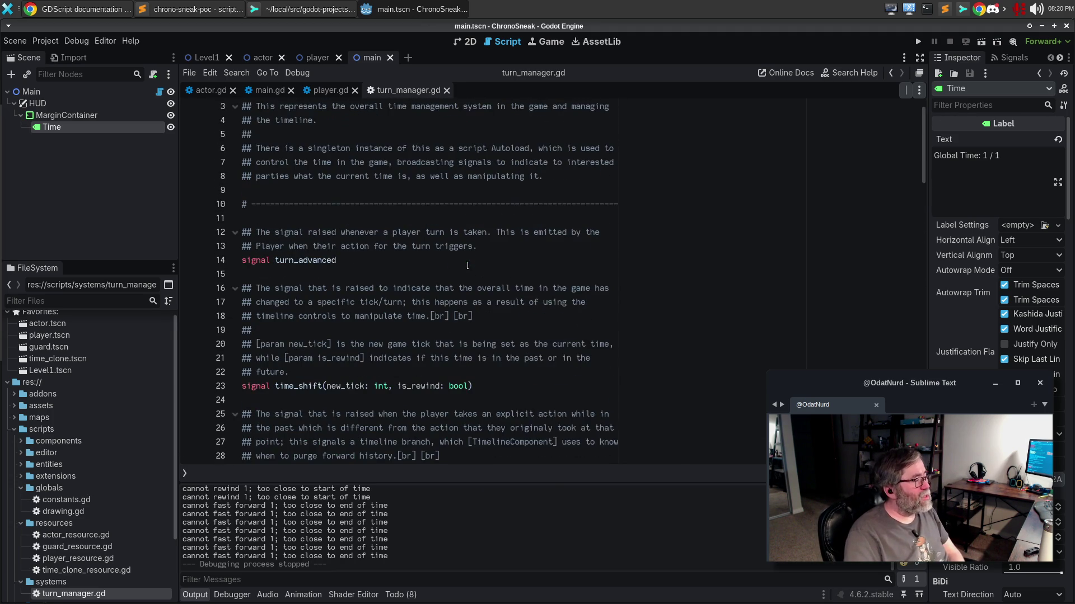
pyautogui.click(463, 265)
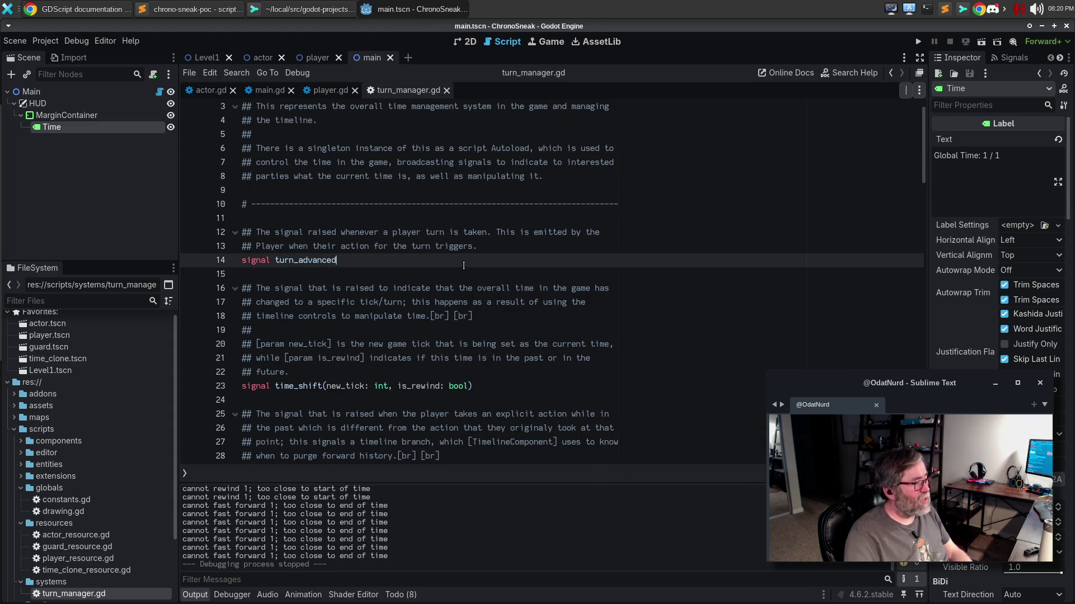
pyautogui.press('Return')
pyautogui.press('Return')
pyautogui.write('signal ')
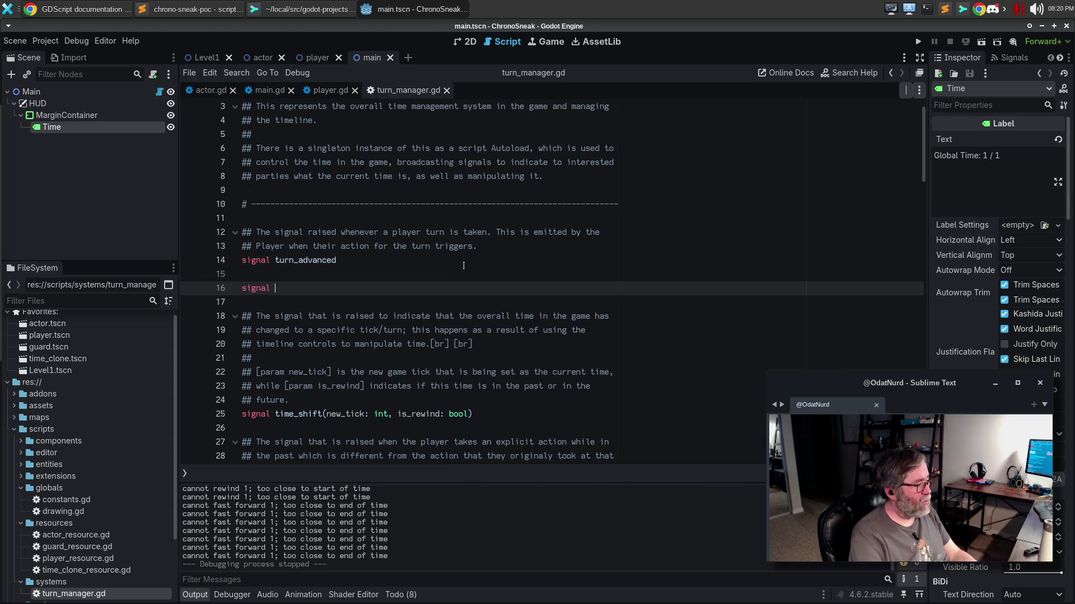
pyautogui.write('tick_')
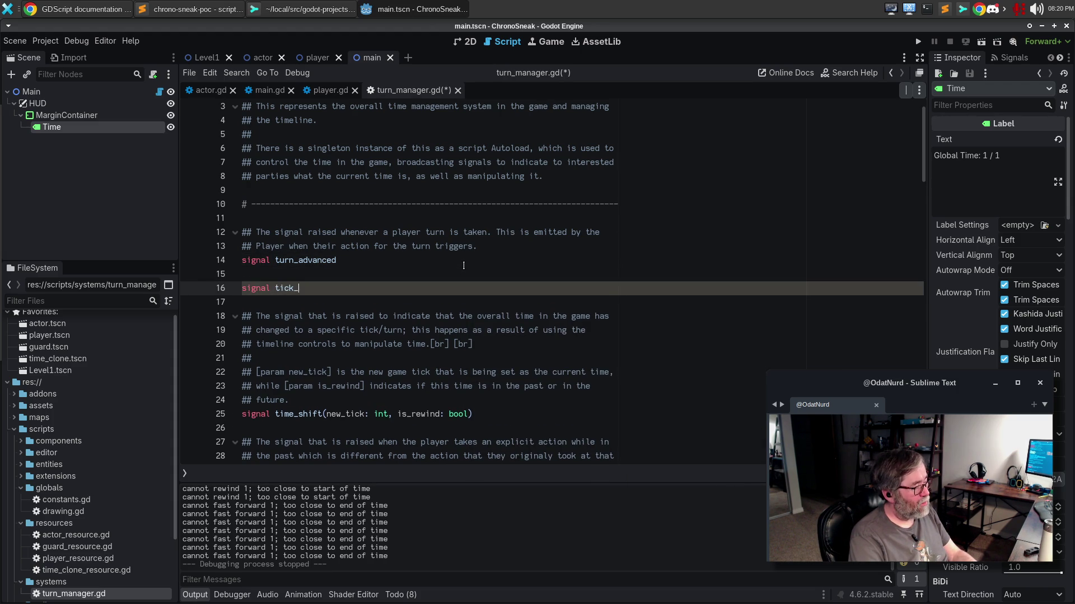
pyautogui.write('chang')
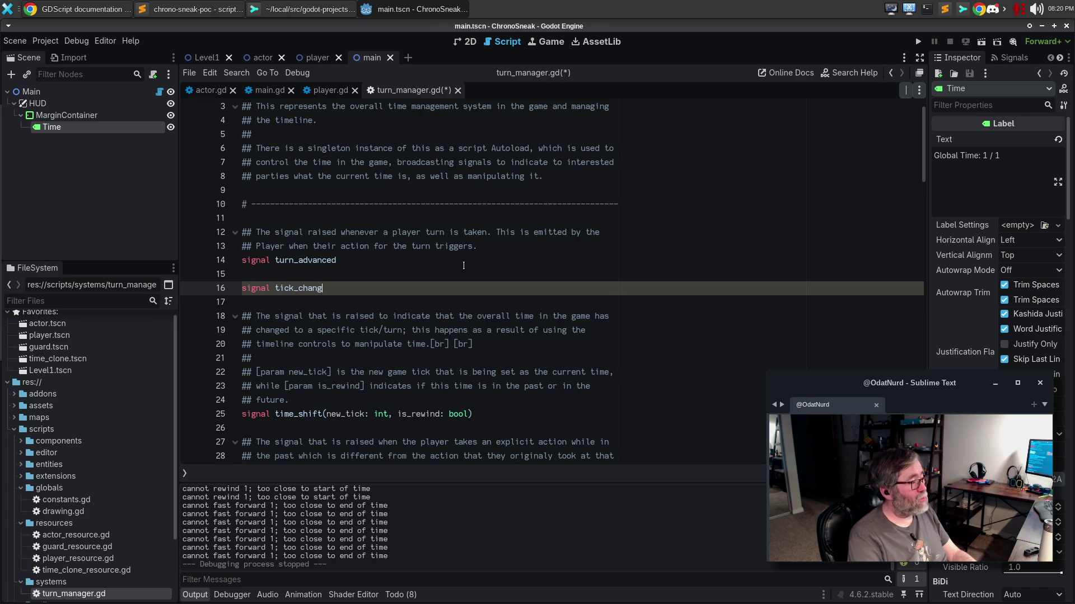
pyautogui.write('e(new_tick: uint,')
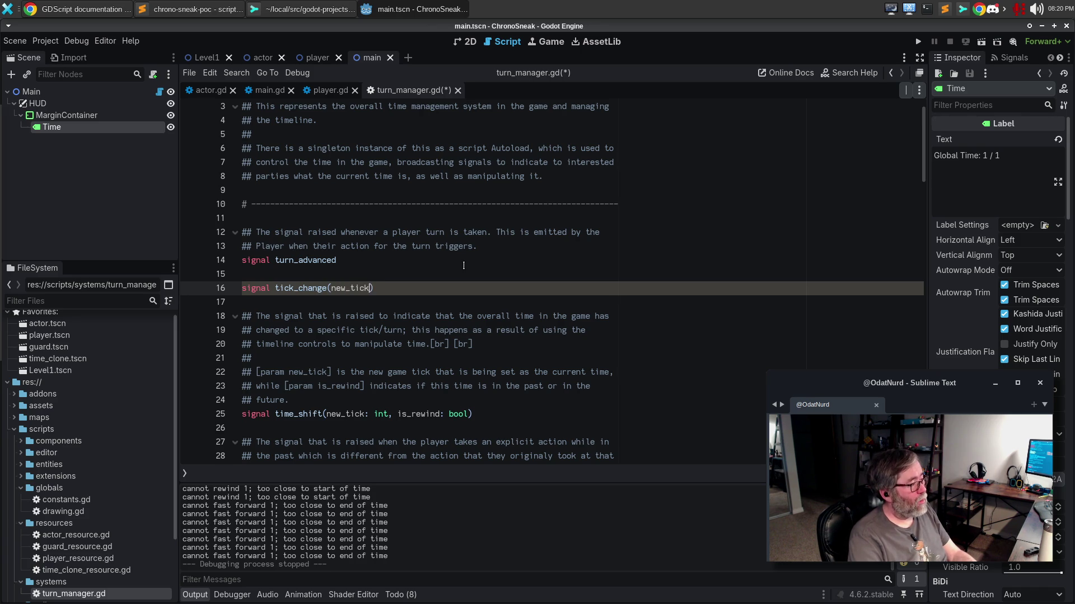
pyautogui.press('BackSpace')
pyautogui.press('BackSpace')
pyautogui.press('BackSpace')
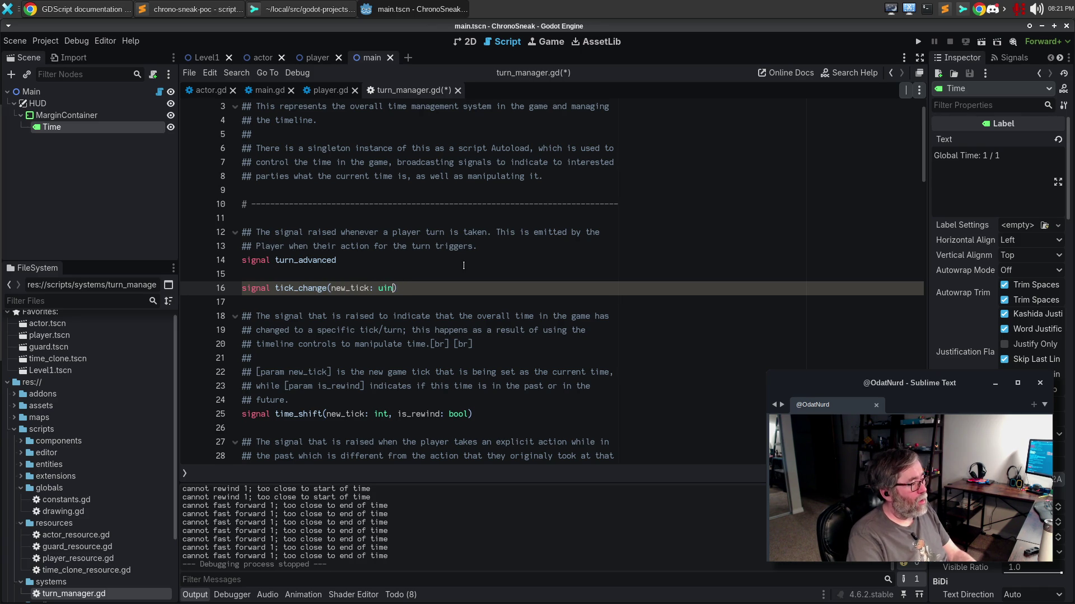
pyautogui.write('int, m')
pyautogui.write('ax_ticks:')
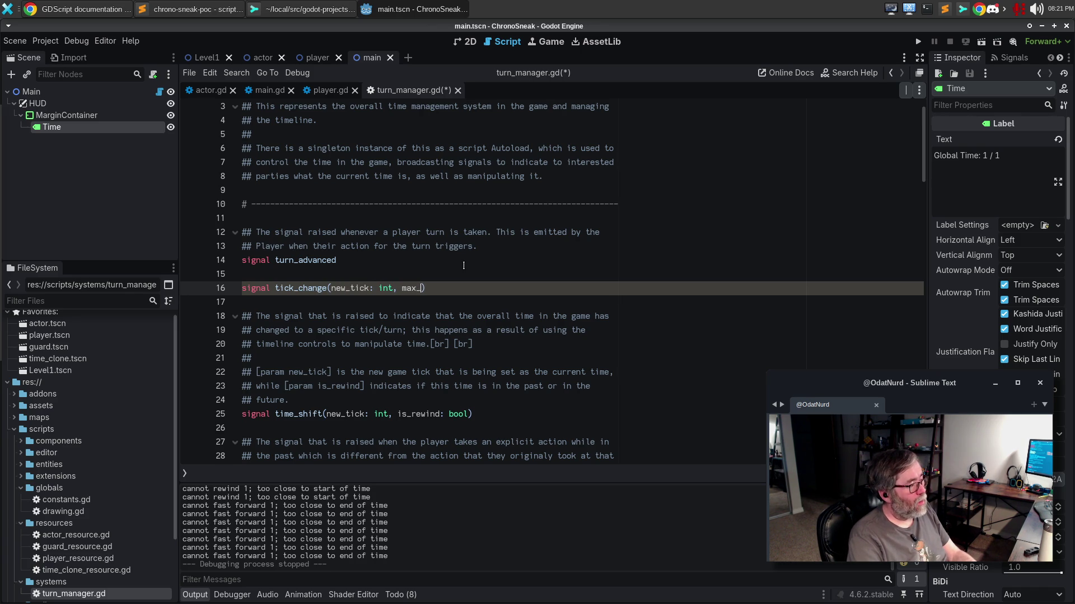
pyautogui.write(' int')
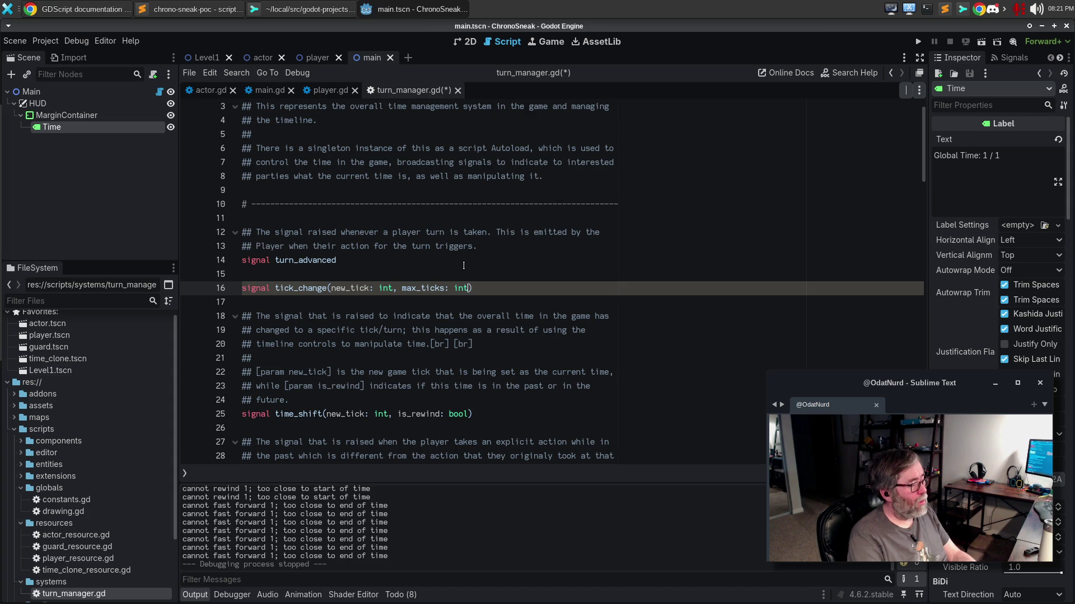
# Add a ## doc comment above tick_change: raised whenever the overall tick changes, for items tracking it.
pyautogui.press('Up')
pyautogui.press('Return')
pyautogui.write('## A signal rais')
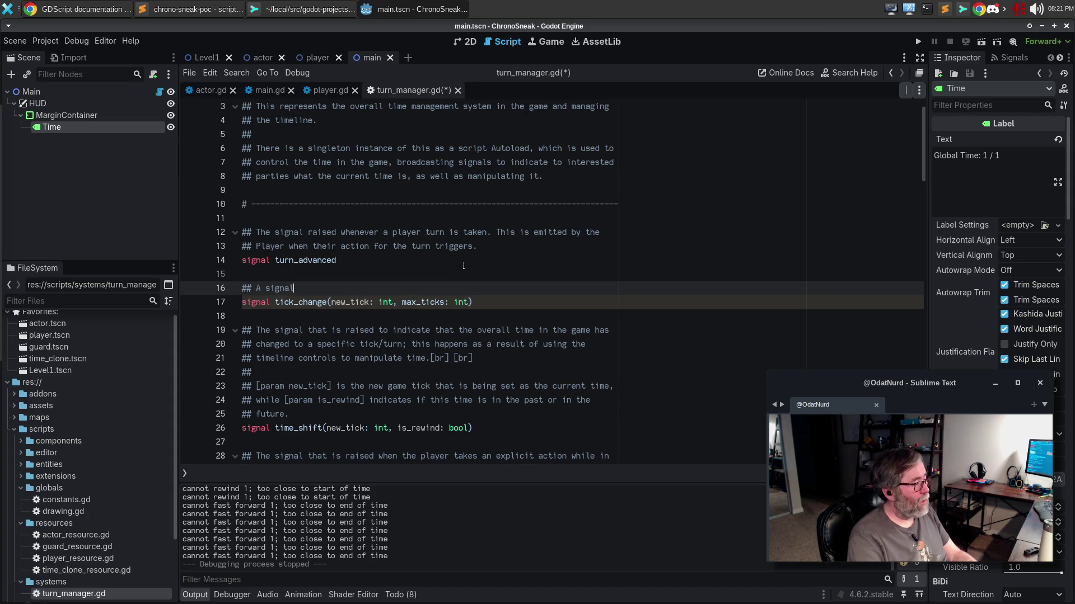
pyautogui.write('ed whene')
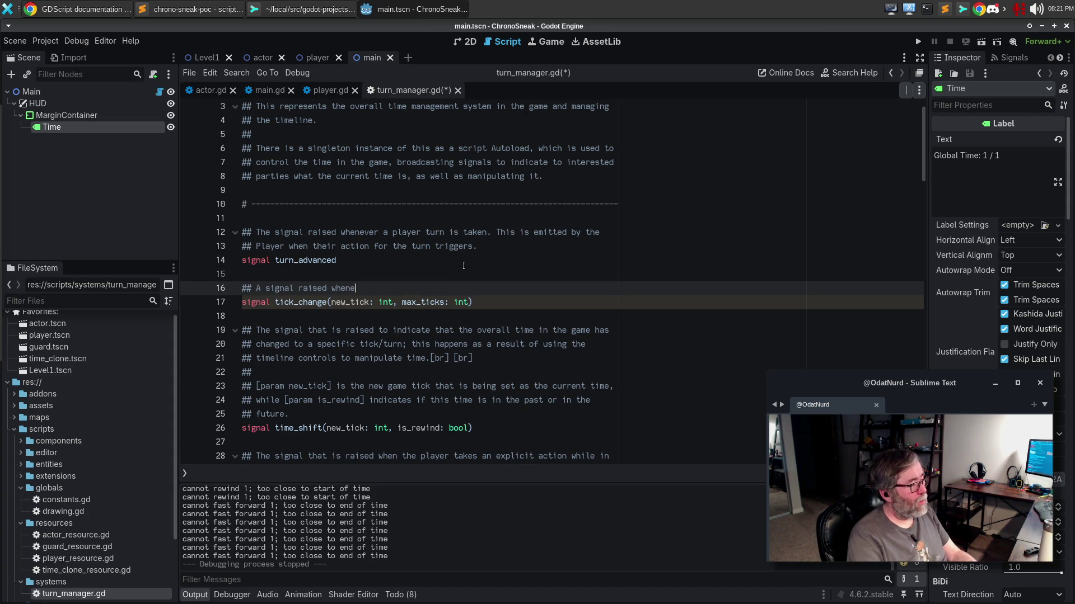
pyautogui.write('ver the overall tick ')
pyautogui.write('changes')
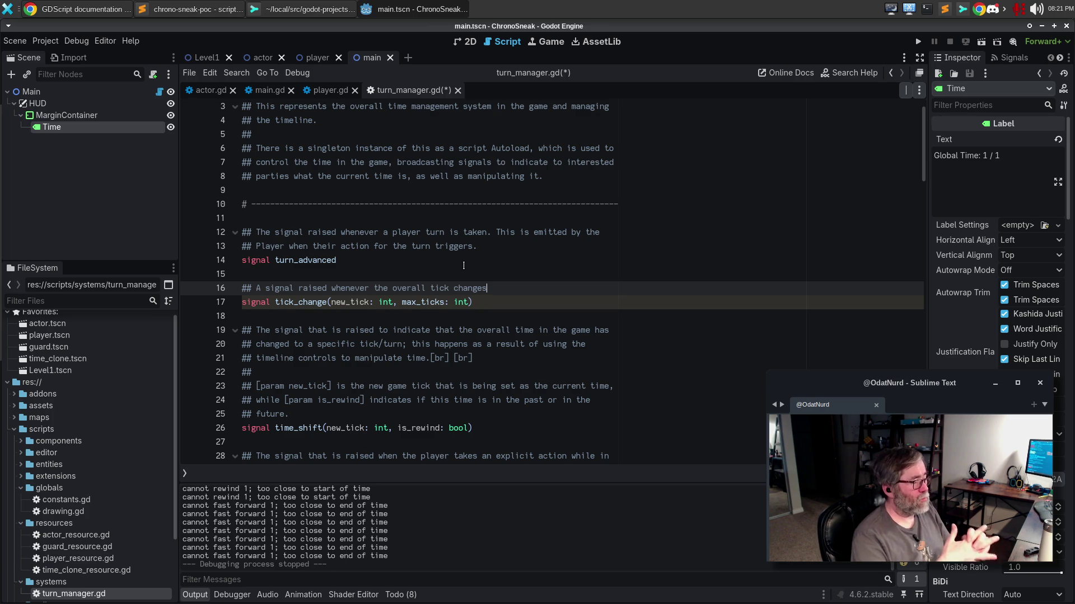
pyautogui.write('; this is')
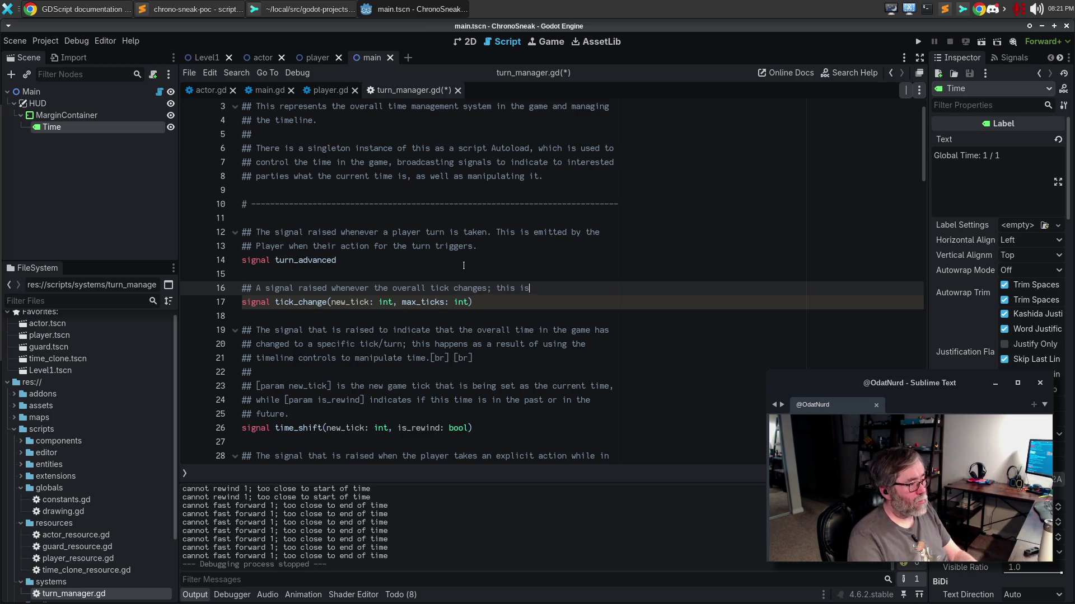
pyautogui.write(' intended for items')
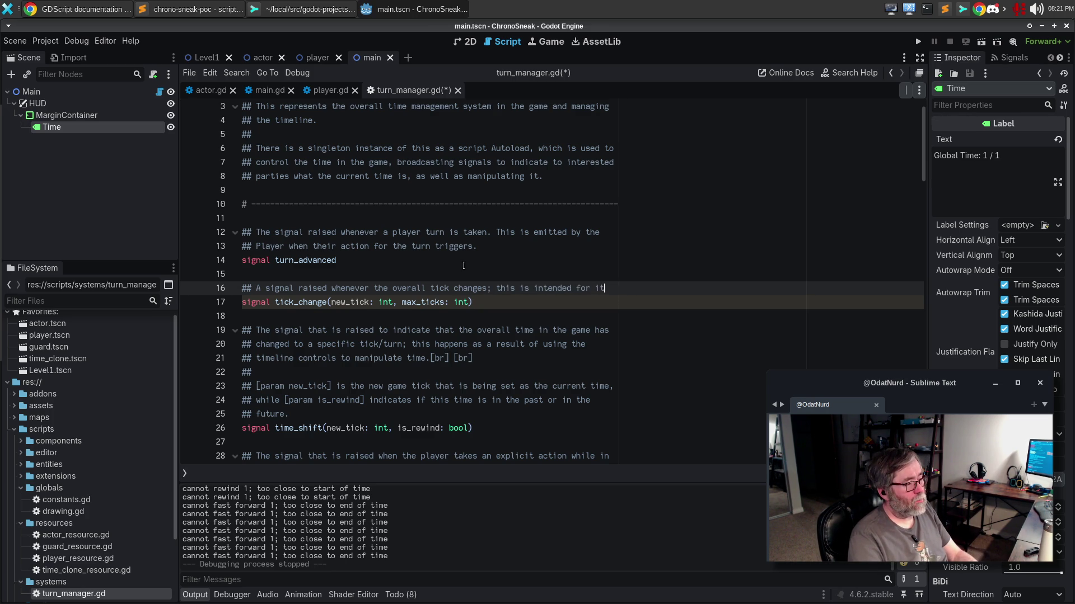
pyautogui.press('Return')
pyautogui.write('that need o')
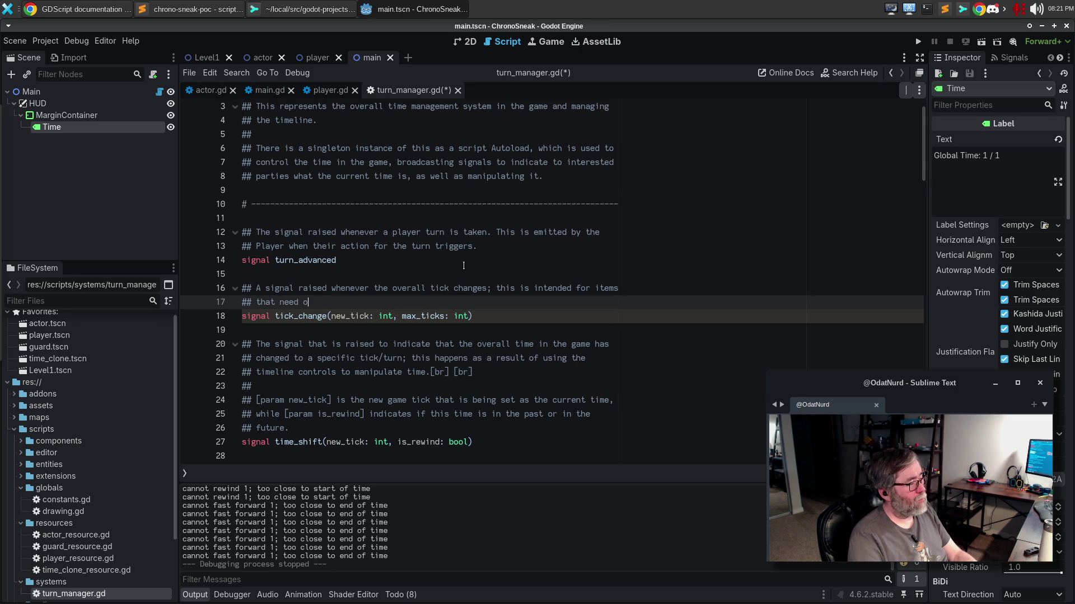
pyautogui.press('BackSpace')
pyautogui.write('to track the tic')
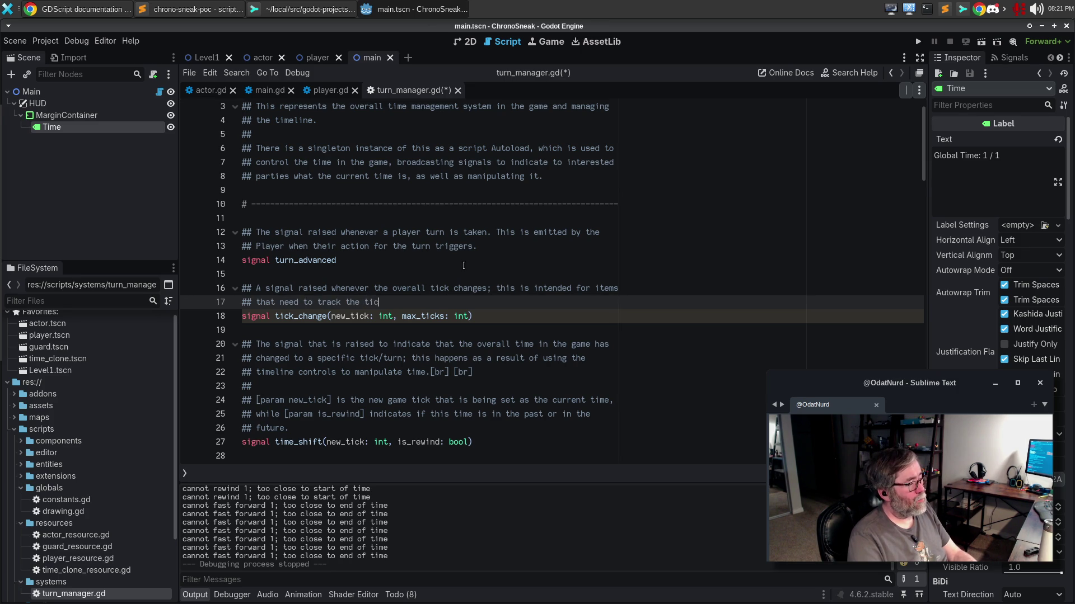
pyautogui.write('k but not necessariy upd')
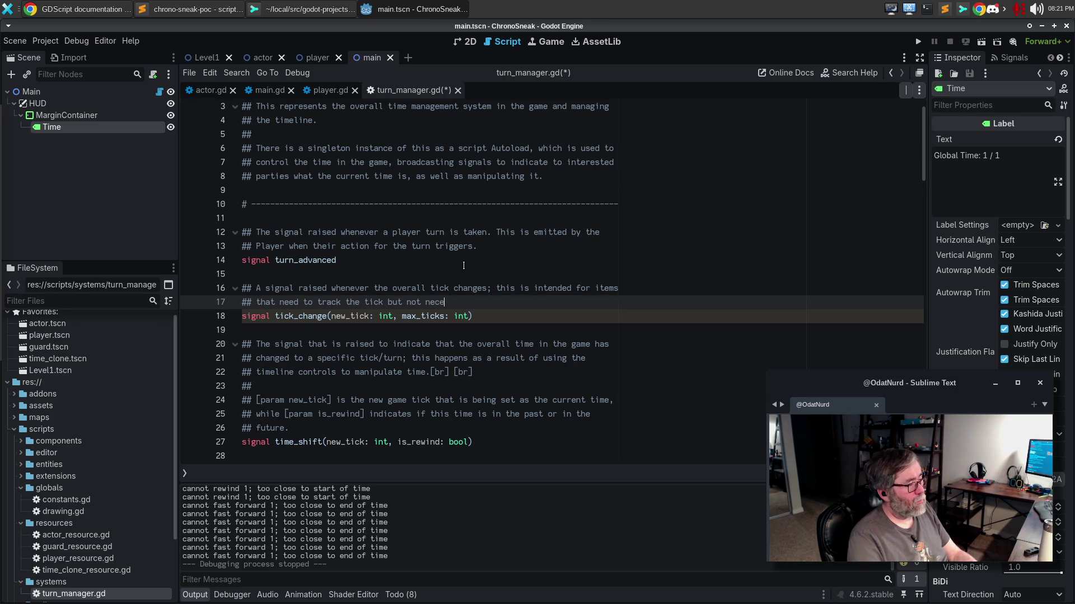
pyautogui.write('ate')
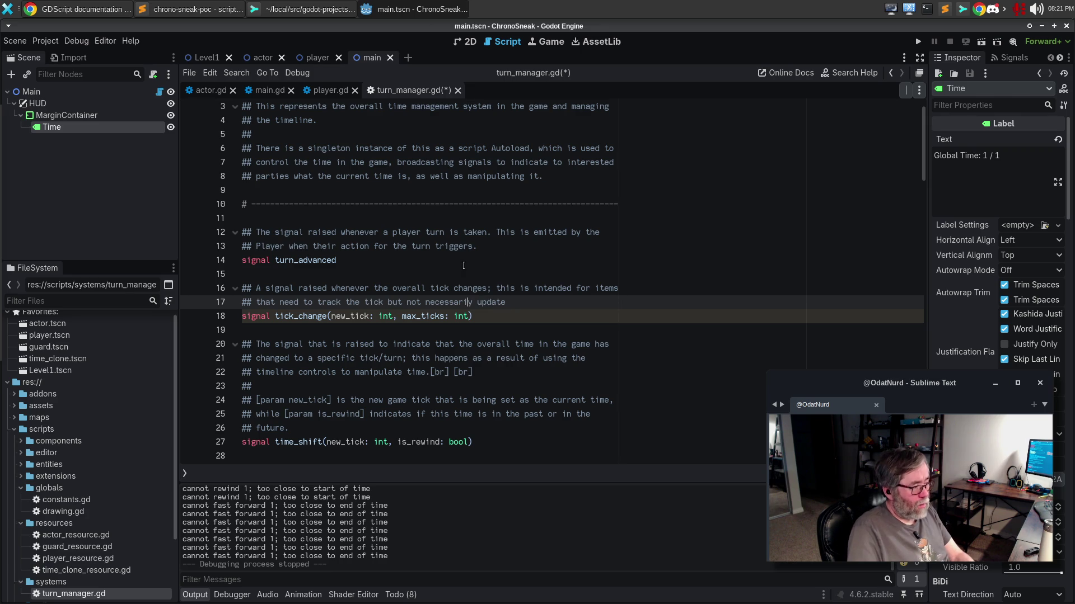
pyautogui.press('Left')
pyautogui.press('Left')
pyautogui.press('Left')
pyautogui.write('l')
pyautogui.press('End')
pyautogui.write('state for it, such as')
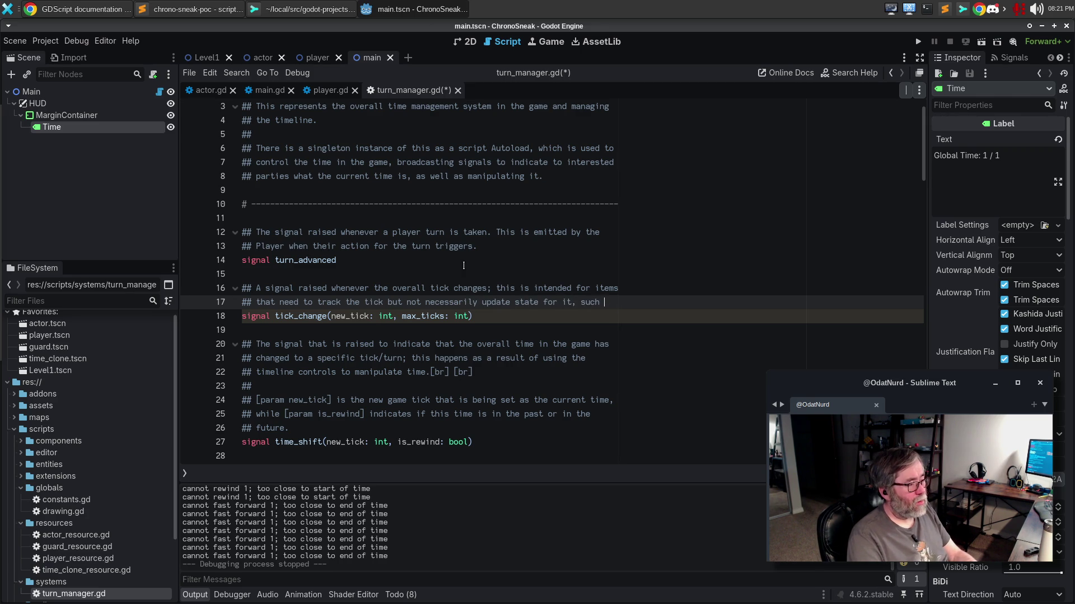
# Finish the comment's line 18 with 'the HUD.' and save turn_manager.gd.
pyautogui.press('Return')
pyautogui.write('the HUD trackign thigns')
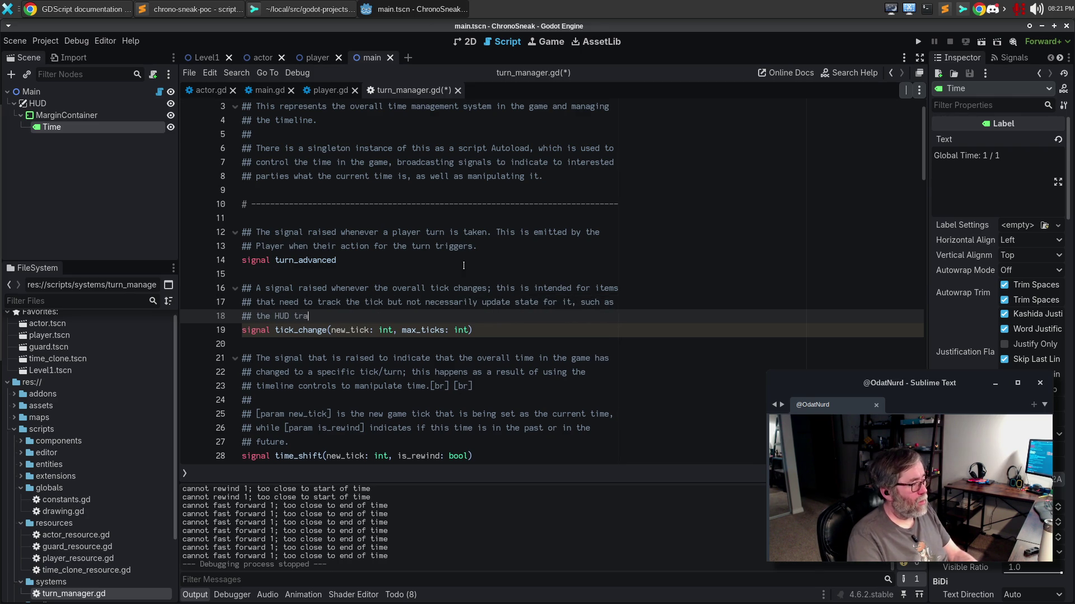
pyautogui.hotkey('ctrl', 'BackSpace')
pyautogui.hotkey('ctrl', 'BackSpace')
pyautogui.write('tracking')
pyautogui.write(' the tick')
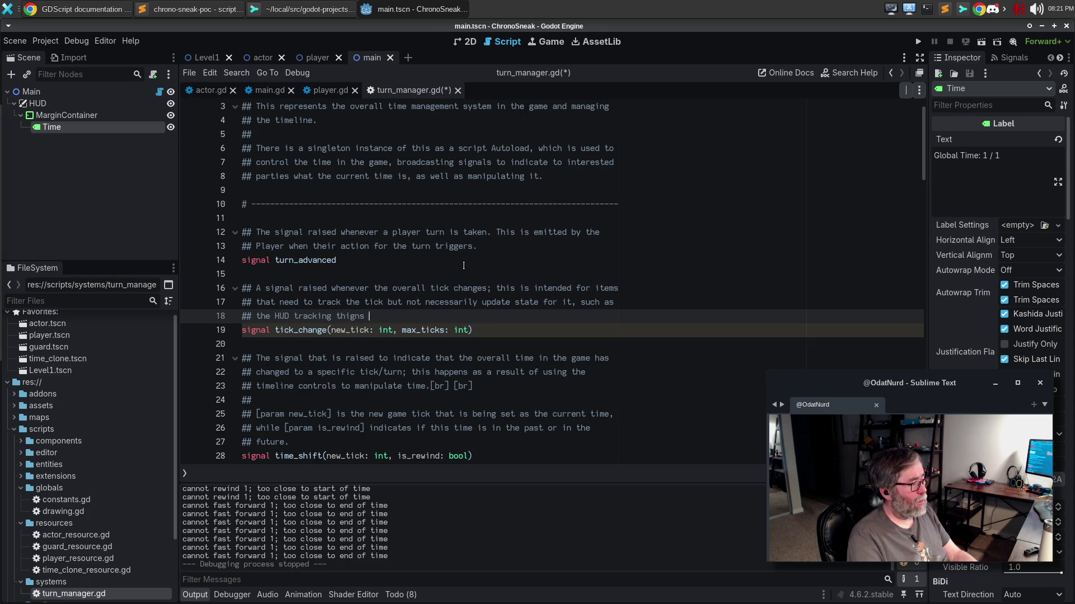
pyautogui.hotkey('ctrl', 'BackSpace')
pyautogui.hotkey('ctrl', 'BackSpace')
pyautogui.hotkey('ctrl', 'BackSpace')
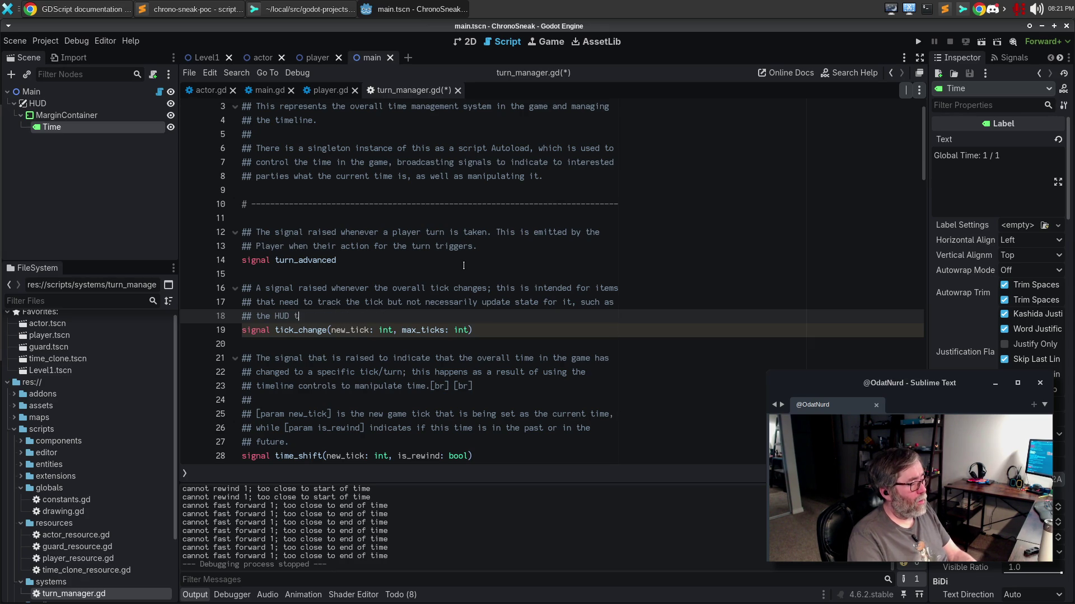
pyautogui.write('or')
pyautogui.press('BackSpace')
pyautogui.press('BackSpace')
pyautogui.press('BackSpace')
pyautogui.write('.')
pyautogui.hotkey('ctrl', 's')
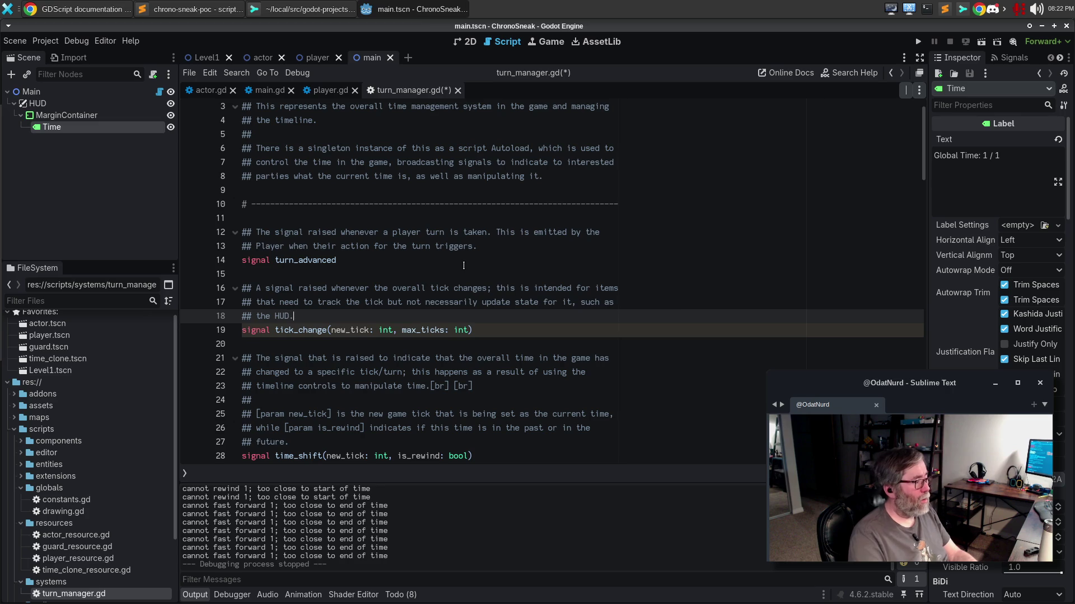
pyautogui.press('Down')
pyautogui.press('Down')
pyautogui.press('Down')
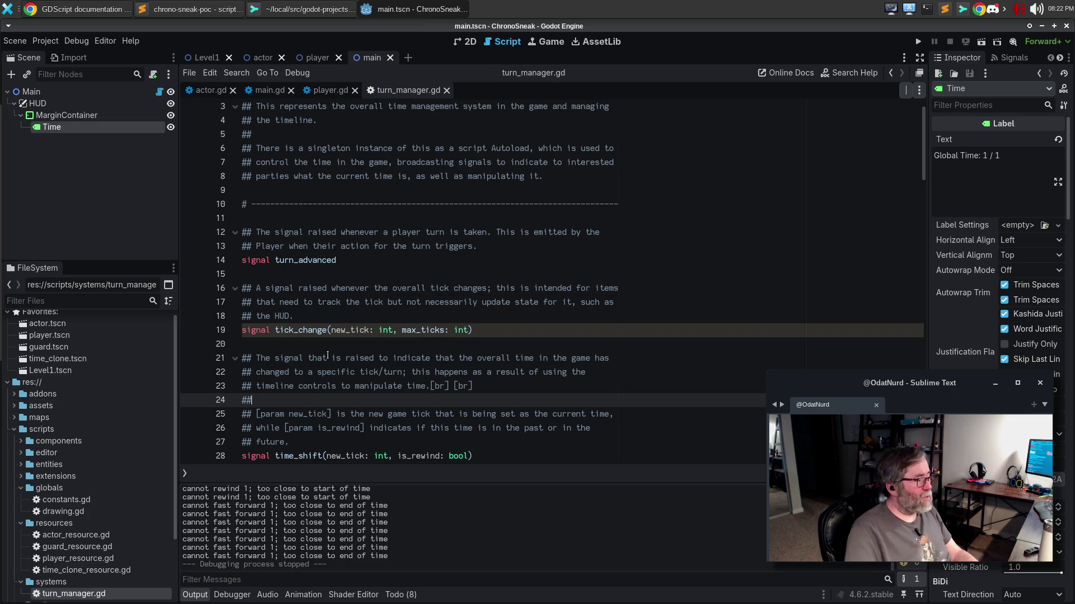
pyautogui.scroll(-3, 329, 330)
# Emit tick_change(current_tick, max_ticks) after turn_advanced, delete the time_shift line, and save.
pyautogui.scroll(-11, 329, 330)
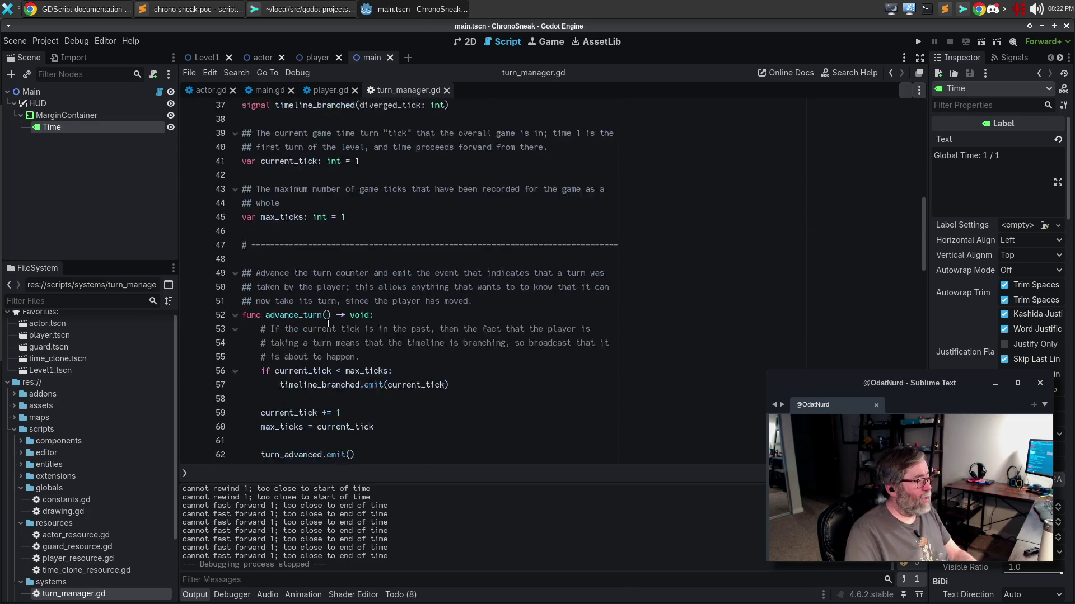
pyautogui.click(413, 347)
pyautogui.press('Return')
pyautogui.write('tick_change.e')
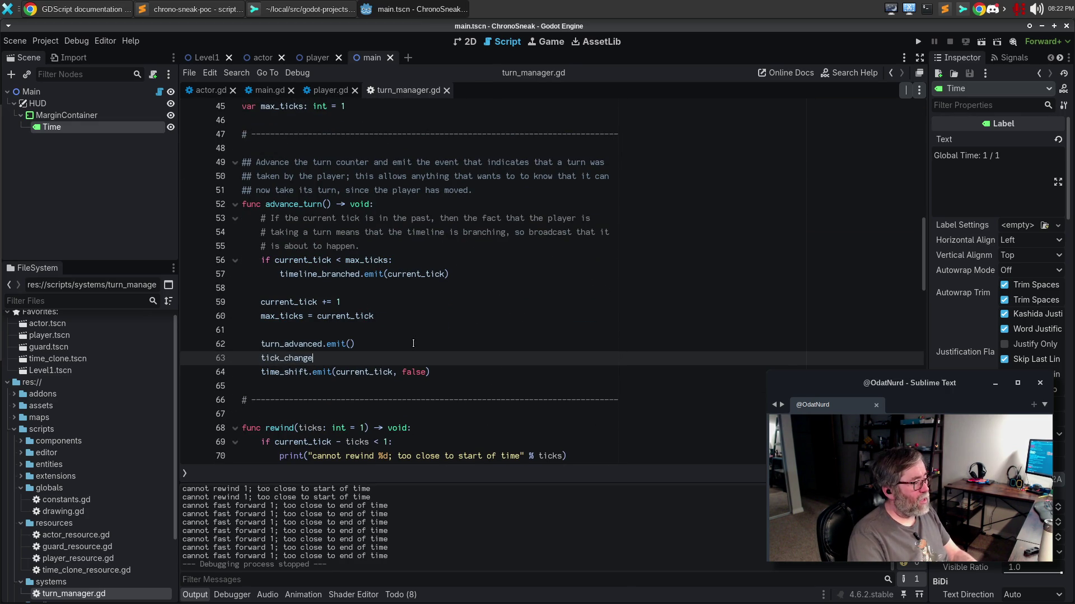
pyautogui.write('mit(current_ti')
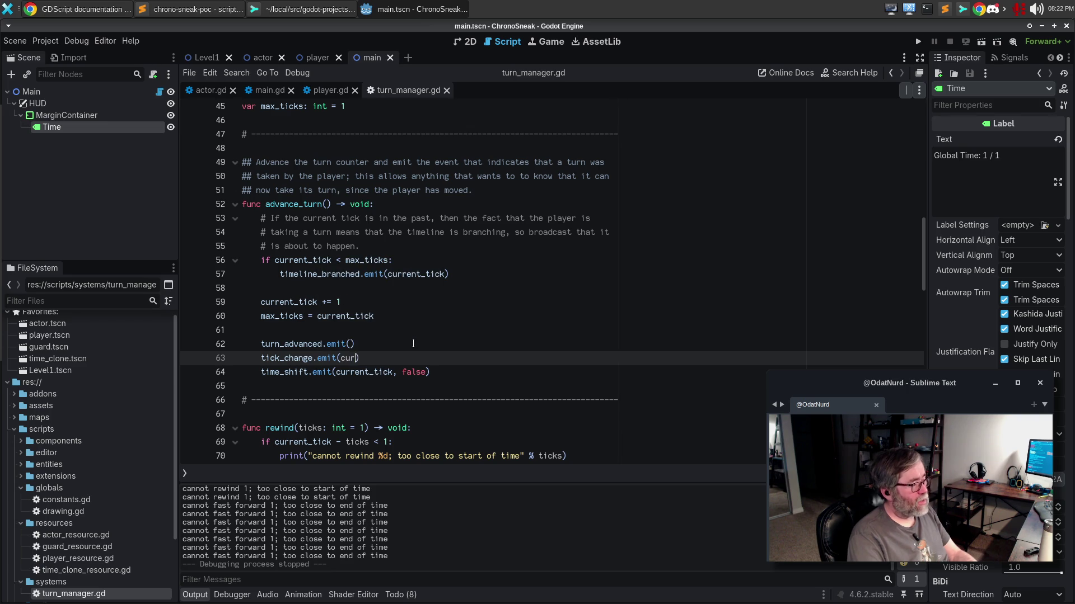
pyautogui.write('ck, max_ticks)')
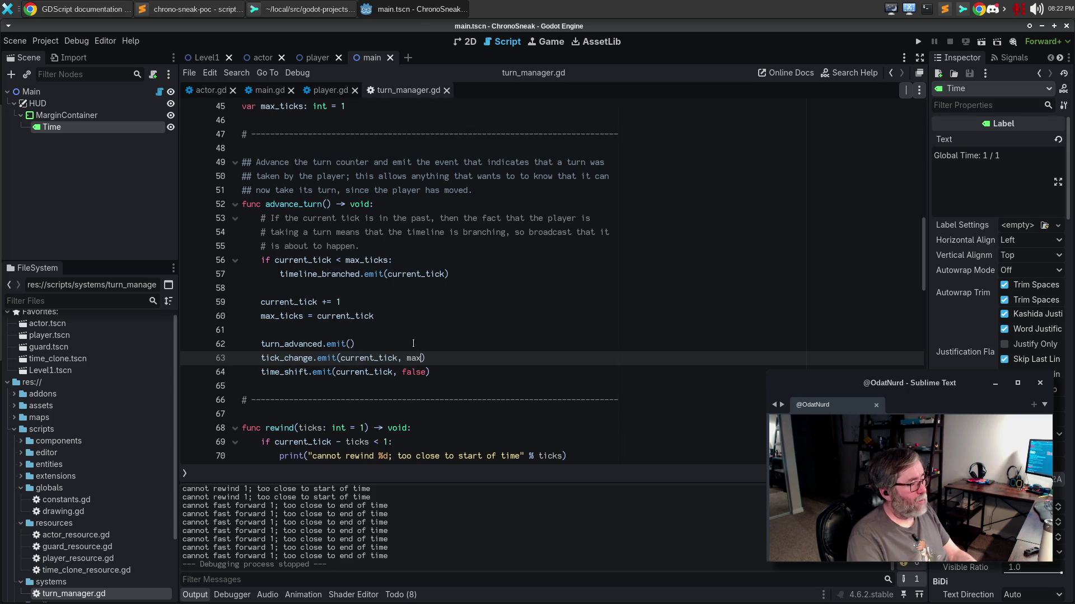
pyautogui.press('Down')
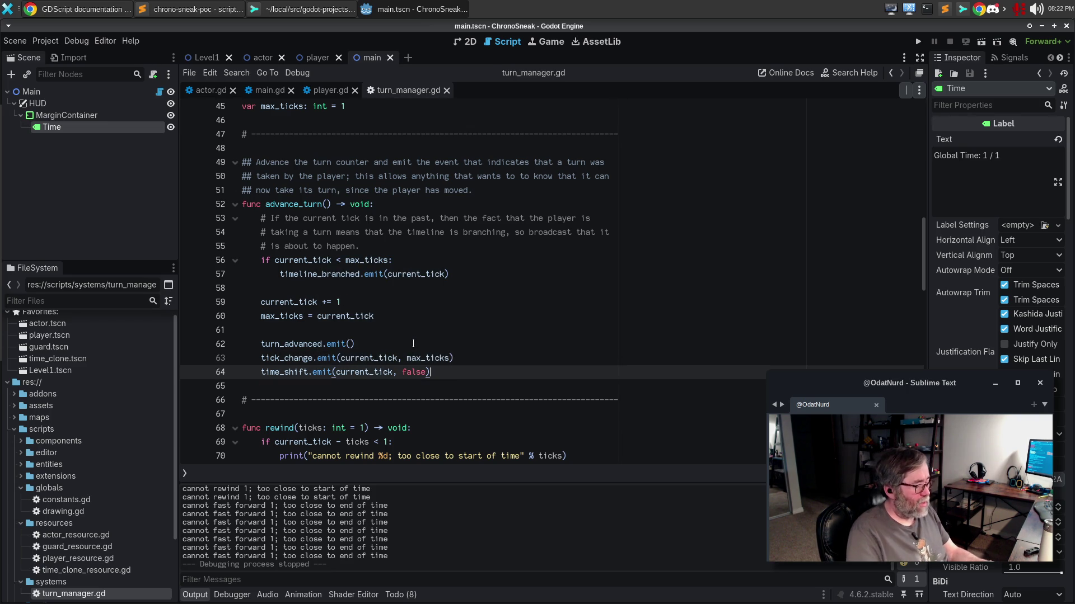
pyautogui.hotkey('ctrl', 'shift', 'k')
pyautogui.hotkey('ctrl', 's')
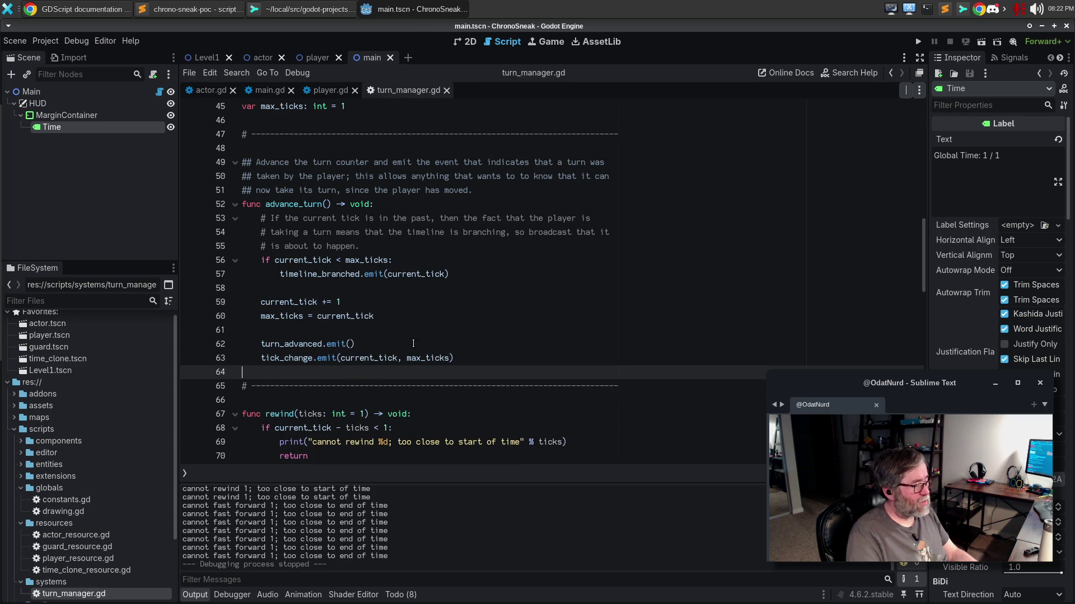
# Test-run and close the game, remove the tick_change name on line 63, and open main.gd.
pyautogui.press('F5')
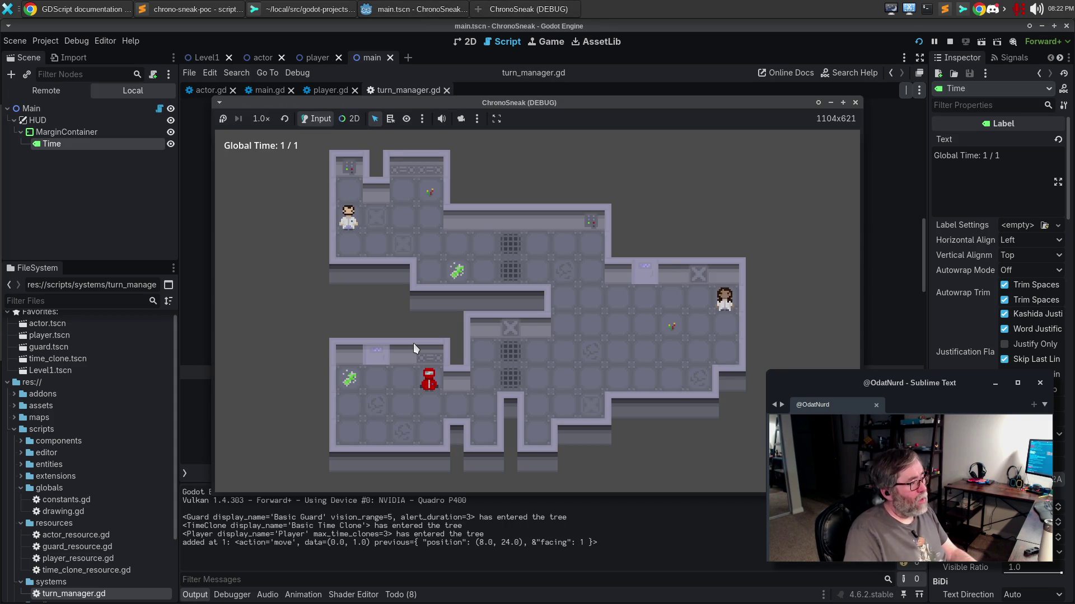
pyautogui.click(855, 103)
pyautogui.doubleClick(300, 358)
pyautogui.hotkey('ctrl', 'c')
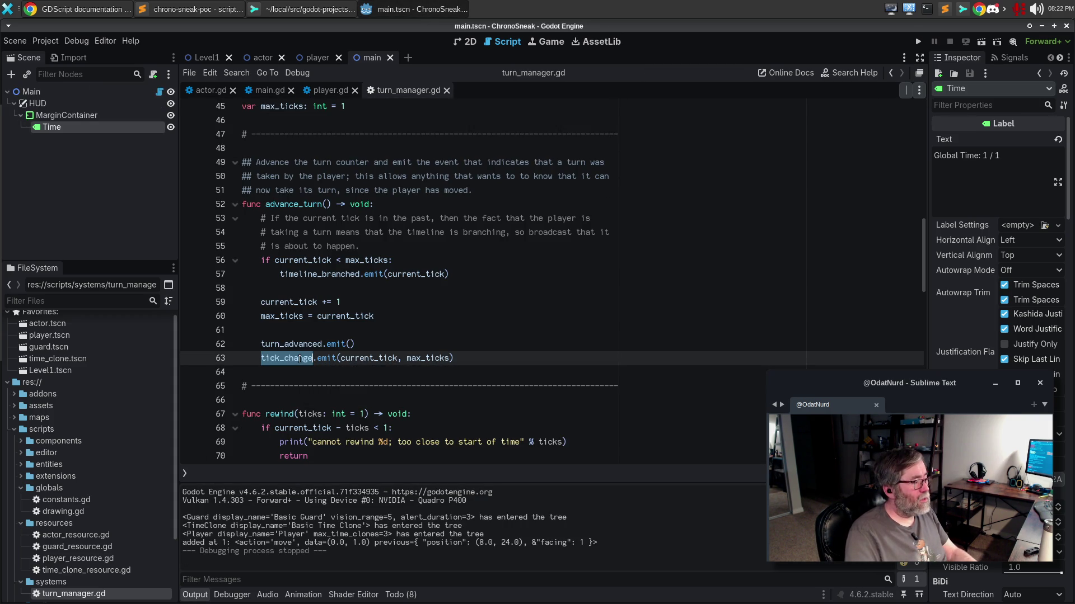
pyautogui.press('BackSpace')
pyautogui.click(264, 89)
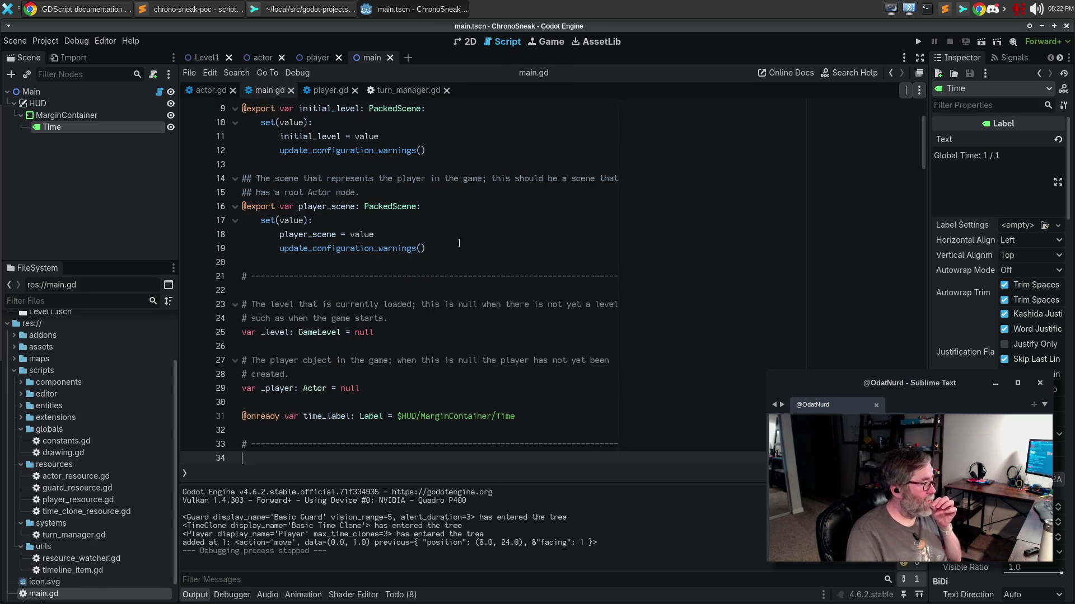
pyautogui.scroll(-3, 459, 243)
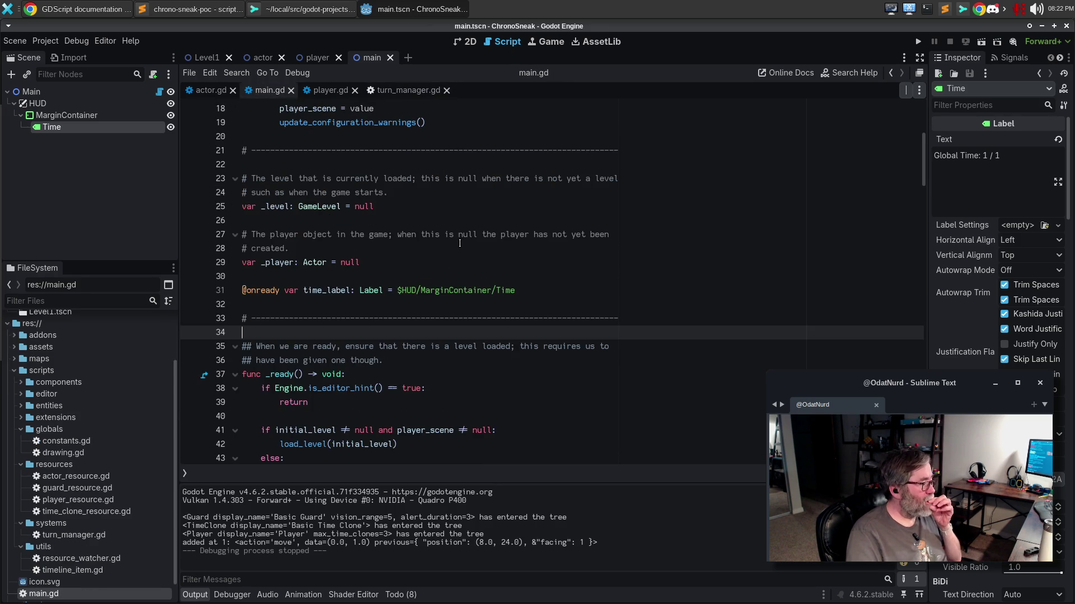
# Above time_label, add '# The simple HUD text label that holds the timeline counter for debugging purposes.'.
pyautogui.click(305, 284)
pyautogui.hotkey('ctrl', 'shift', 'Return')
pyautogui.write('# ')
pyautogui.write('The')
pyautogui.write(' simple HUD t')
pyautogui.write('ext label th')
pyautogui.write('at holds the timelin')
pyautogui.write('e display')
pyautogui.press('BackSpace')
pyautogui.press('BackSpace')
pyautogui.press('BackSpace')
pyautogui.write('counter for debugging')
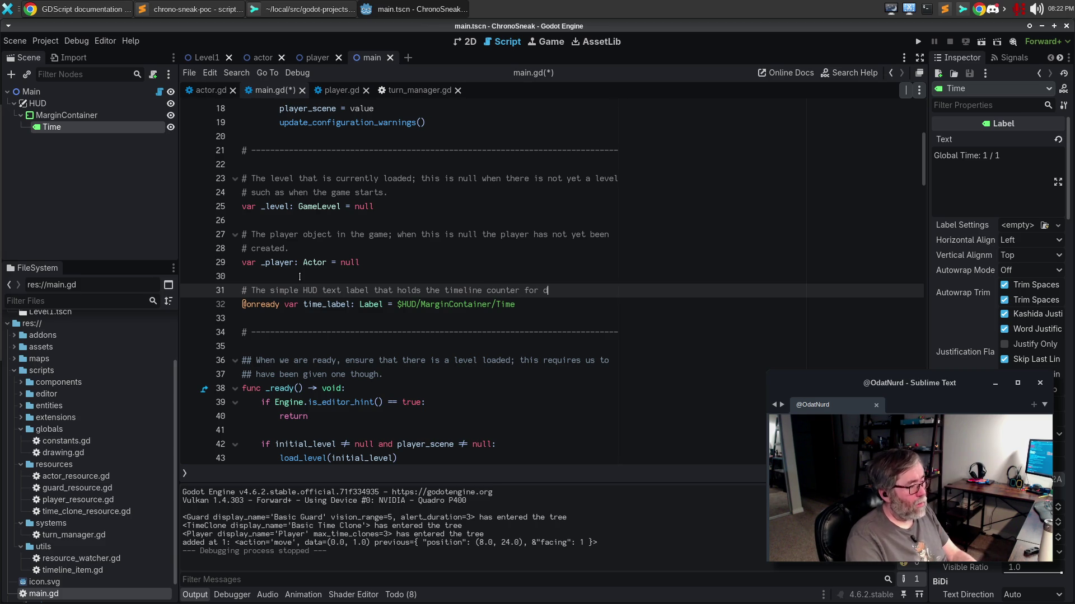
pyautogui.press('Return')
pyautogui.write('# purposes.')
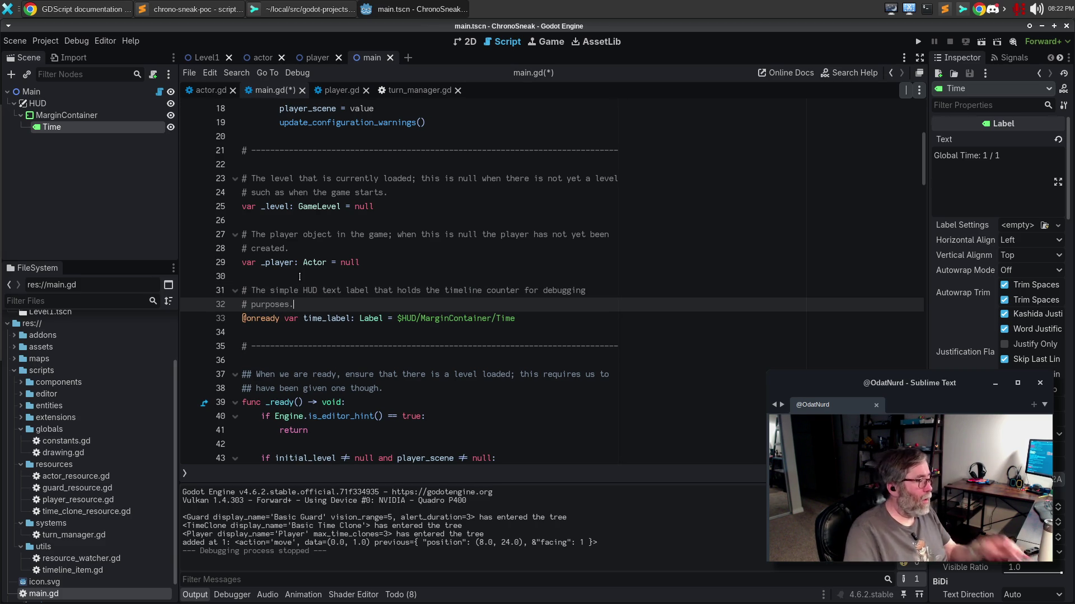
pyautogui.scroll(-4, 367, 306)
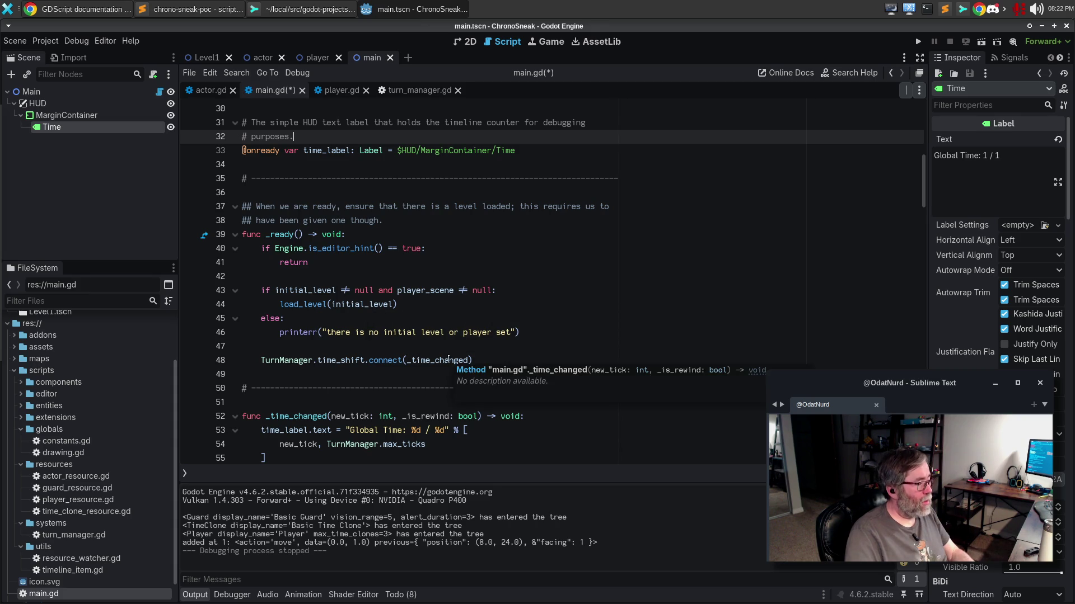
# Connect tick_change on line 48 and change the _is_rewind: bool parameter to max_ticks: int.
pyautogui.click(357, 360)
pyautogui.write('tick_change')
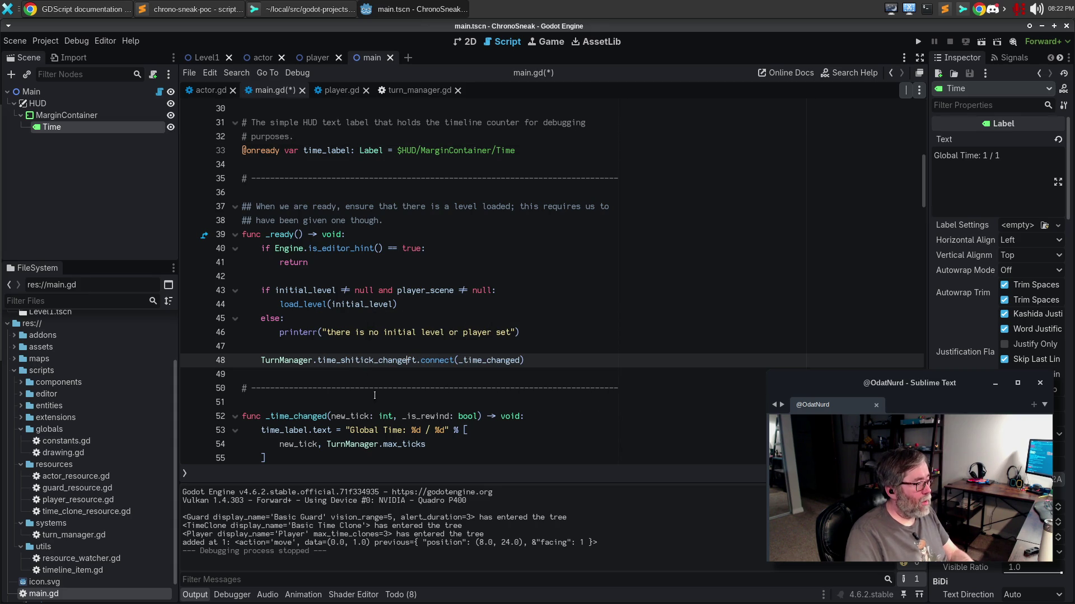
pyautogui.doubleClick(366, 359)
pyautogui.hotkey('ctrl', 'v')
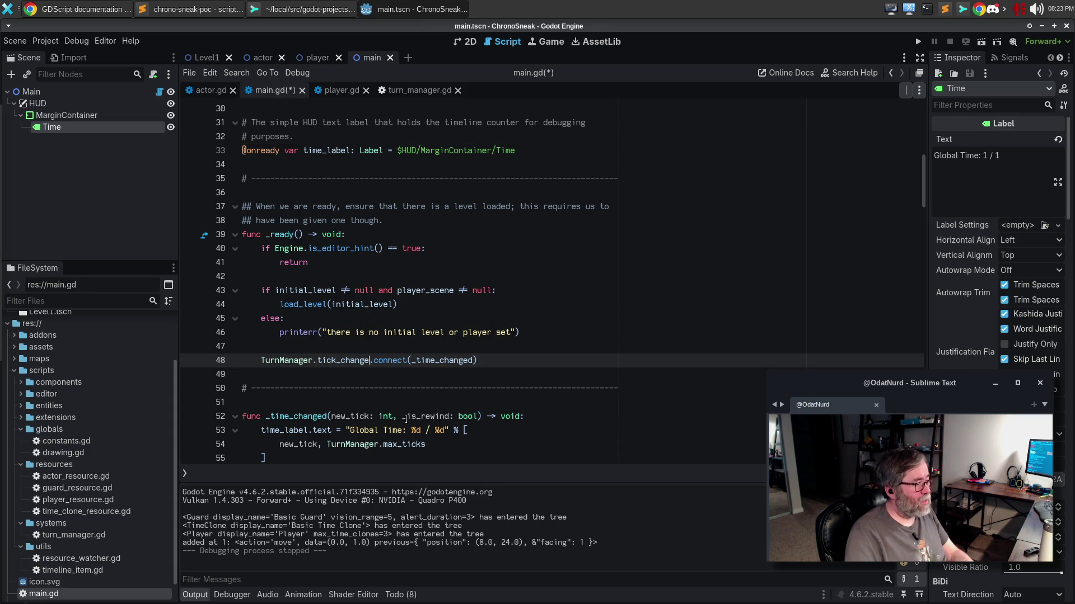
pyautogui.moveTo(403, 416); pyautogui.dragTo(449, 416)
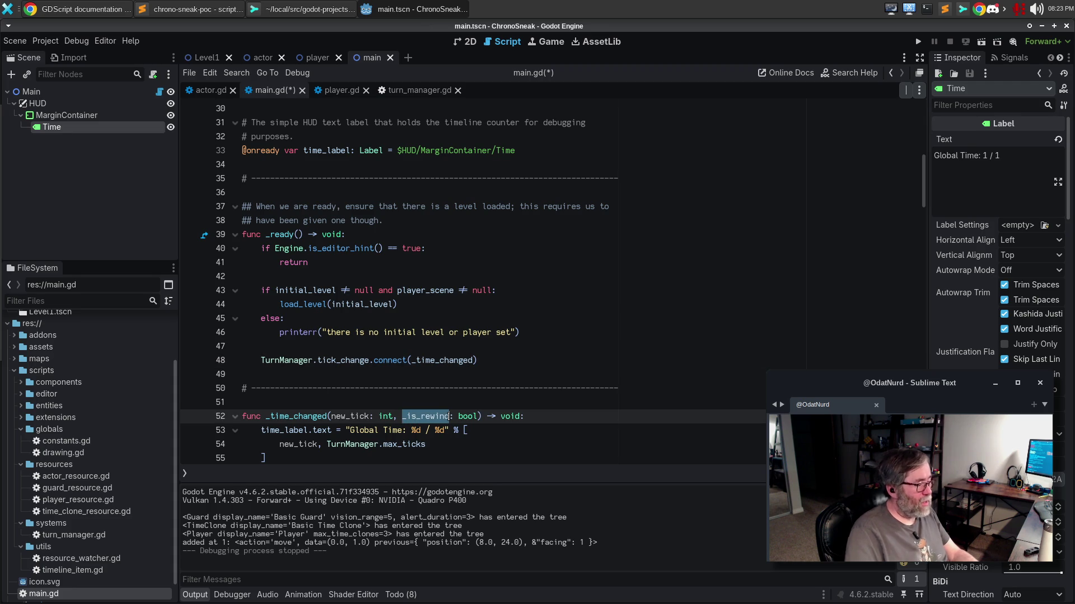
pyautogui.write('max')
pyautogui.write('_ticks')
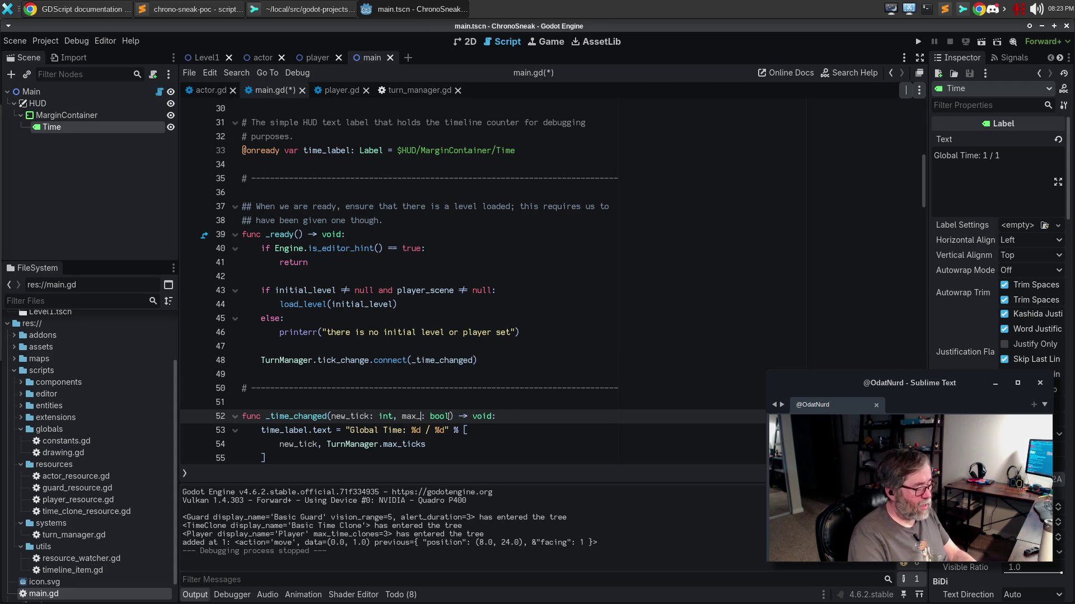
pyautogui.press('Right')
pyautogui.press('Right')
pyautogui.hotkey('ctrl', 'shift', 'Right')
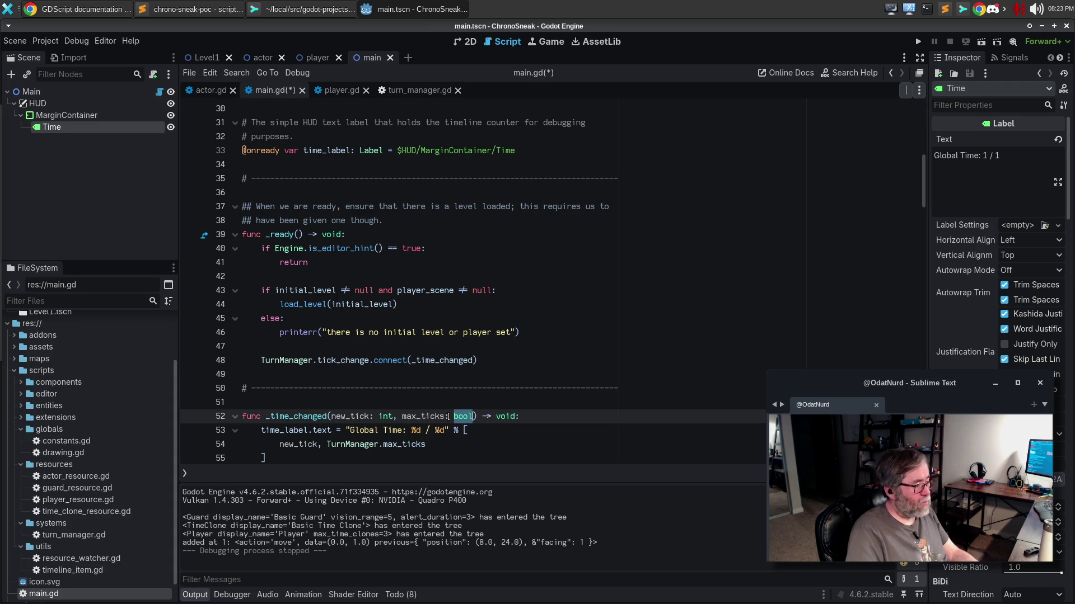
pyautogui.write('int')
pyautogui.press('Down')
pyautogui.press('Down')
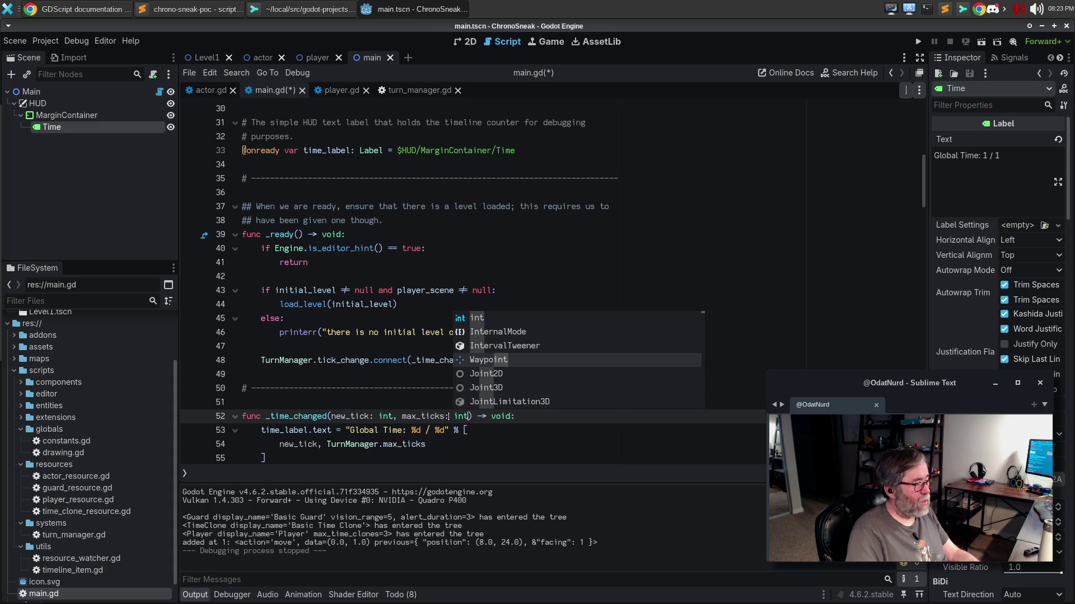
pyautogui.press('Escape')
# Drop the TurnManager. prefix on line 54 and run the game with F5.
pyautogui.press('Down')
pyautogui.press('Down')
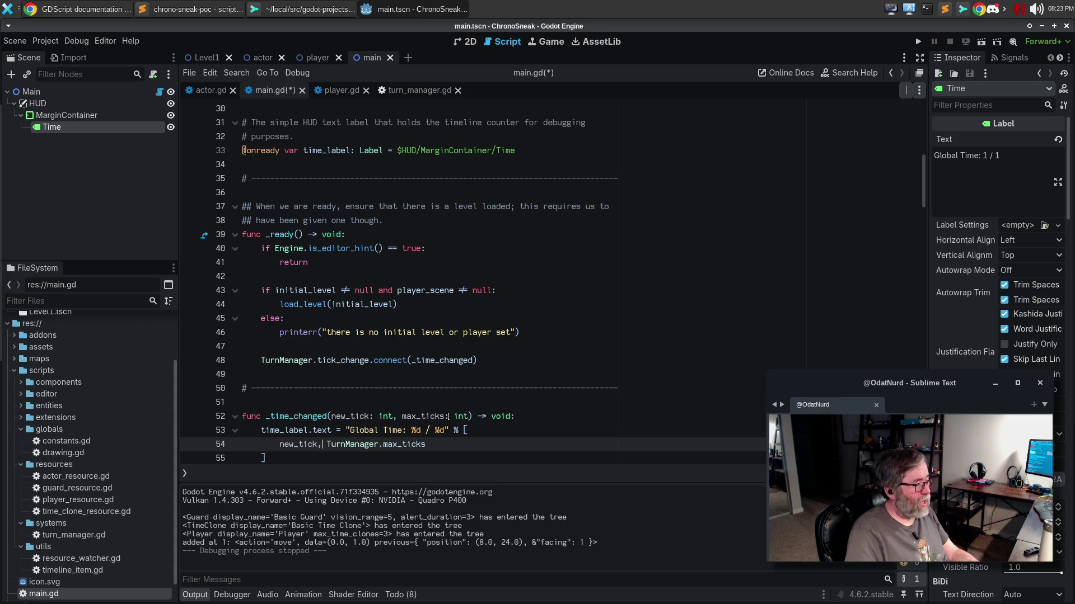
pyautogui.press('Right')
pyautogui.hotkey('ctrl', 'shift', 'Right')
pyautogui.hotkey('shift', 'Right')
pyautogui.press('Delete')
pyautogui.press('F5')
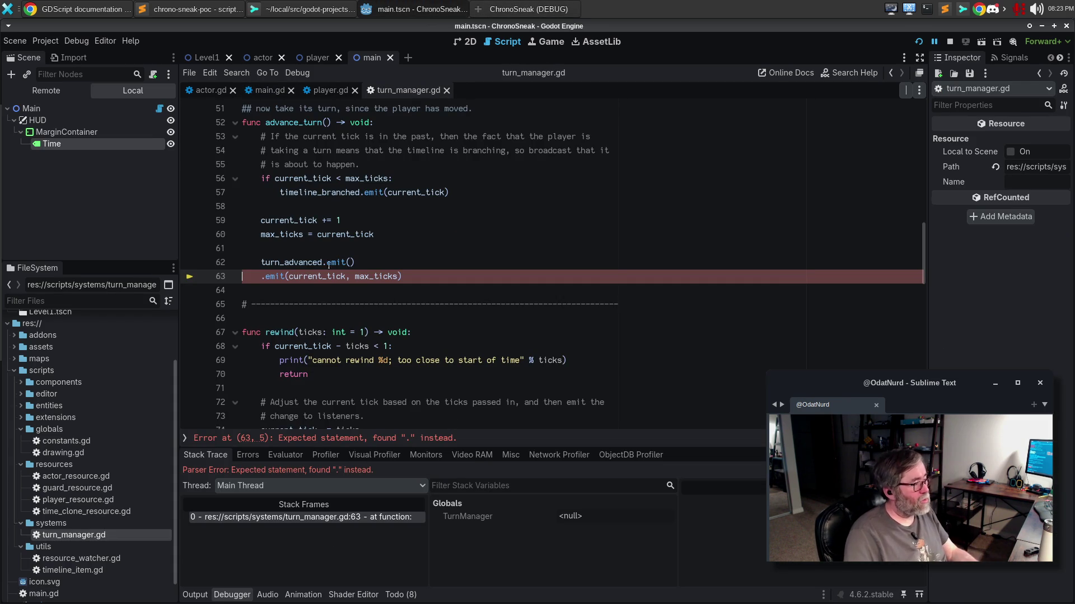
# Retype the signal name on line 63, then run the game and move the player until Global Time reads 9 / 9.
pyautogui.write('tick_changed')
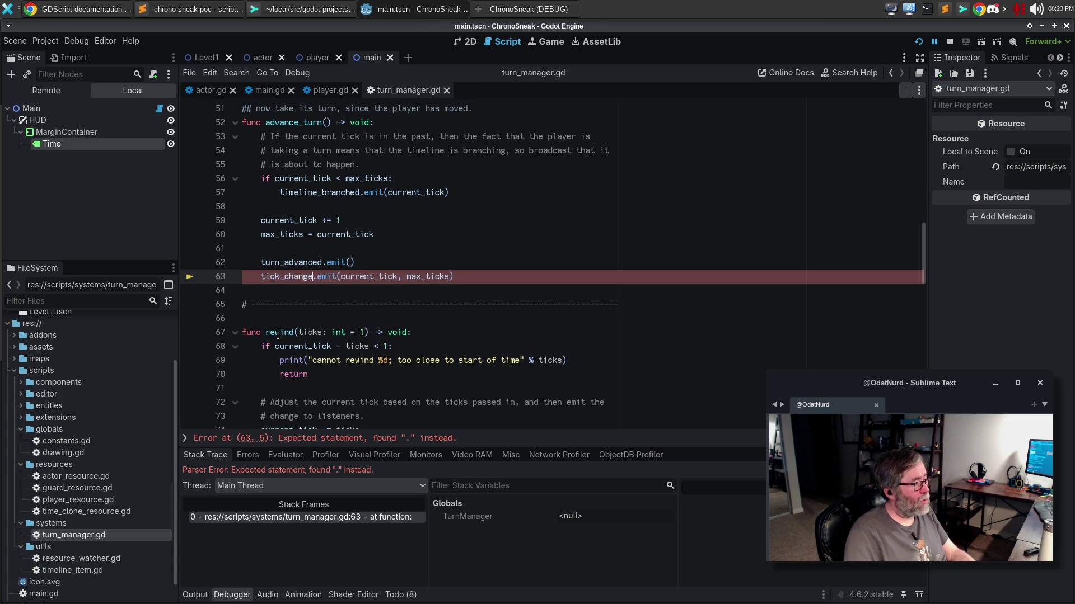
pyautogui.press('F5')
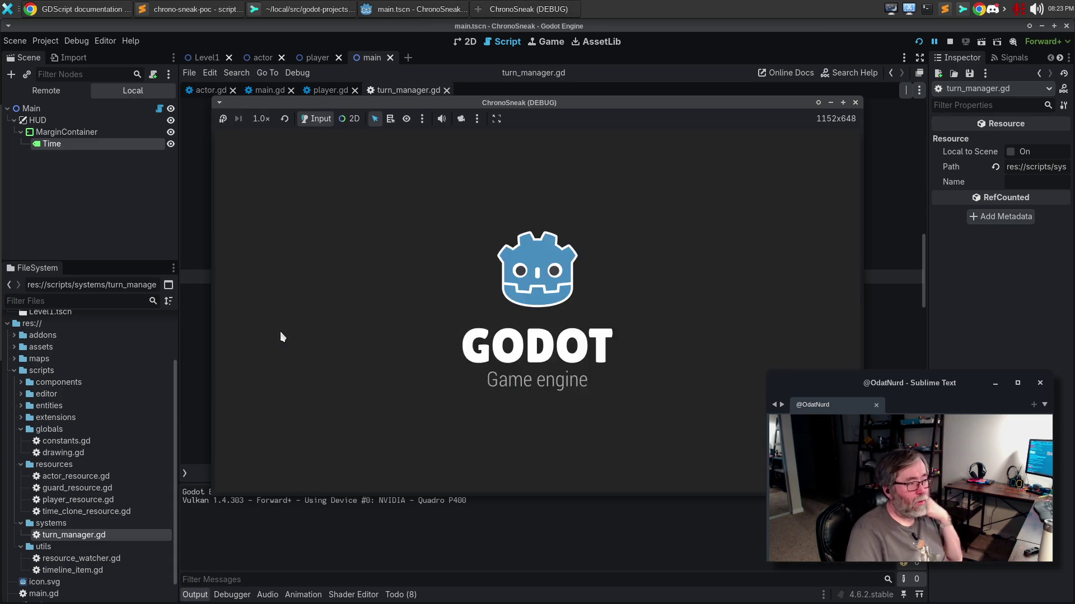
pyautogui.press('Right')
pyautogui.press('Right')
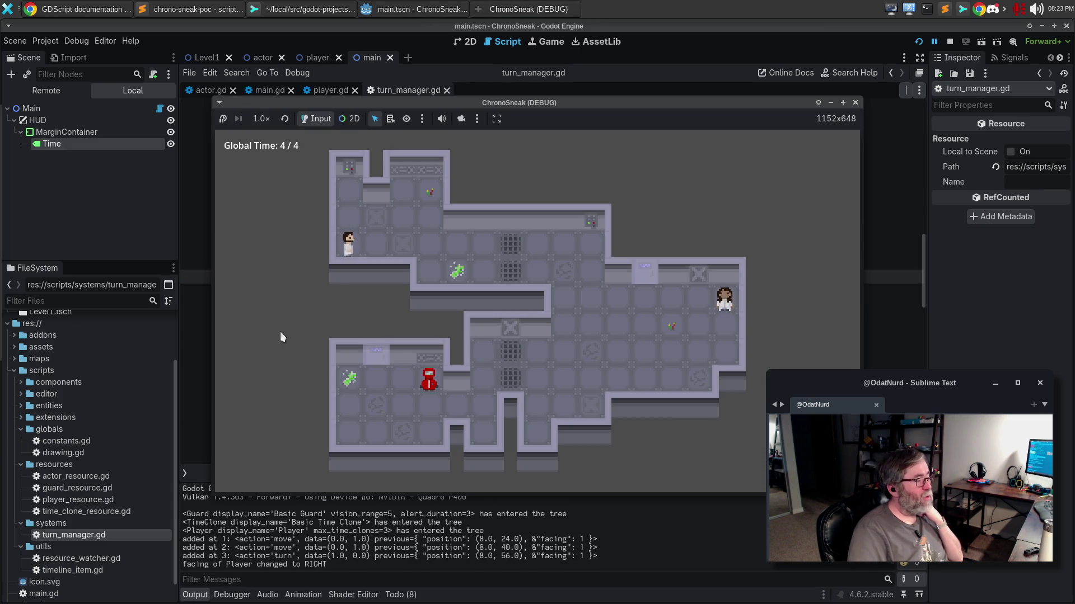
pyautogui.press('Up')
pyautogui.press('Up')
pyautogui.press('Right')
pyautogui.press('Right')
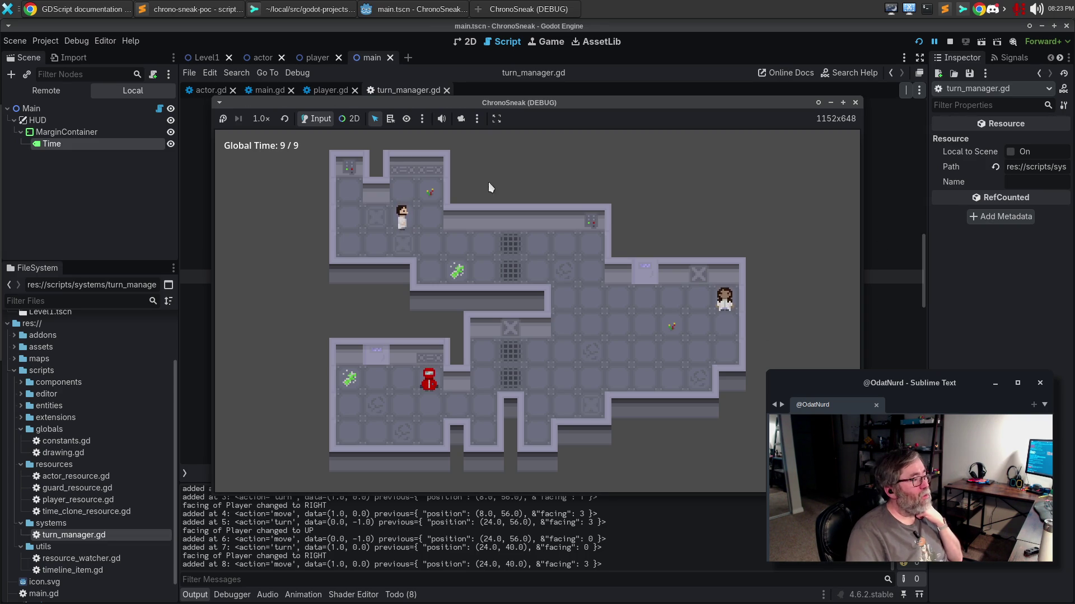
pyautogui.click(855, 103)
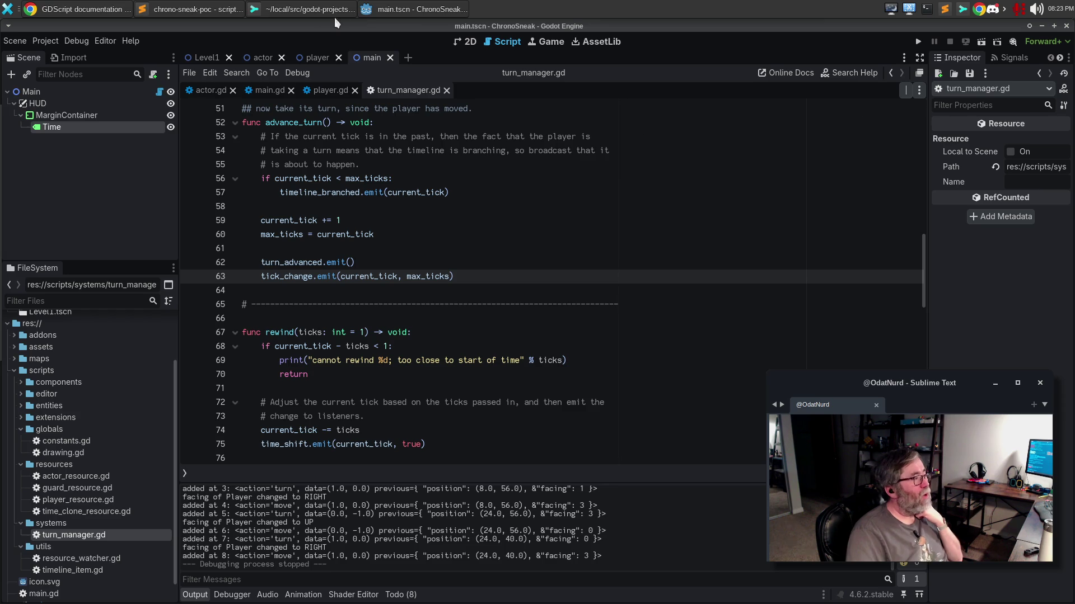
# In Sublime Merge, open the project.godot diff and scroll sideways to read the rewind and fast_forward actions.
pyautogui.click(293, 11)
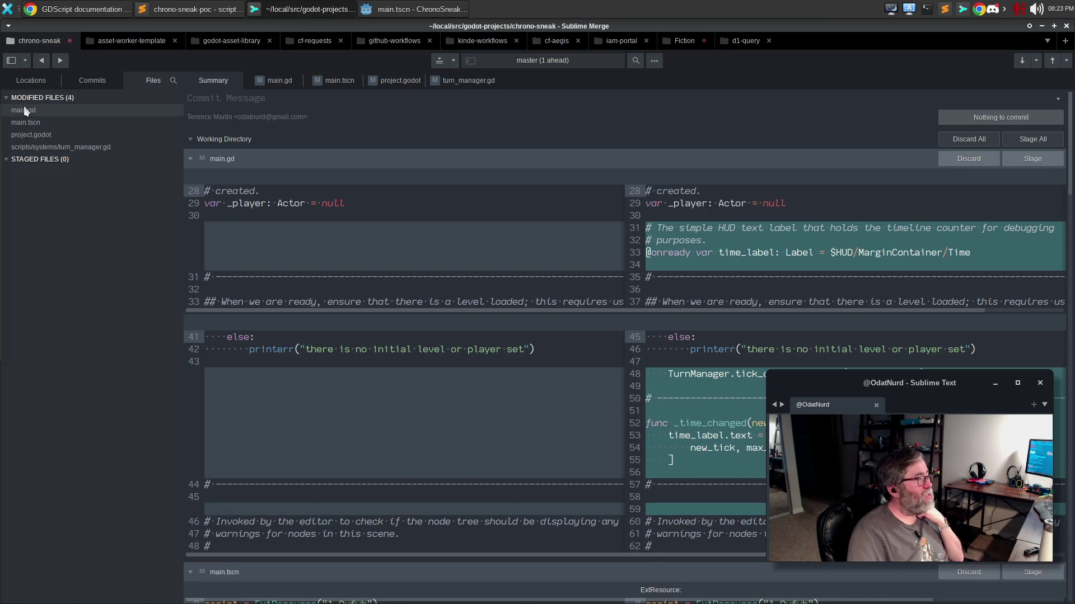
pyautogui.click(65, 147)
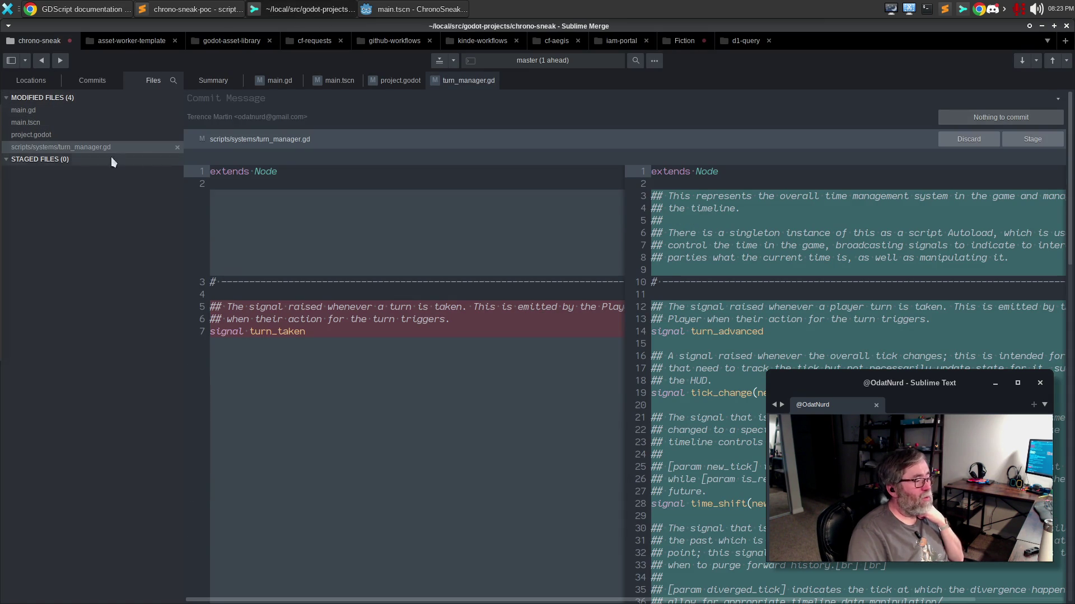
pyautogui.click(20, 136)
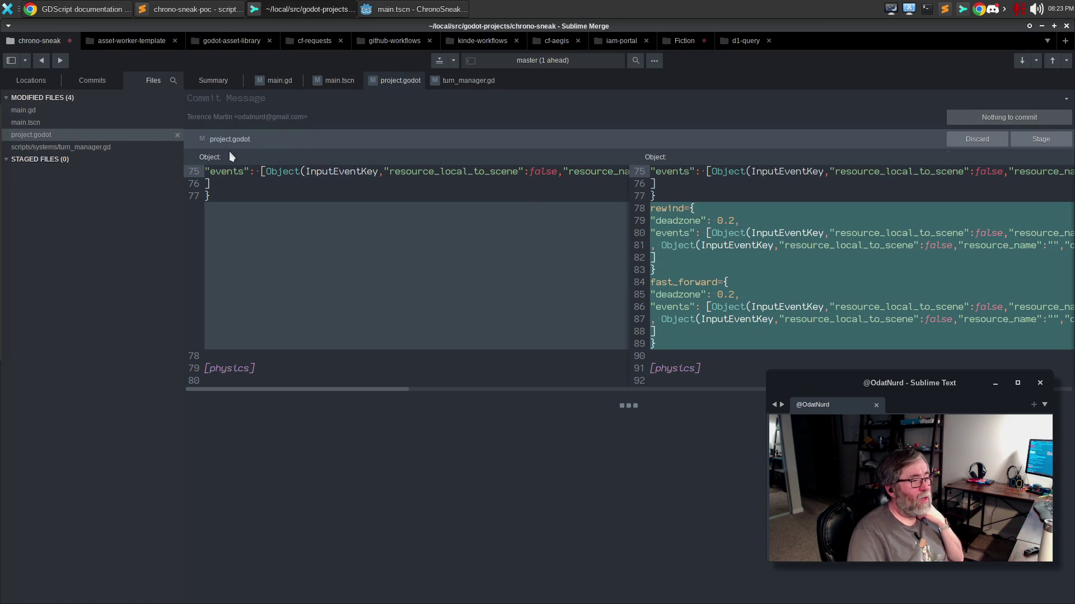
pyautogui.moveTo(528, 194)
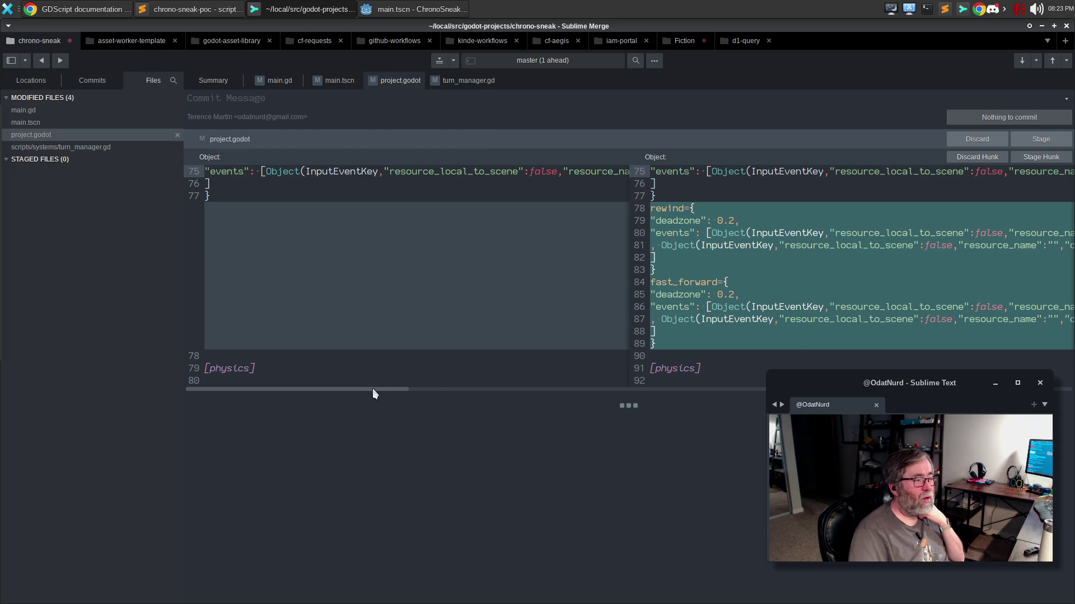
pyautogui.moveTo(374, 388)
pyautogui.mouseDown()
pyautogui.moveTo(556, 410)
pyautogui.moveTo(686, 390)
pyautogui.moveTo(1013, 395)
pyautogui.moveTo(334, 361)
pyautogui.moveTo(476, 355)
pyautogui.moveTo(800, 385)
pyautogui.moveTo(1035, 390)
pyautogui.moveTo(719, 379)
pyautogui.moveTo(473, 408)
pyautogui.moveTo(417, 396)
pyautogui.moveTo(253, 403)
pyautogui.mouseUp()
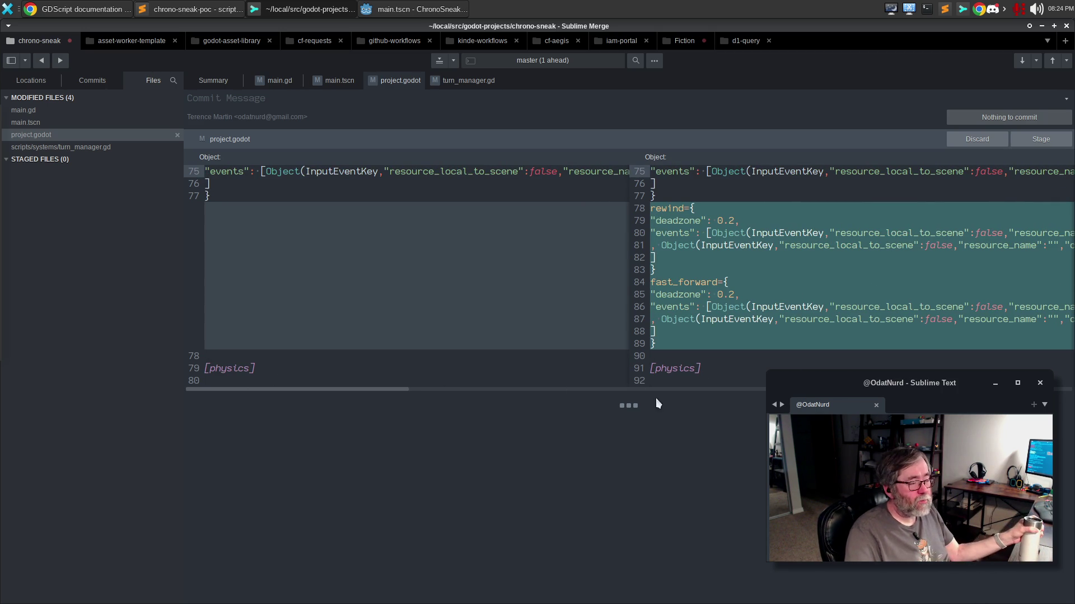
pyautogui.rightClick(747, 244)
pyautogui.moveTo(806, 310)
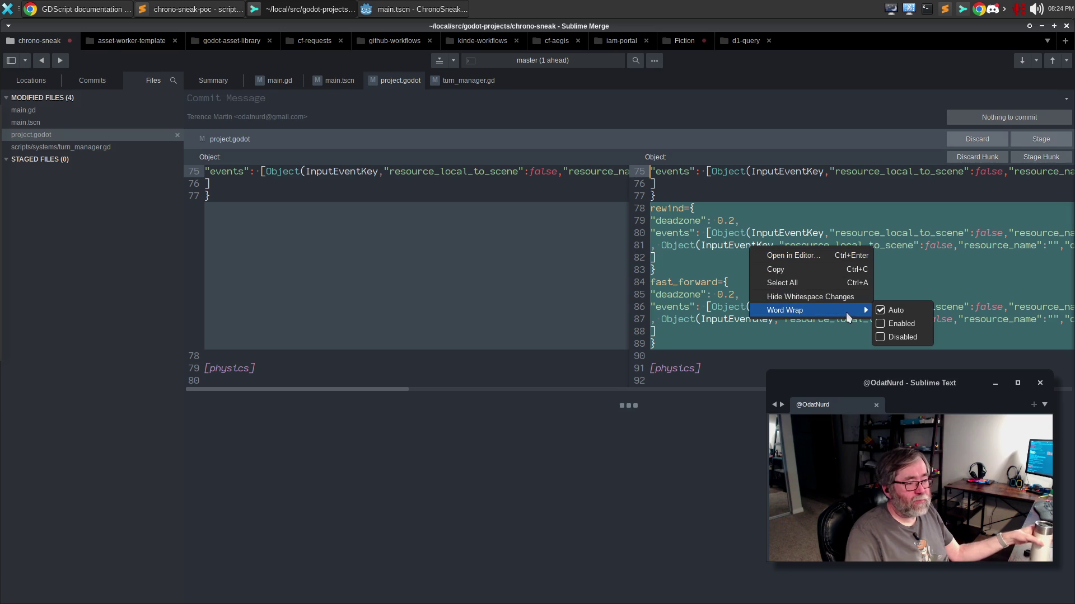
pyautogui.click(895, 309)
pyautogui.rightClick(898, 315)
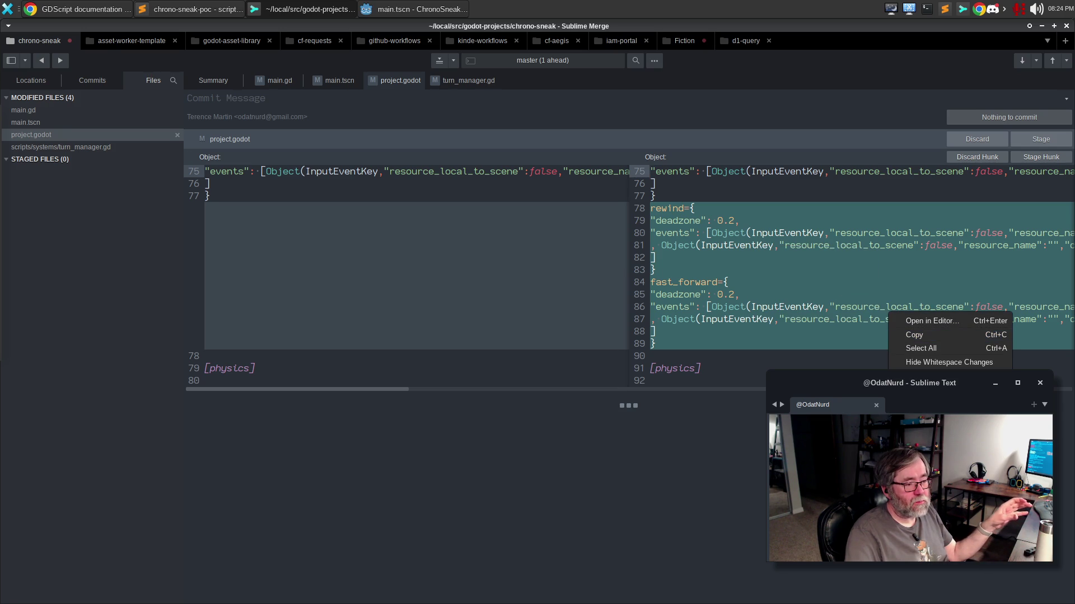
pyautogui.press('Escape')
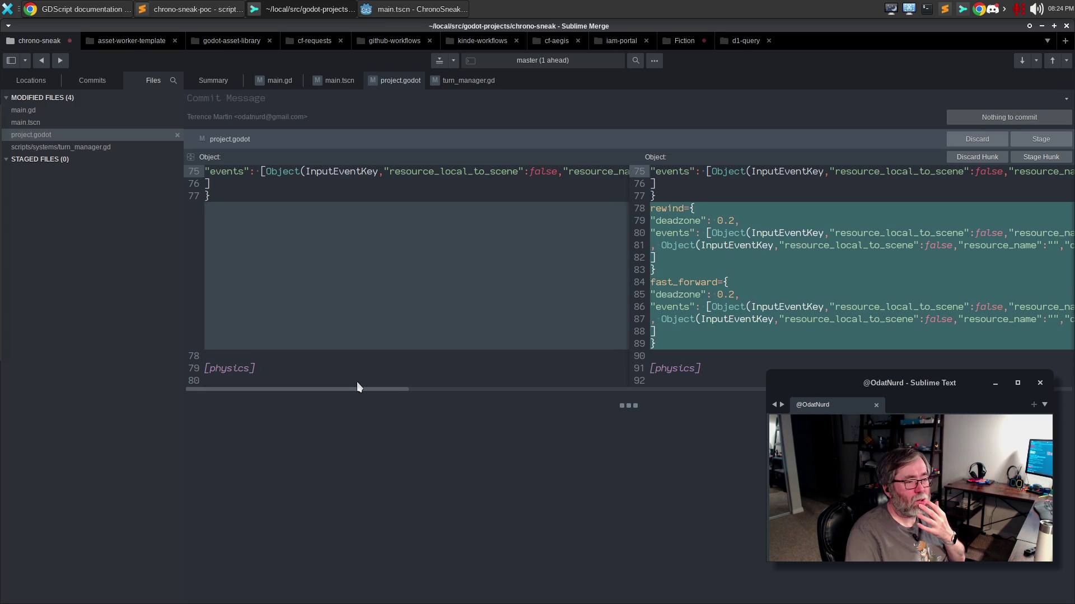
pyautogui.rightClick(760, 257)
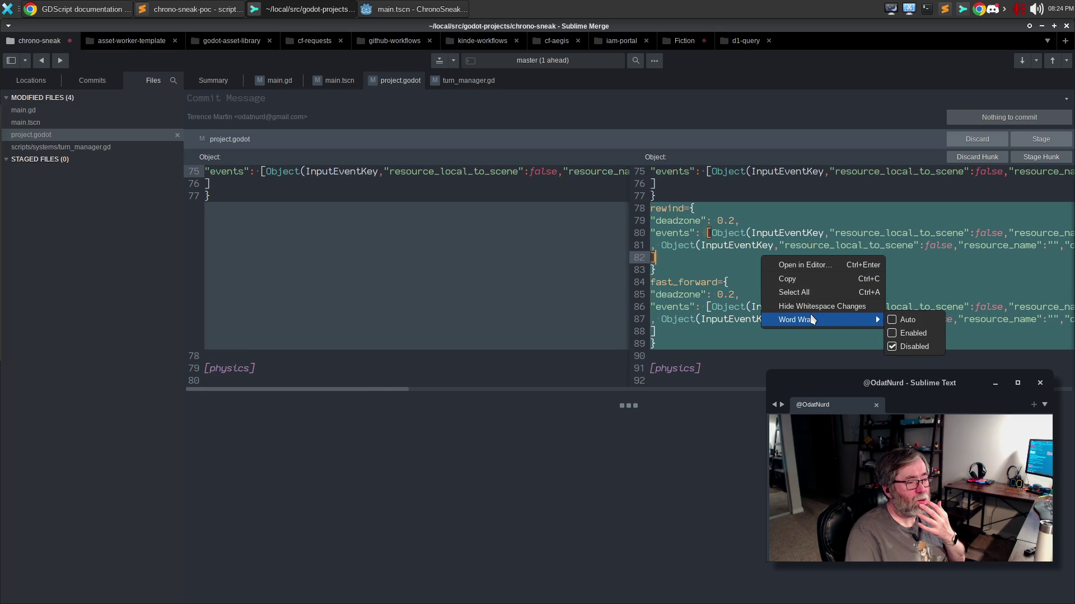
pyautogui.press('Escape')
pyautogui.rightClick(733, 263)
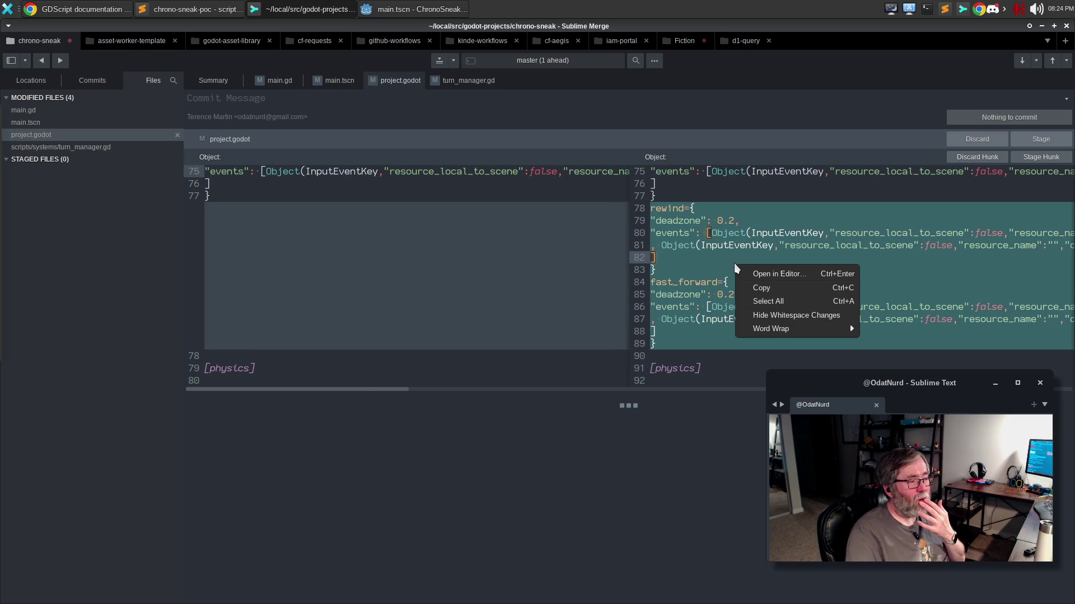
pyautogui.moveTo(812, 332)
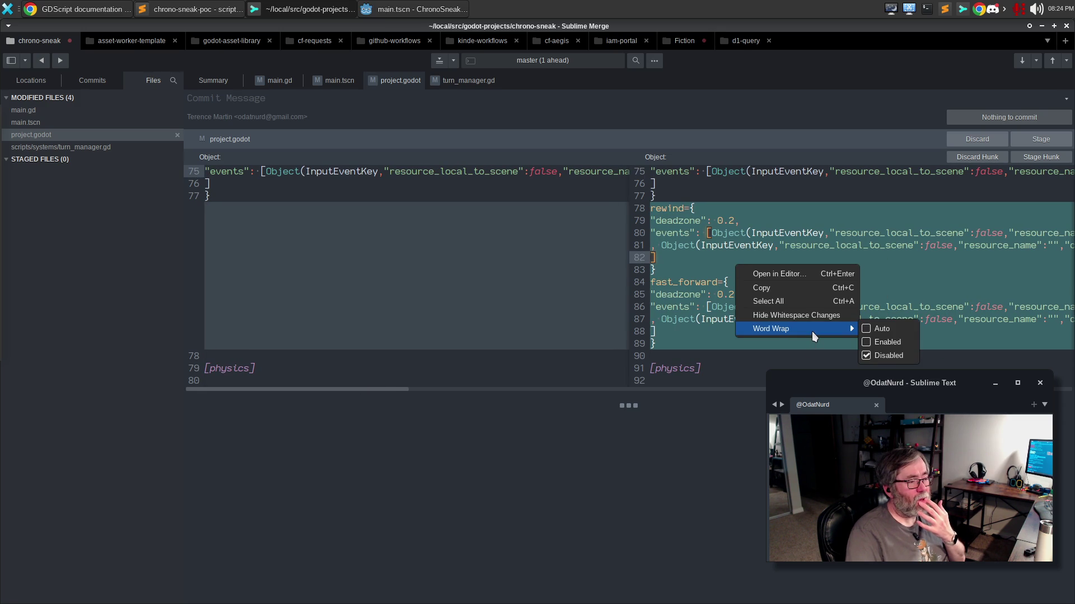
pyautogui.click(882, 329)
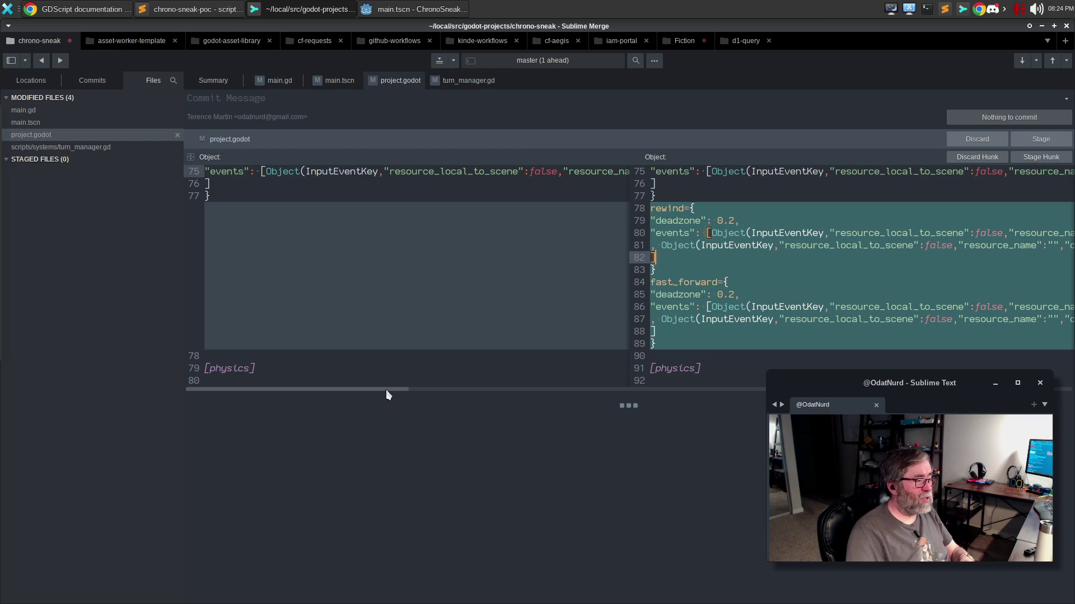
pyautogui.moveTo(396, 391)
pyautogui.mouseDown()
pyautogui.moveTo(681, 376)
pyautogui.moveTo(985, 387)
pyautogui.moveTo(1069, 424)
pyautogui.moveTo(951, 398)
pyautogui.moveTo(714, 404)
pyautogui.moveTo(324, 362)
pyautogui.mouseUp()
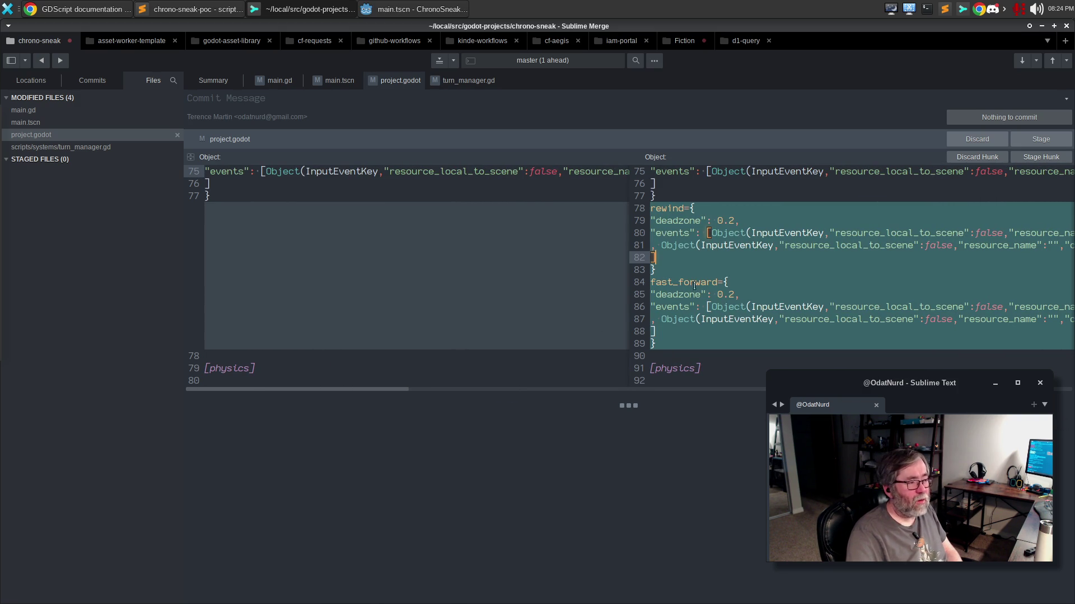
pyautogui.click(733, 307)
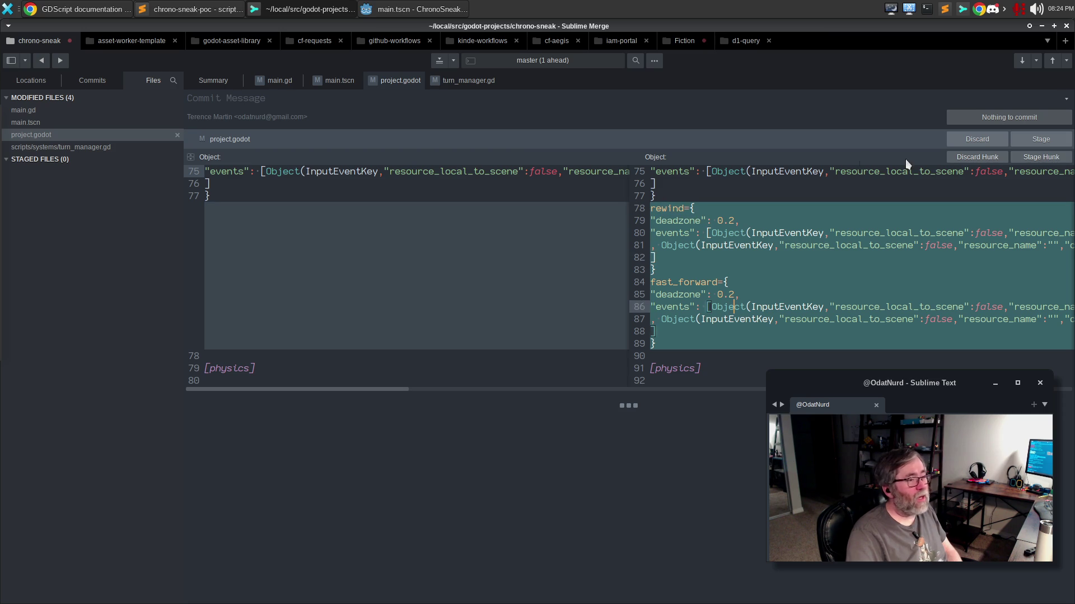
# Stage project.godot, glance at main.tscn, and return to the turn_manager.gd diff.
pyautogui.click(1039, 138)
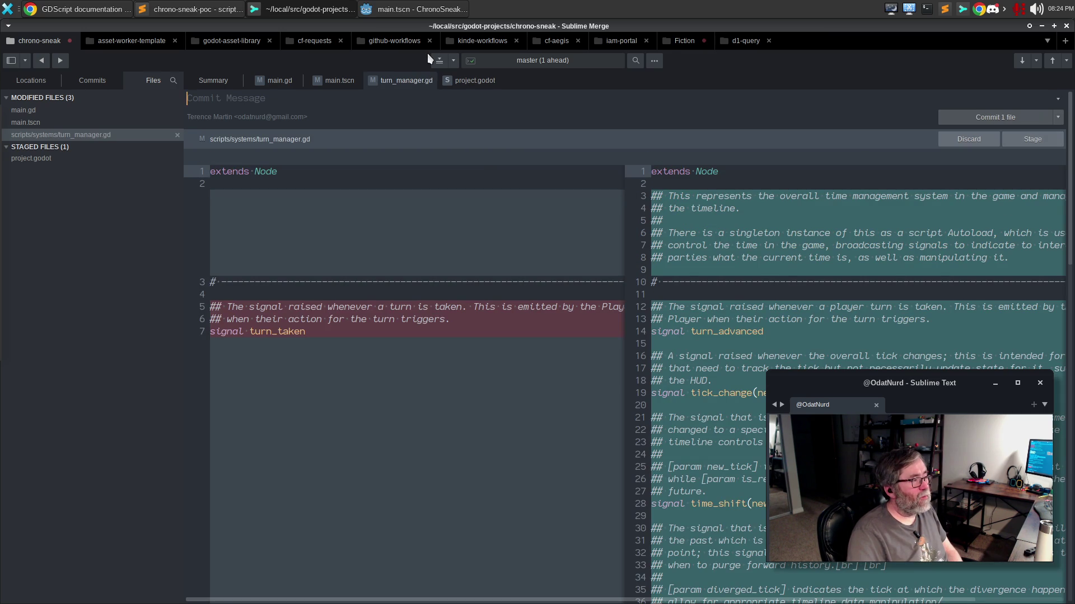
pyautogui.click(321, 85)
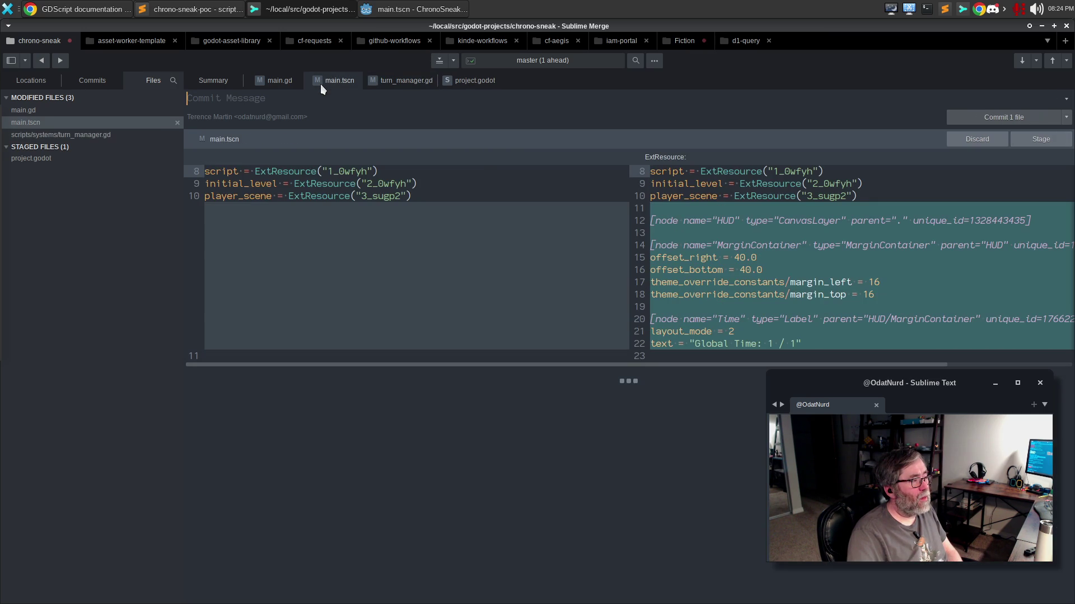
pyautogui.click(406, 84)
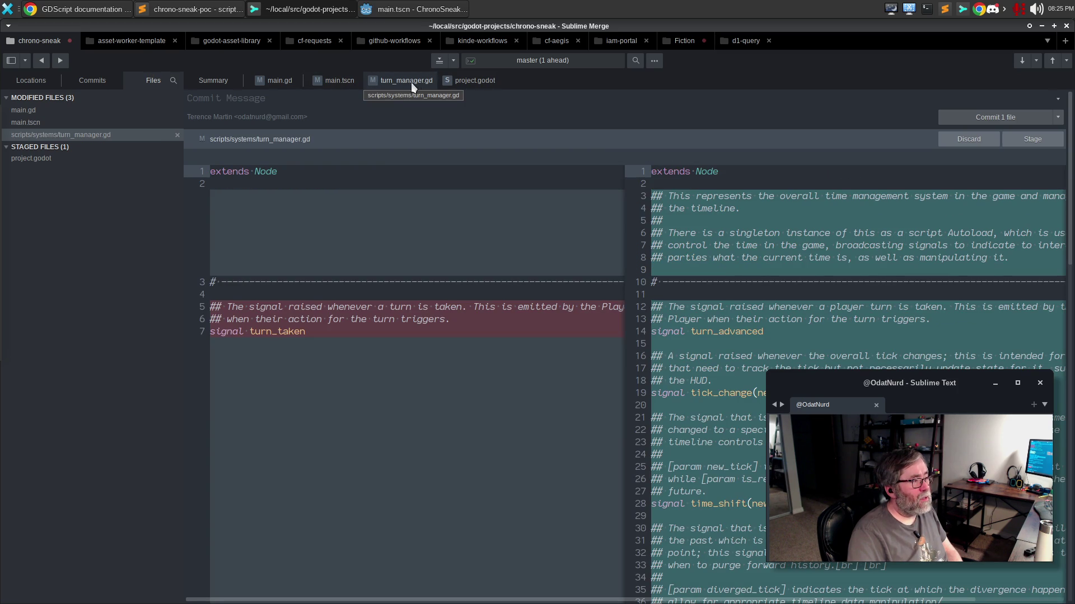
pyautogui.moveTo(629, 312)
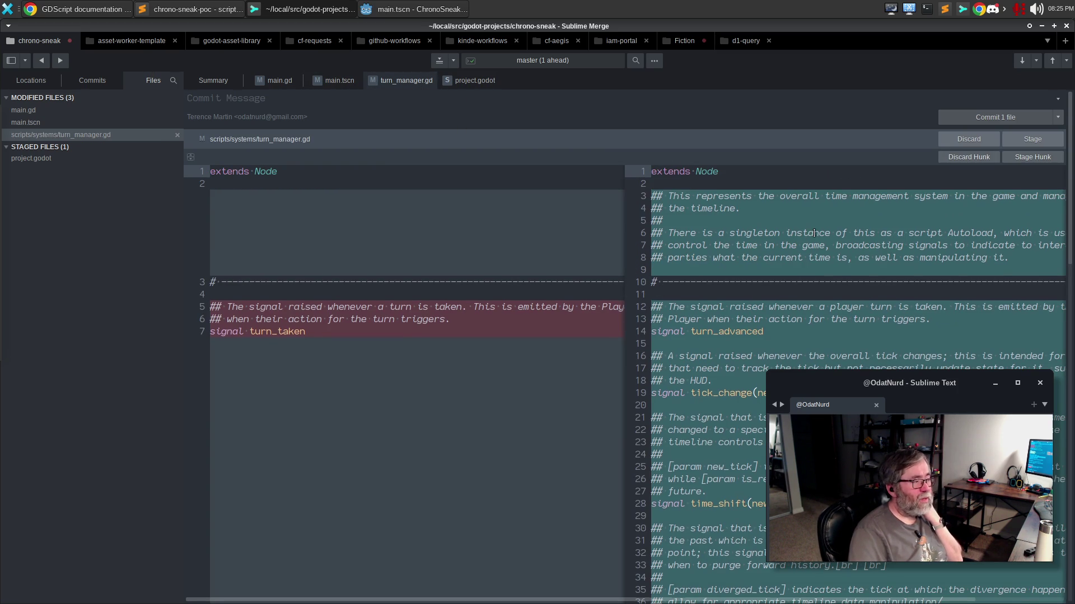
pyautogui.scroll(-8, 814, 233)
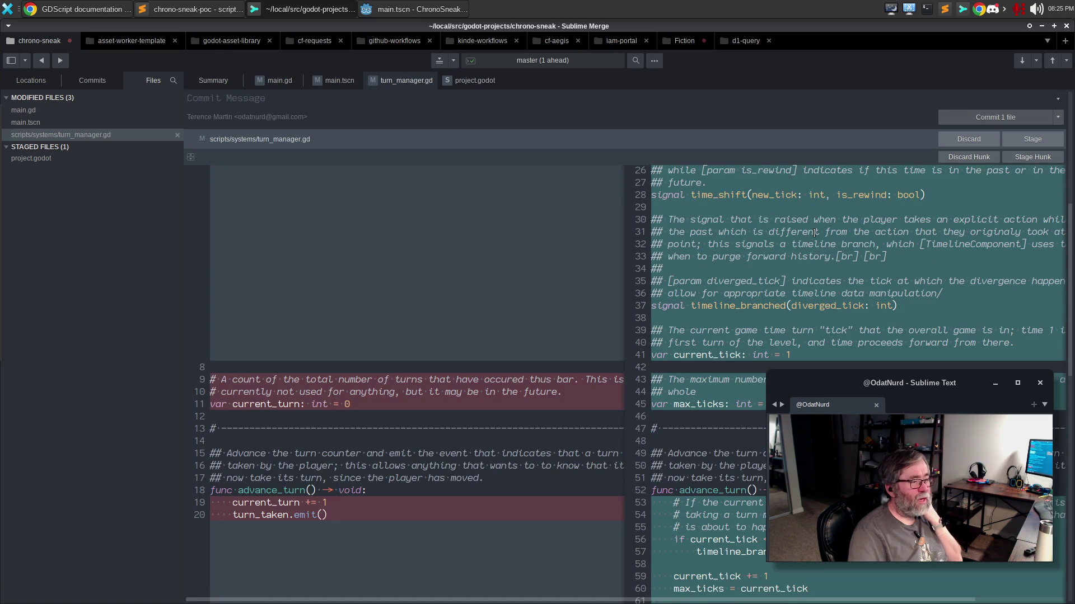
pyautogui.scroll(5, 814, 233)
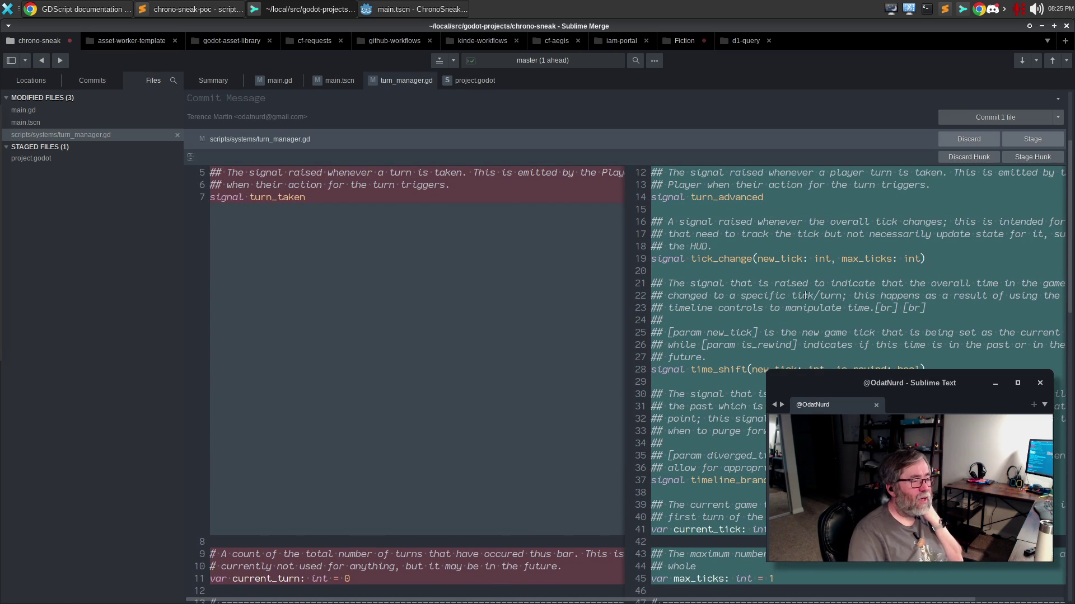
pyautogui.scroll(2, 812, 257)
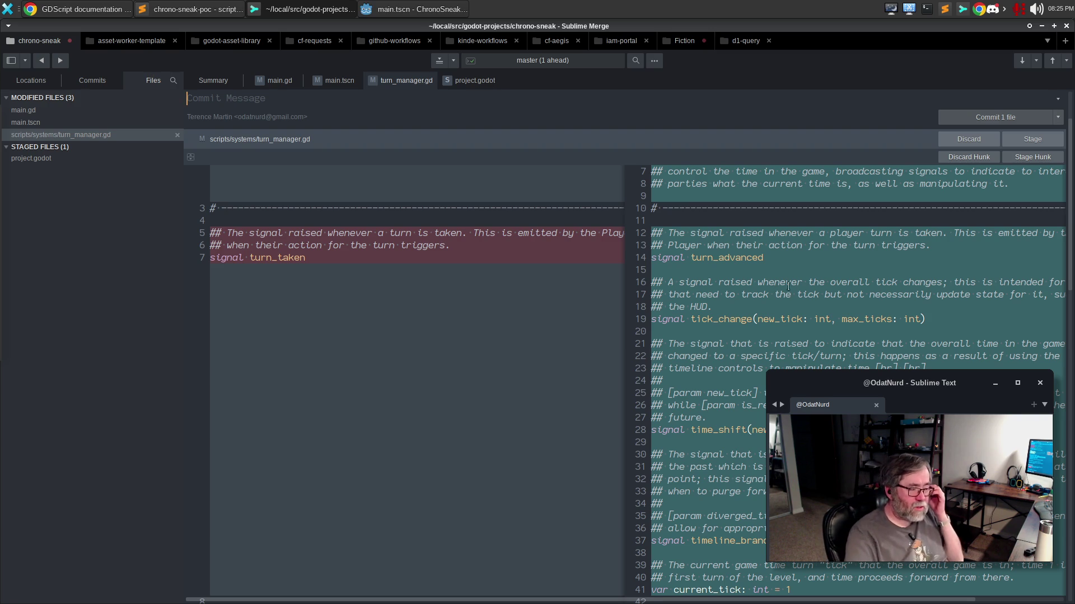
pyautogui.scroll(-2, 795, 287)
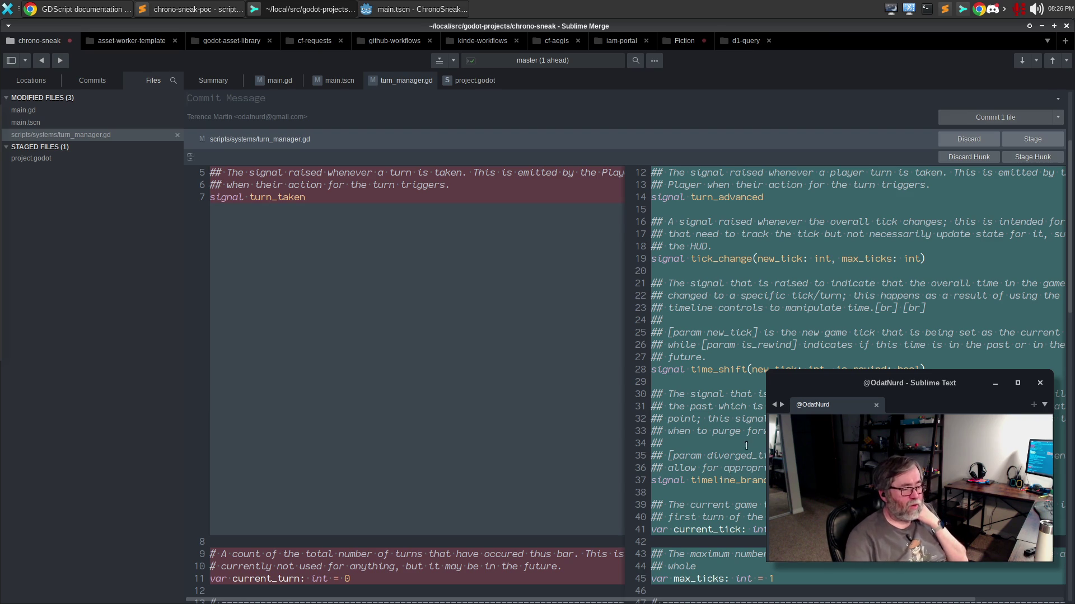
pyautogui.scroll(-2, 625, 381)
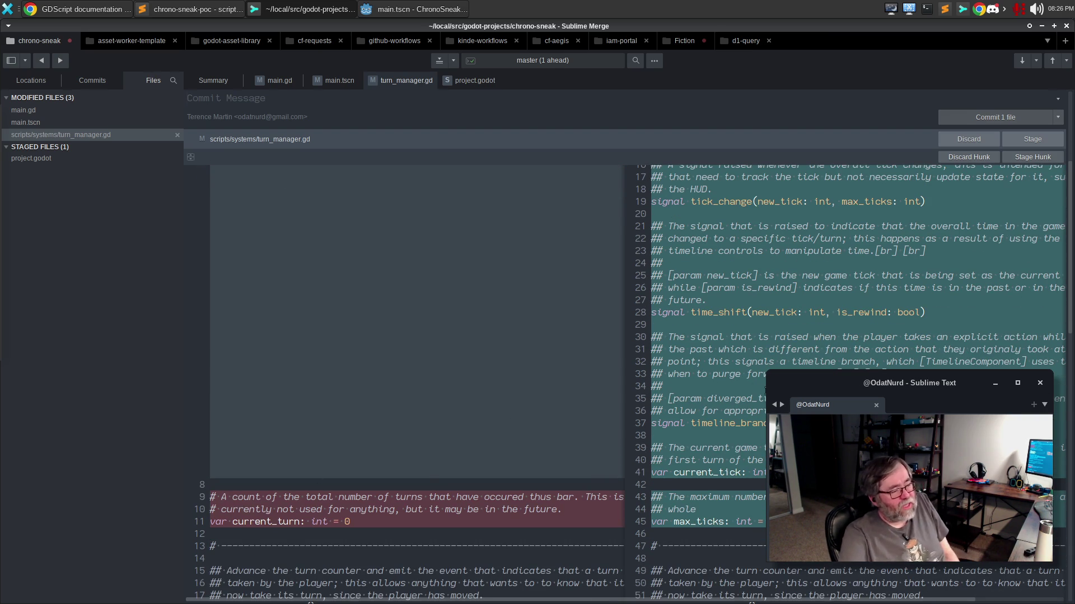
pyautogui.scroll(-5, 764, 397)
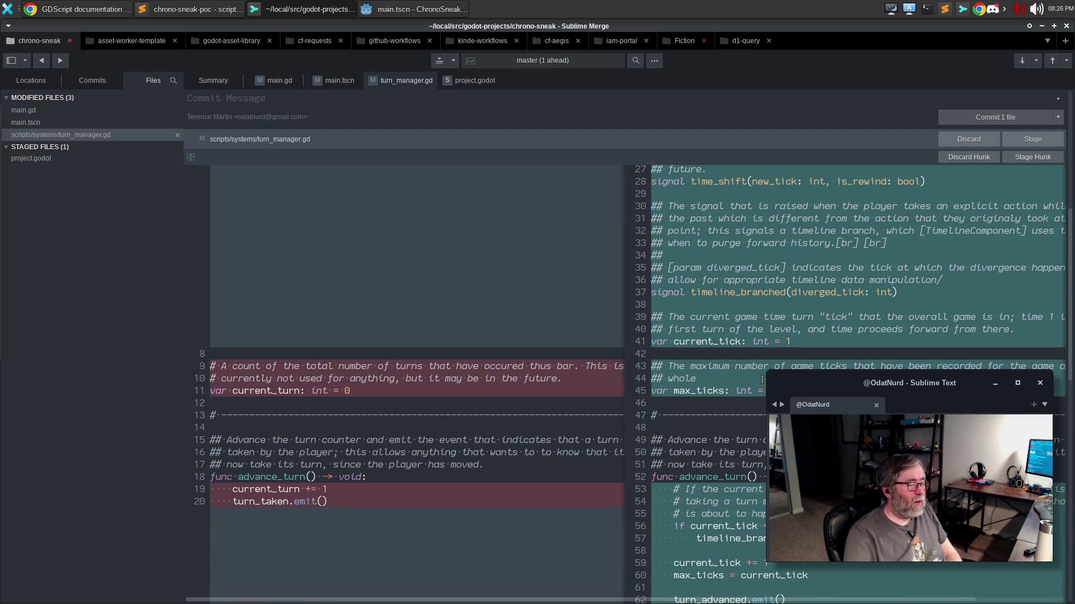
pyautogui.scroll(-5, 762, 380)
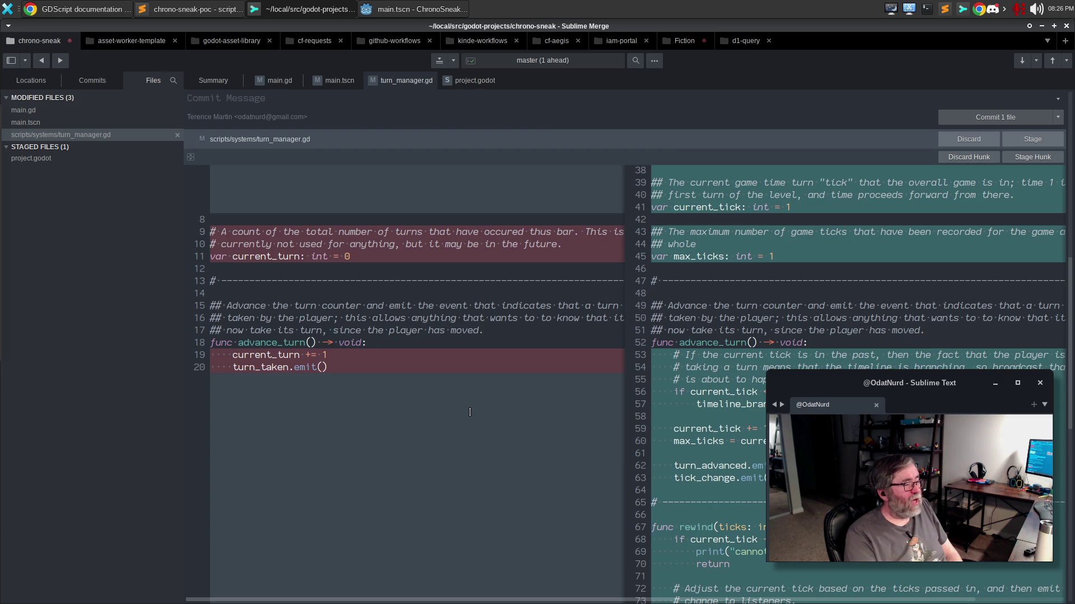
pyautogui.scroll(-5, 470, 412)
pyautogui.scroll(4, 470, 411)
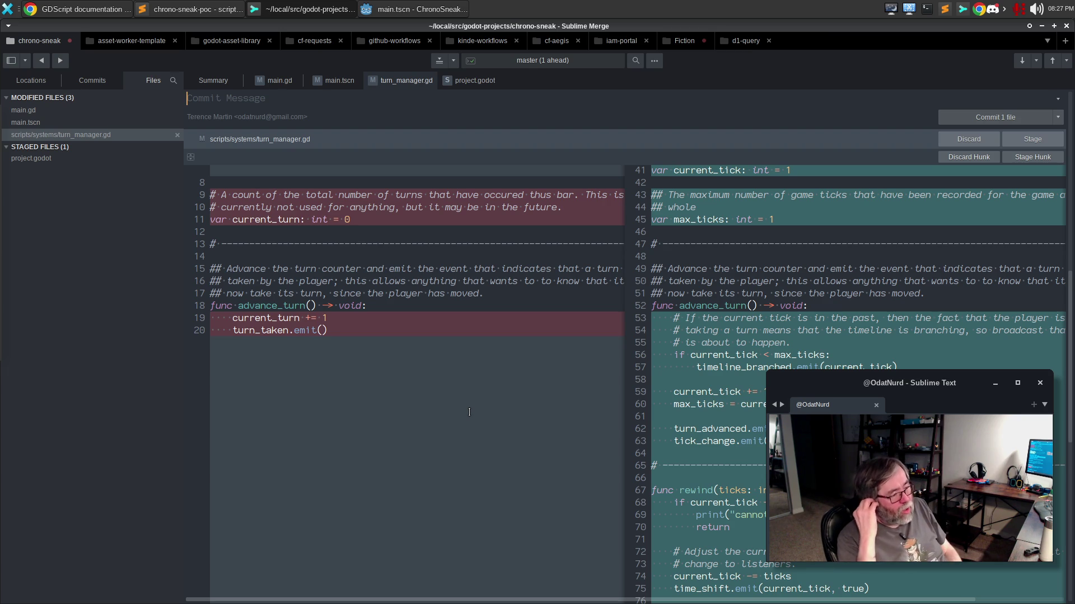
pyautogui.click(731, 368)
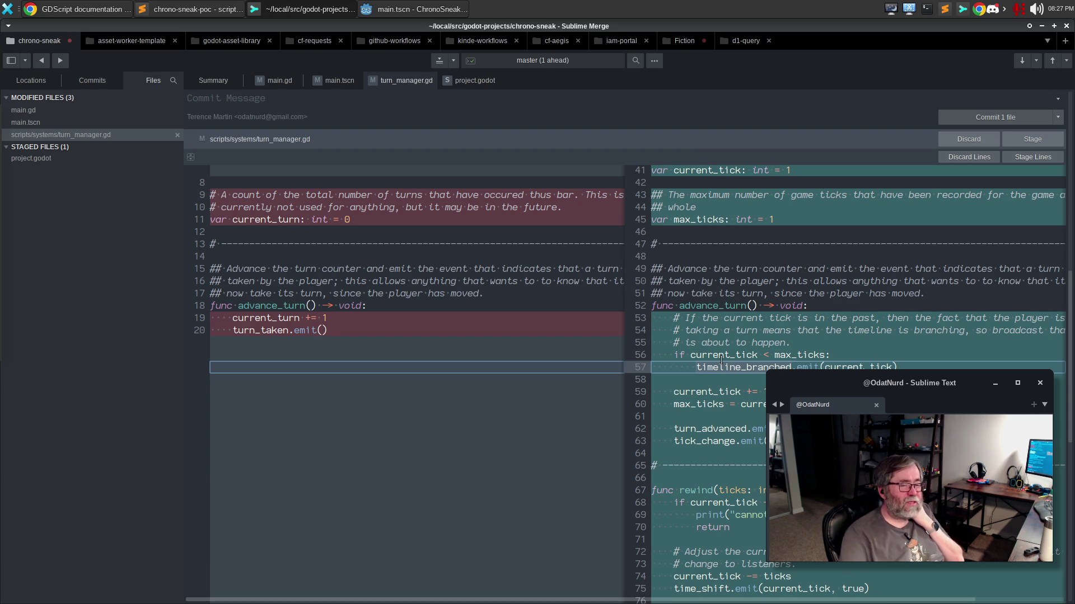
pyautogui.click(771, 367)
pyautogui.click(778, 366)
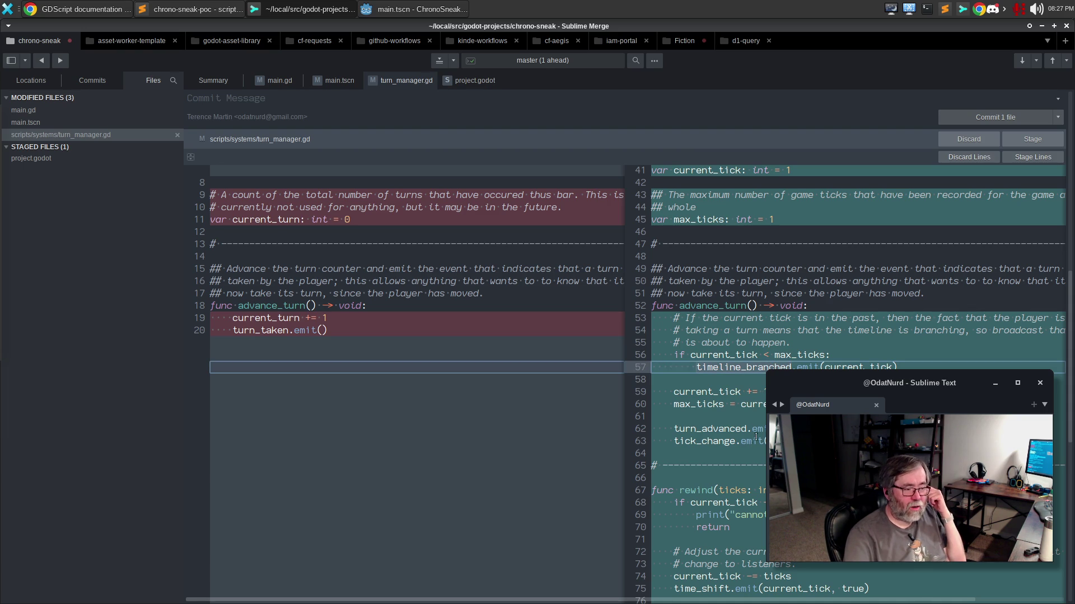
pyautogui.scroll(-2, 753, 440)
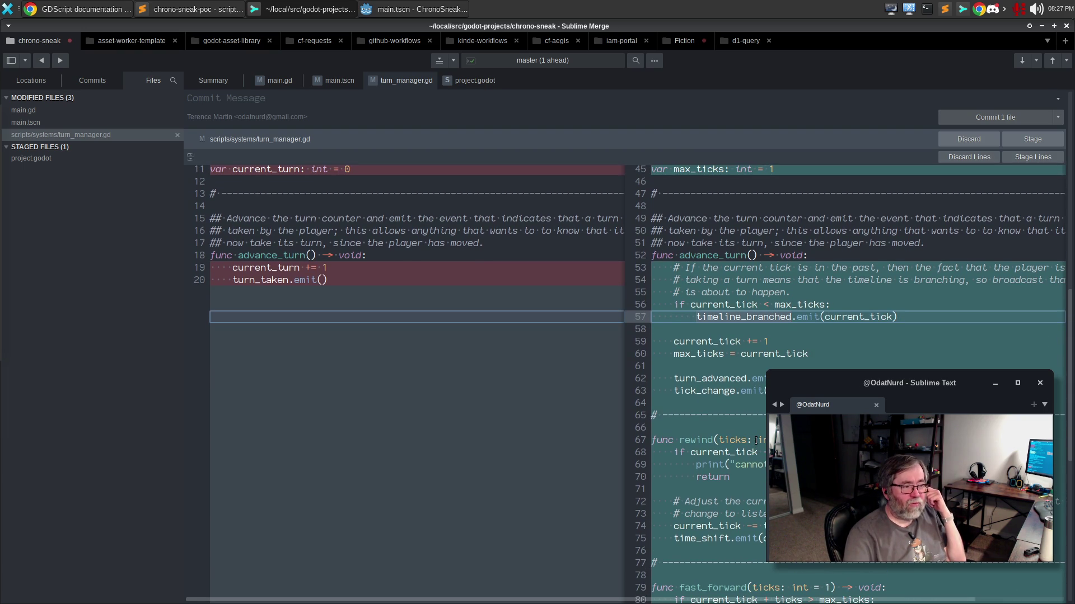
pyautogui.scroll(-5, 756, 440)
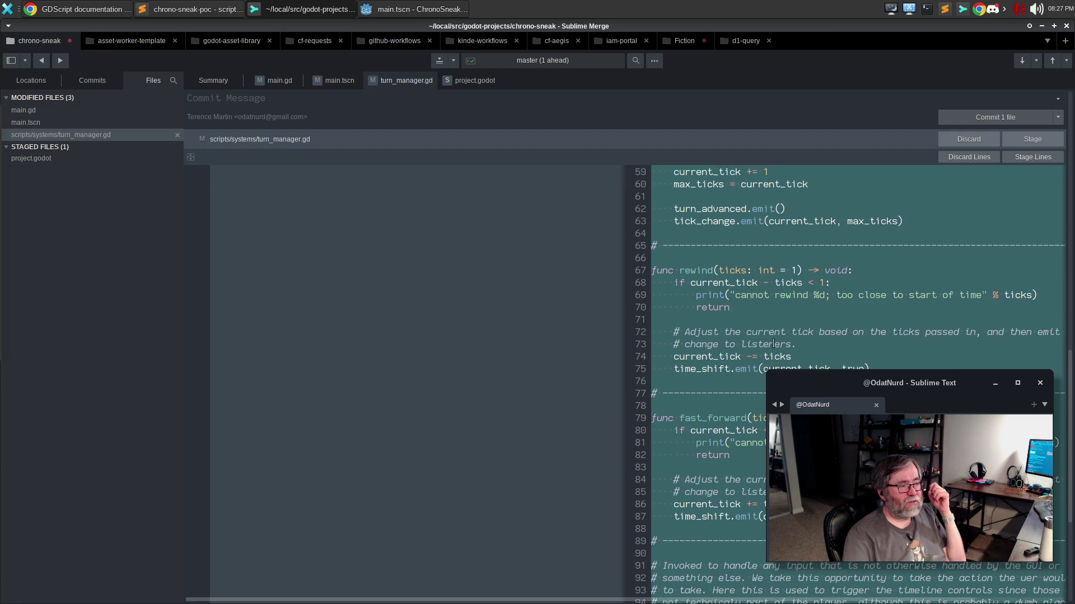
pyautogui.scroll(3, 773, 343)
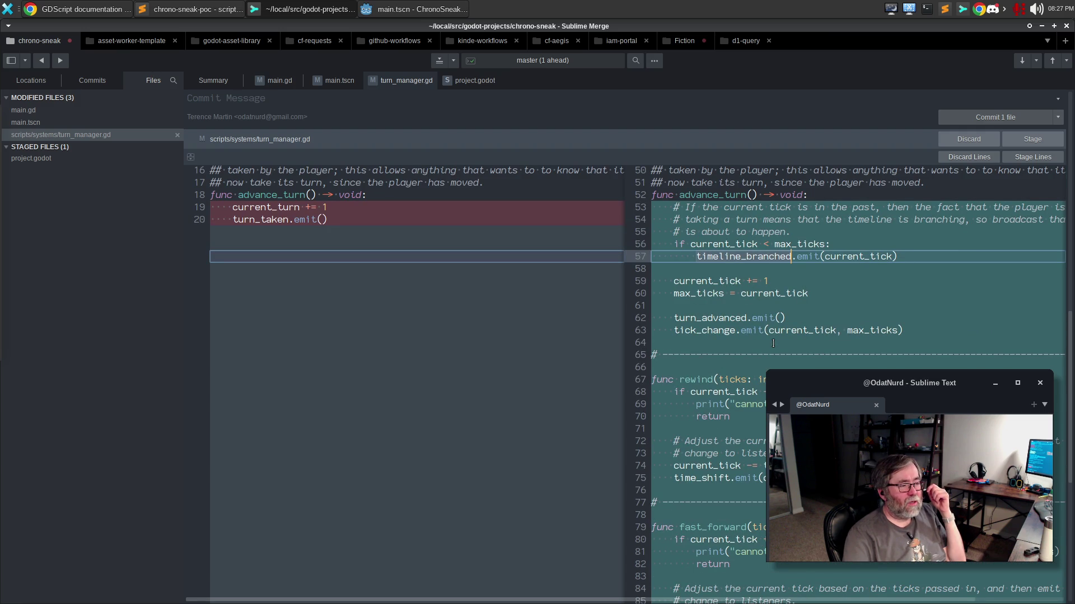
pyautogui.scroll(-2, 773, 343)
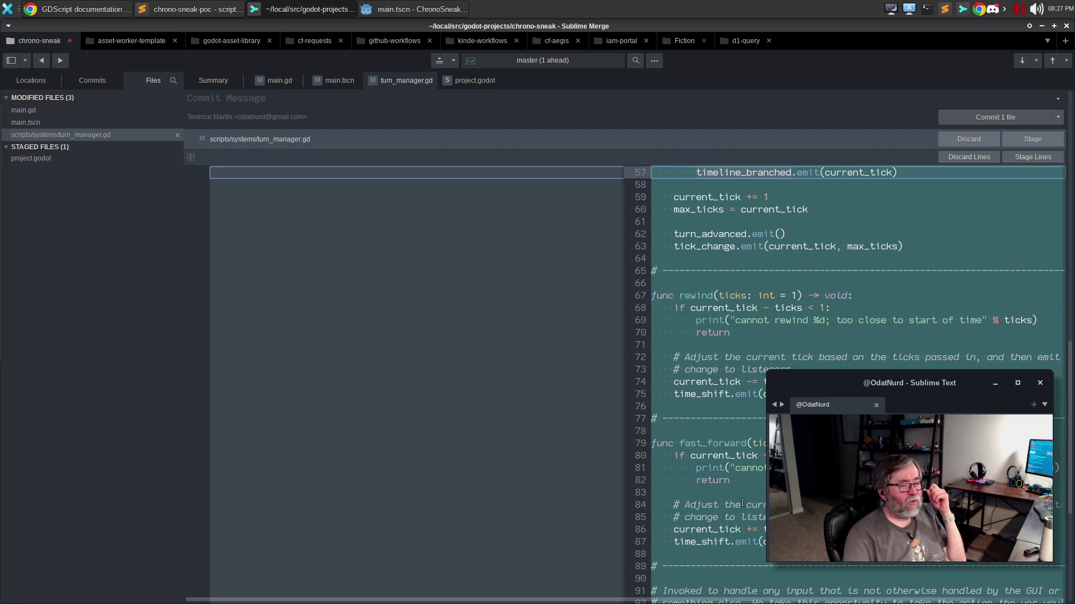
pyautogui.scroll(3, 742, 499)
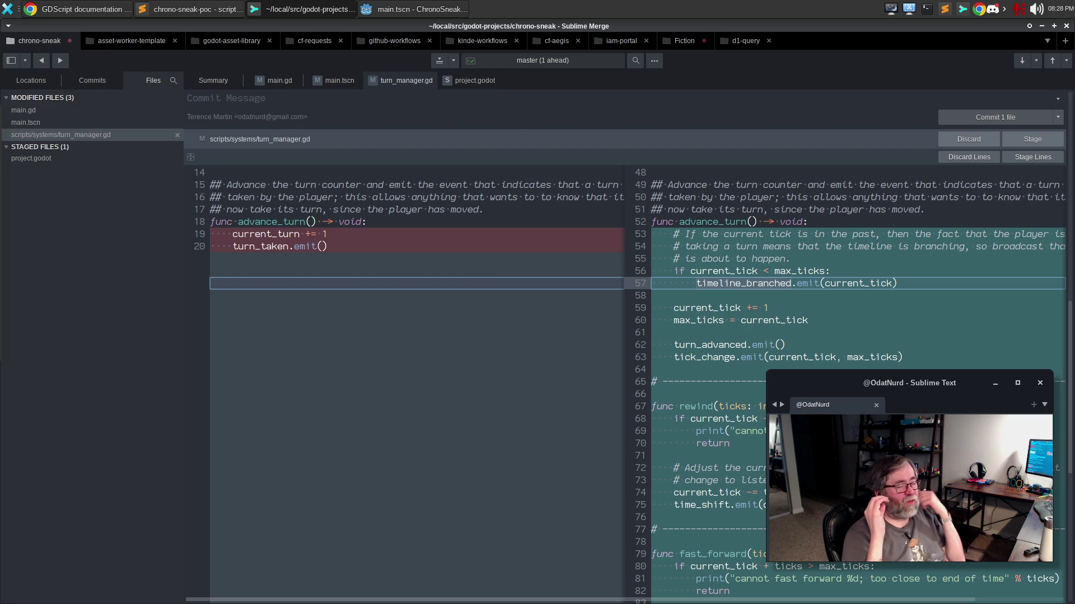
pyautogui.scroll(4, 624, 380)
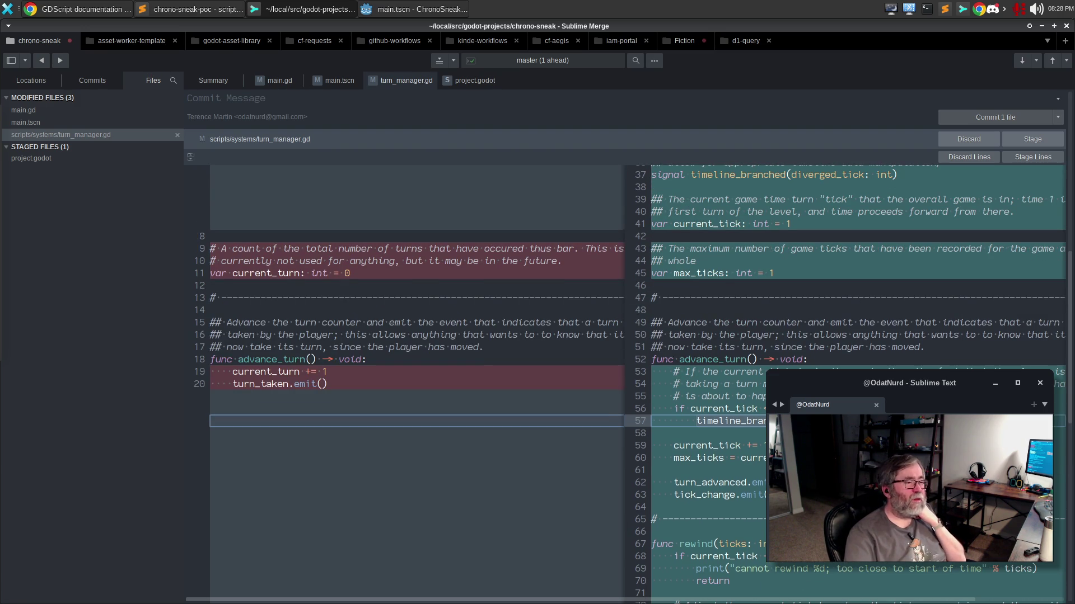
pyautogui.scroll(7, 629, 380)
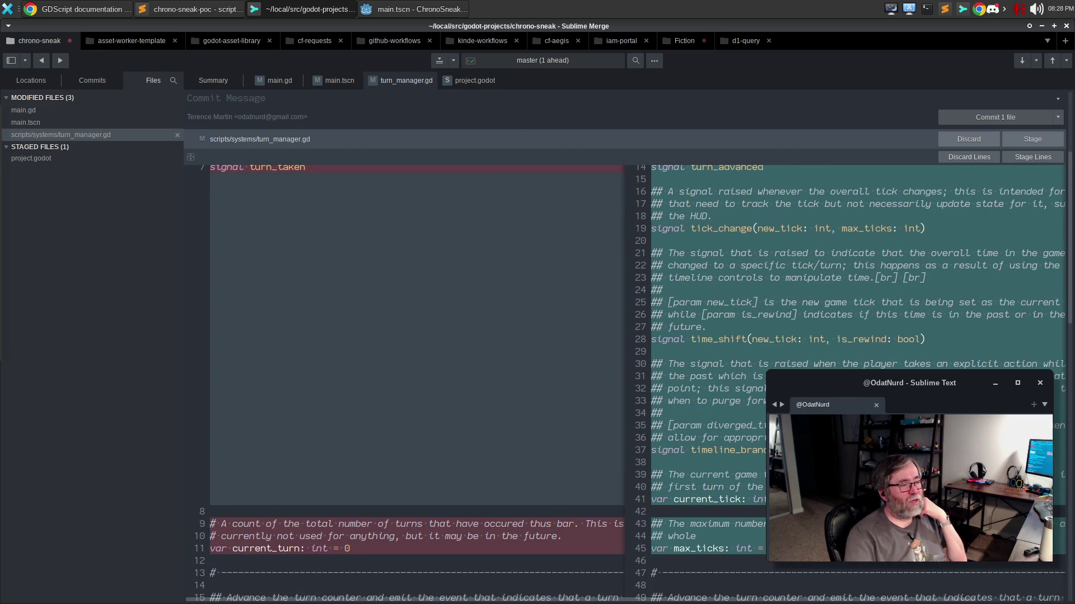
pyautogui.scroll(2, 630, 381)
pyautogui.scroll(-8, 630, 381)
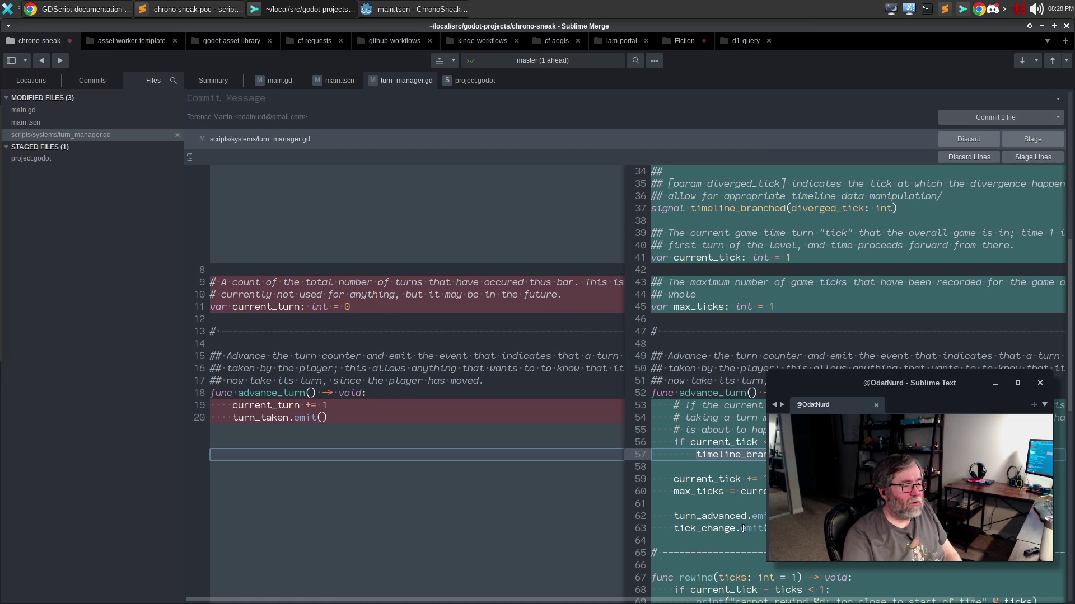
pyautogui.scroll(-4, 726, 512)
pyautogui.scroll(-10, 638, 380)
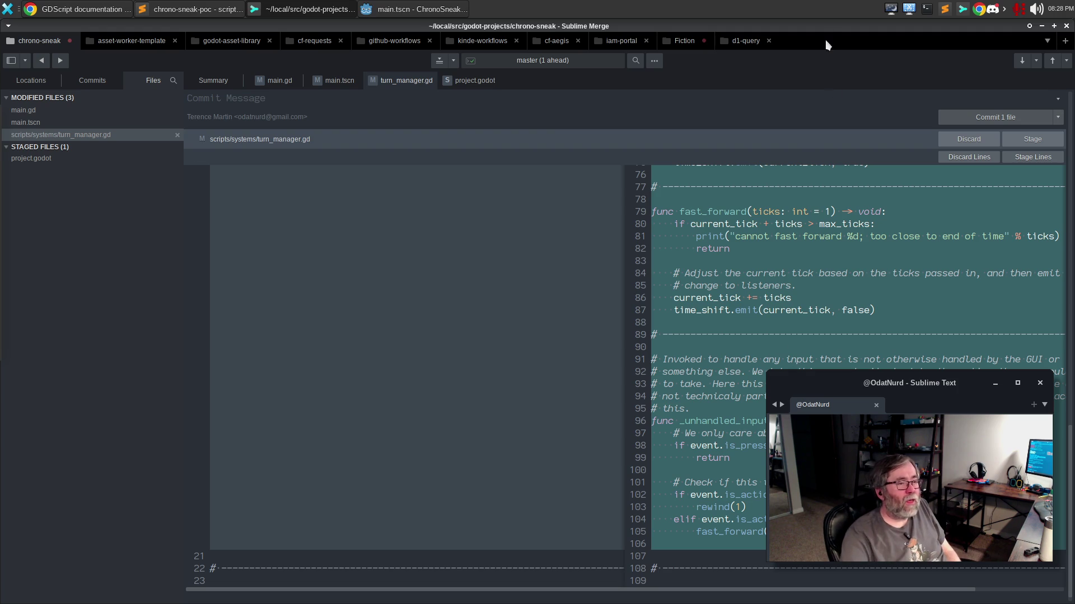
# Stage turn_manager.gd, then review and stage main.tscn.
pyautogui.click(1032, 139)
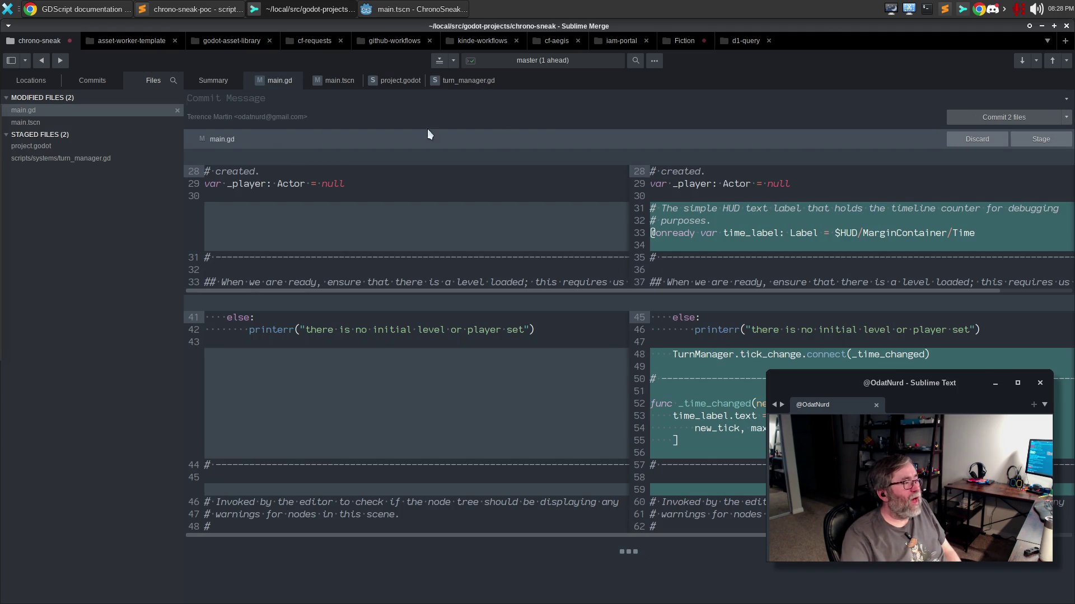
pyautogui.click(336, 81)
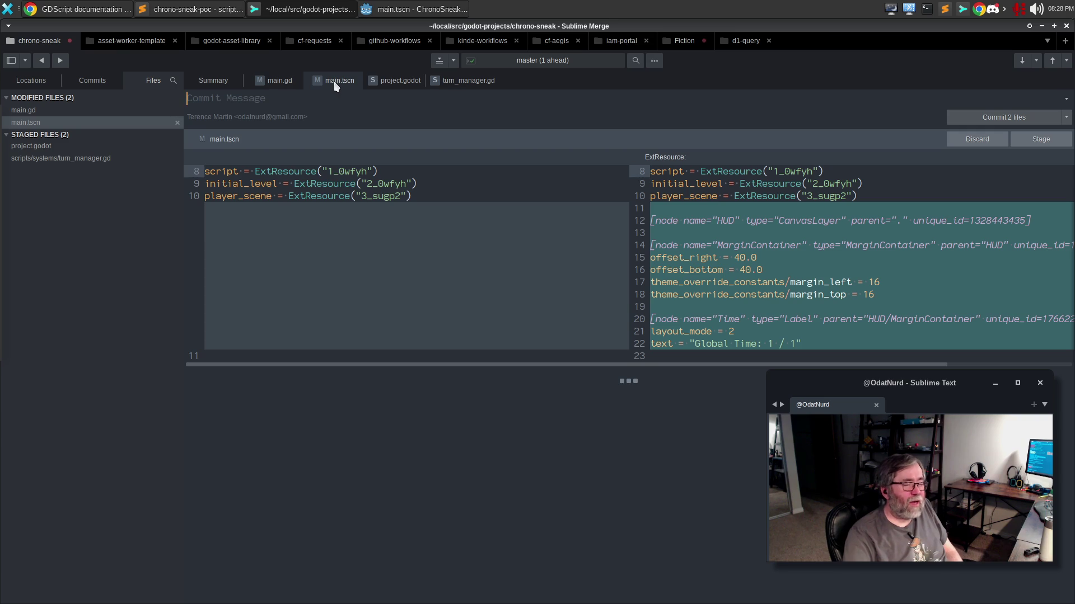
pyautogui.moveTo(882, 299)
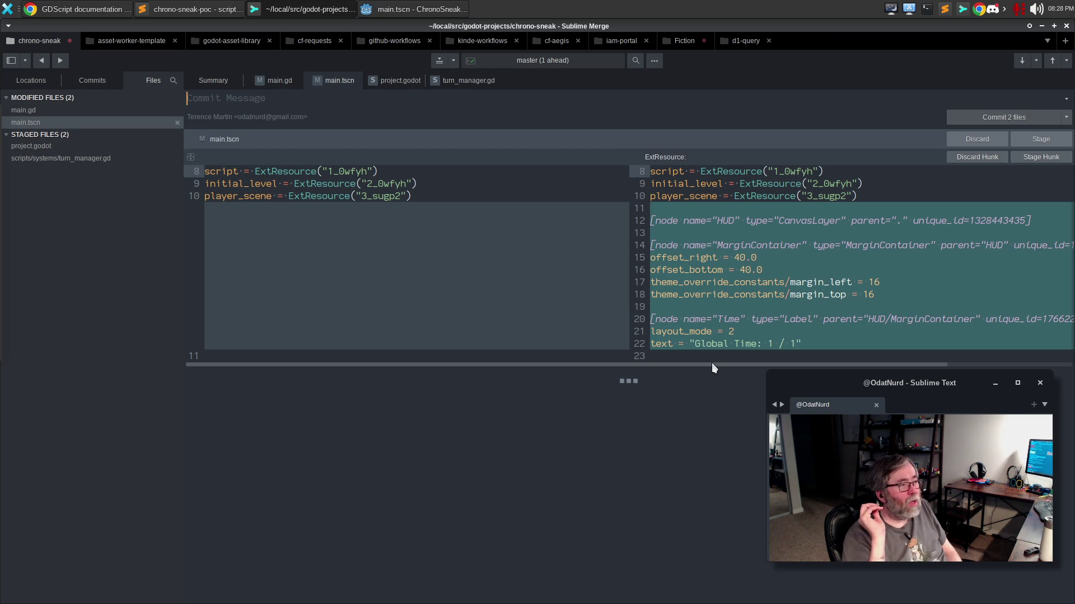
pyautogui.click(1042, 139)
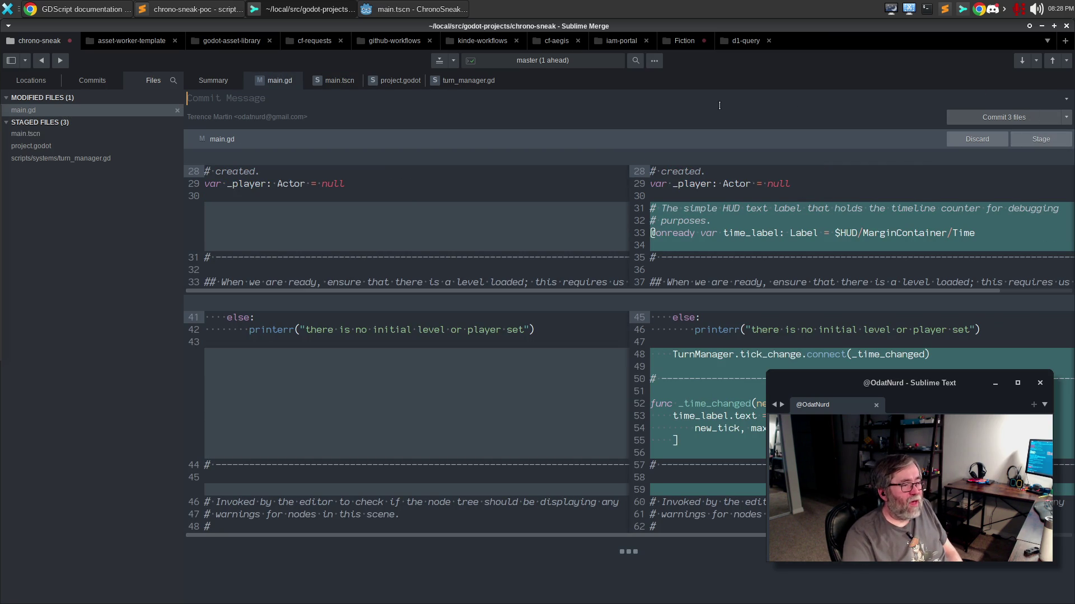
# Review main.gd's new time label declaration and _time_changed handler in the diff.
pyautogui.moveTo(878, 156)
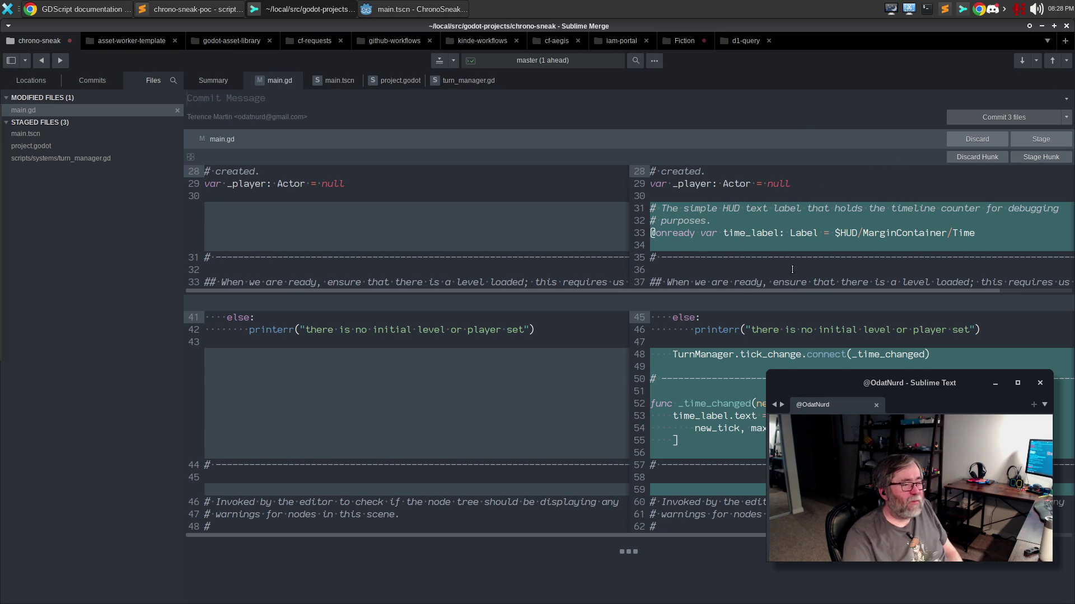
pyautogui.moveTo(795, 342)
pyautogui.moveTo(749, 239)
pyautogui.click(939, 233)
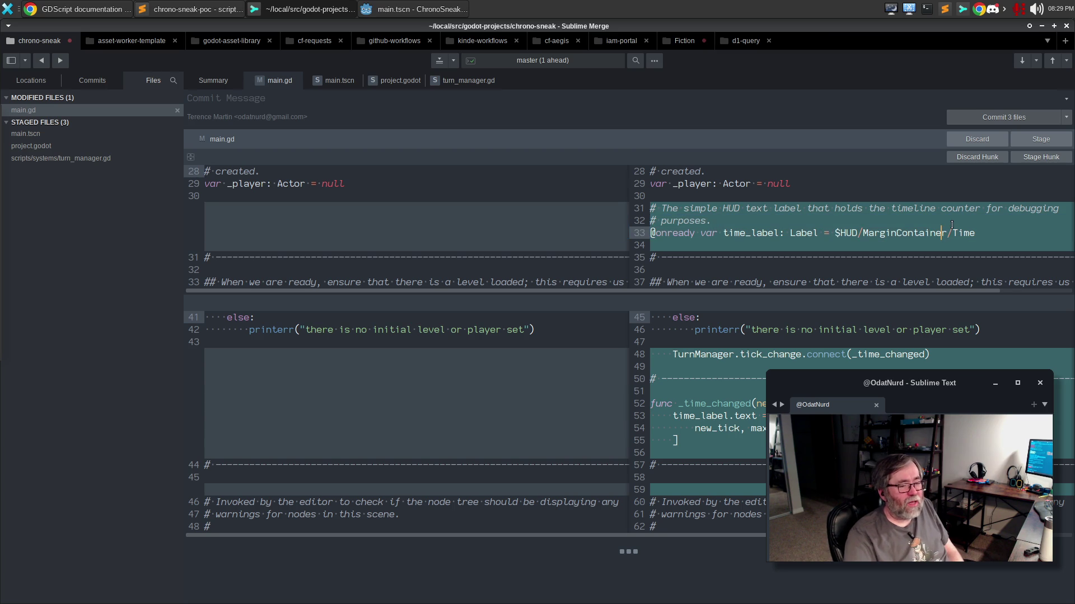
pyautogui.moveTo(931, 368)
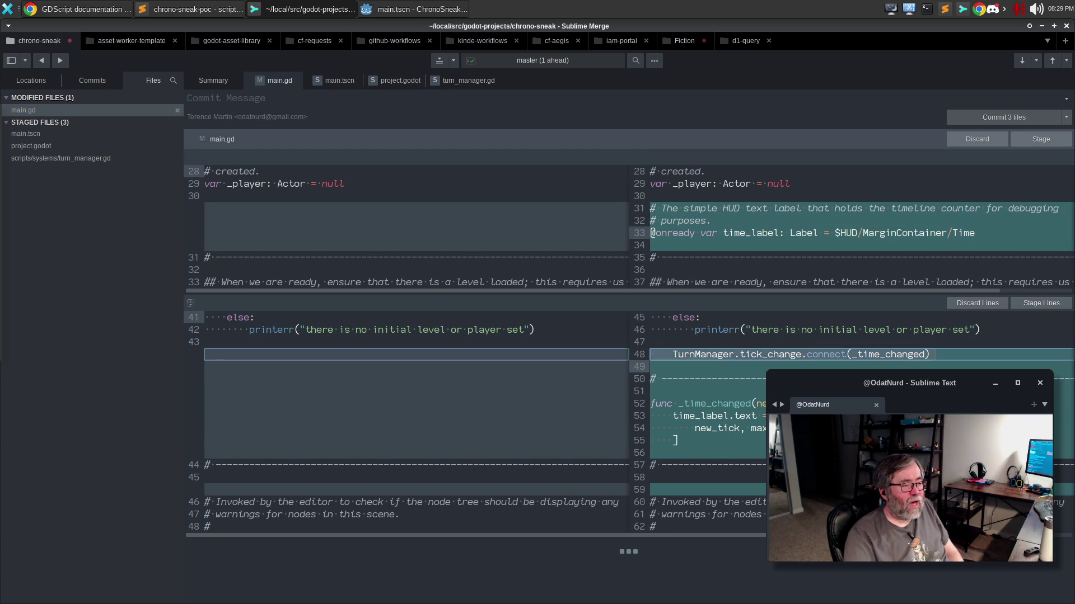
pyautogui.click(700, 404)
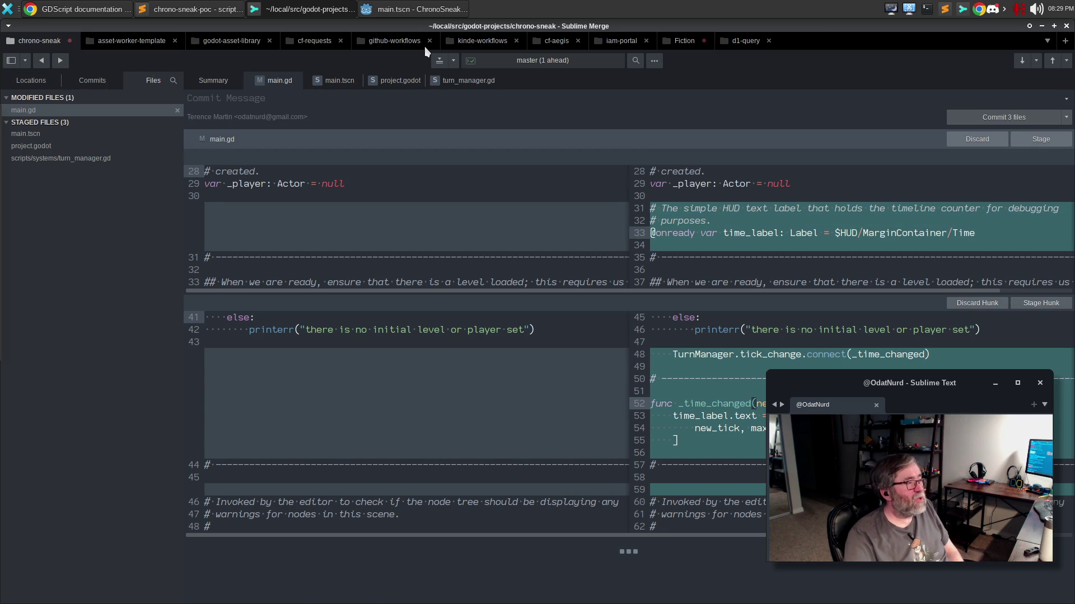
pyautogui.click(407, 9)
# Above _time_changed in main.gd, begin a comment: 'Update the HUD to display the current time and max time'.
pyautogui.click(263, 90)
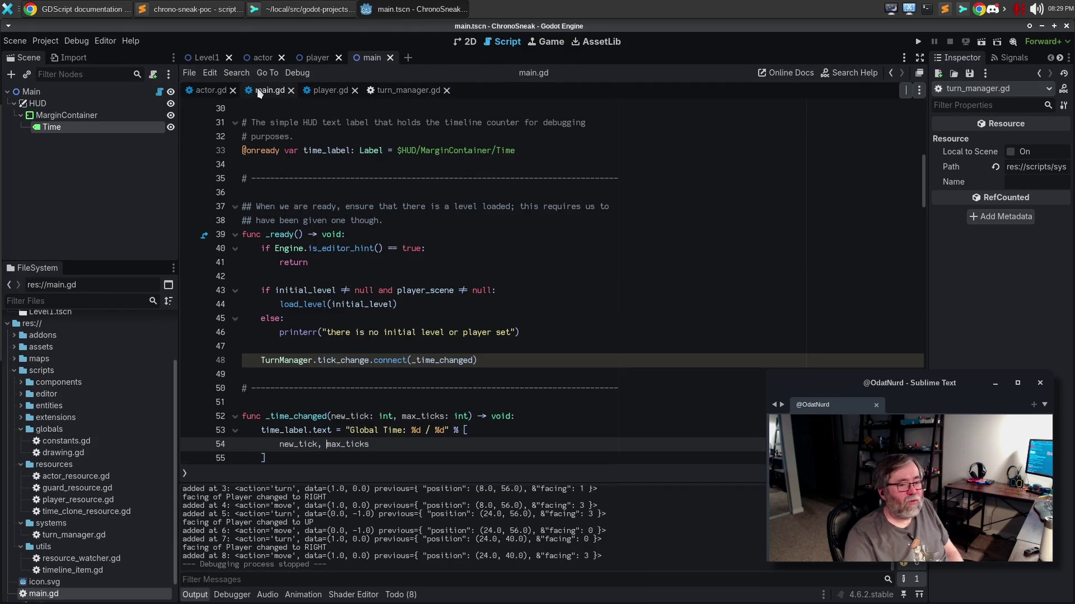
pyautogui.scroll(-4, 371, 309)
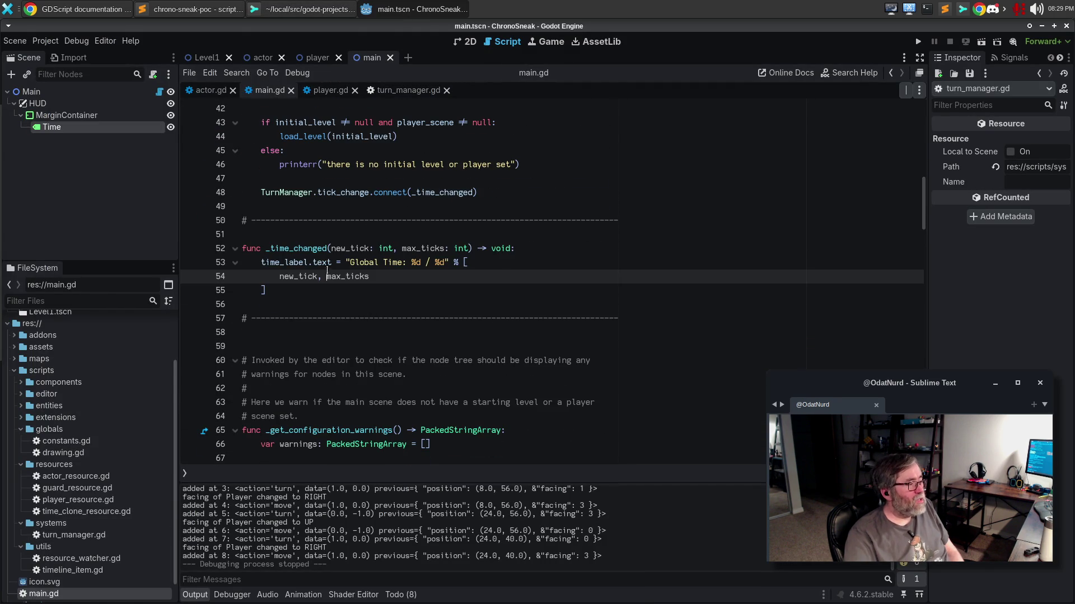
pyautogui.click(328, 248)
pyautogui.press('Home')
pyautogui.press('Return')
pyautogui.press('Up')
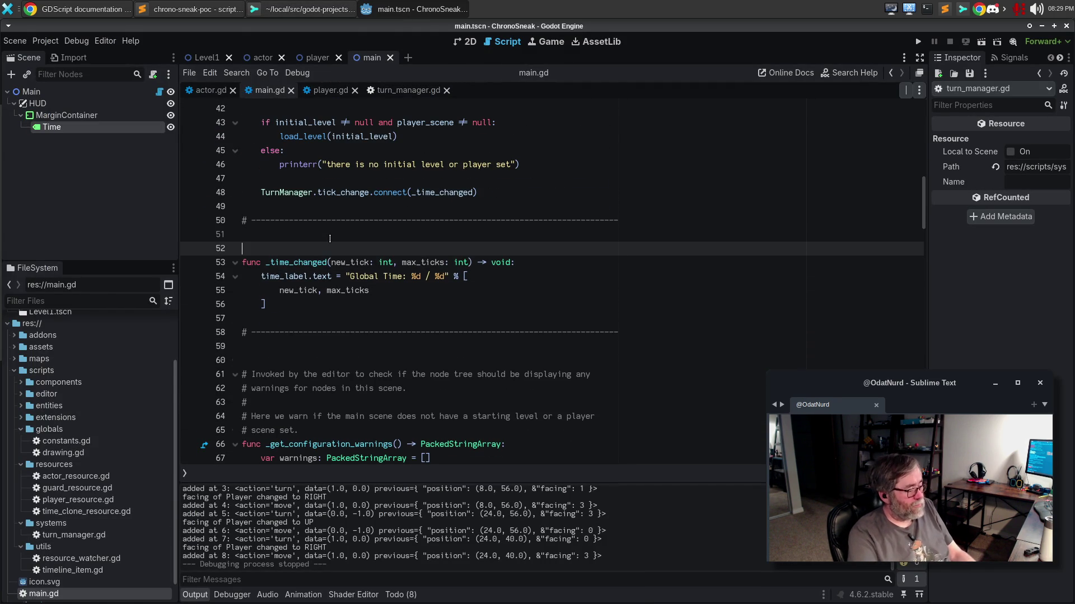
pyautogui.write('$')
pyautogui.press('BackSpace')
pyautogui.write('# ')
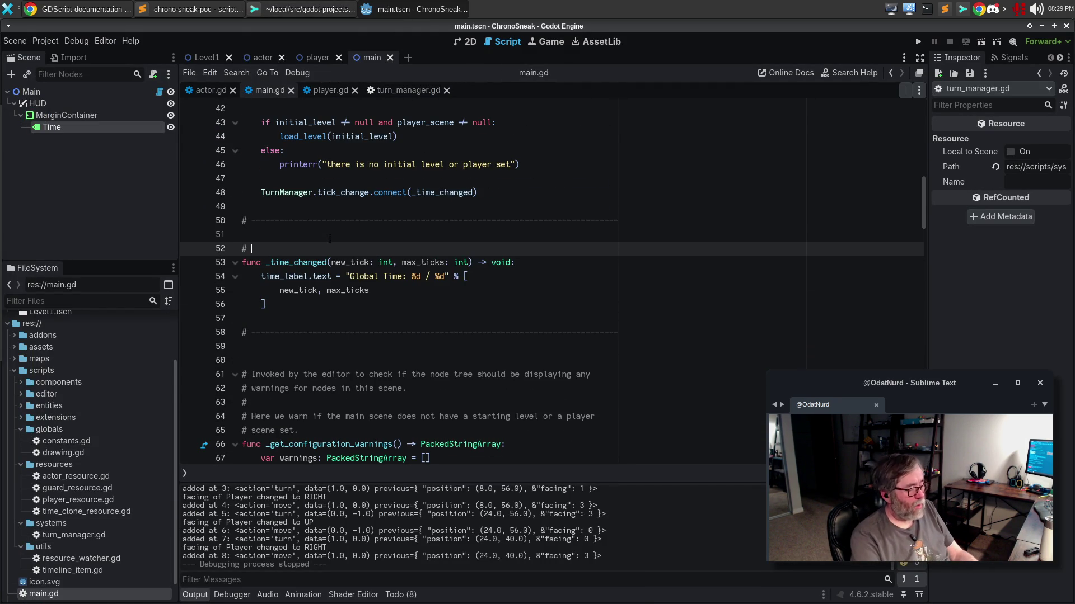
pyautogui.write('Whenever')
pyautogui.hotkey('ctrl', 'BackSpace')
pyautogui.write('Update the HUD to display')
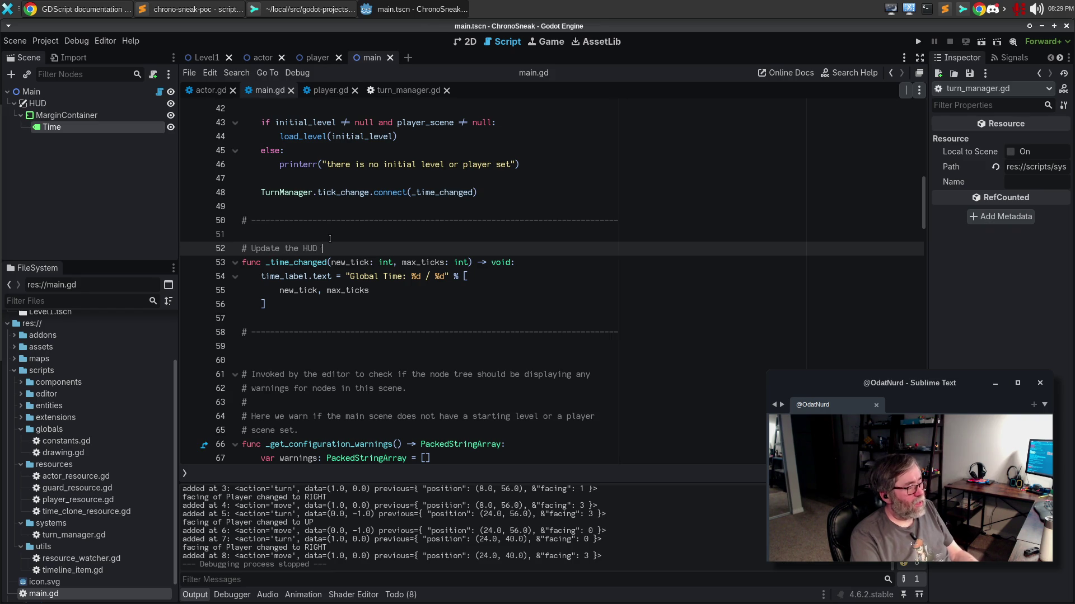
pyautogui.write(' the currewn')
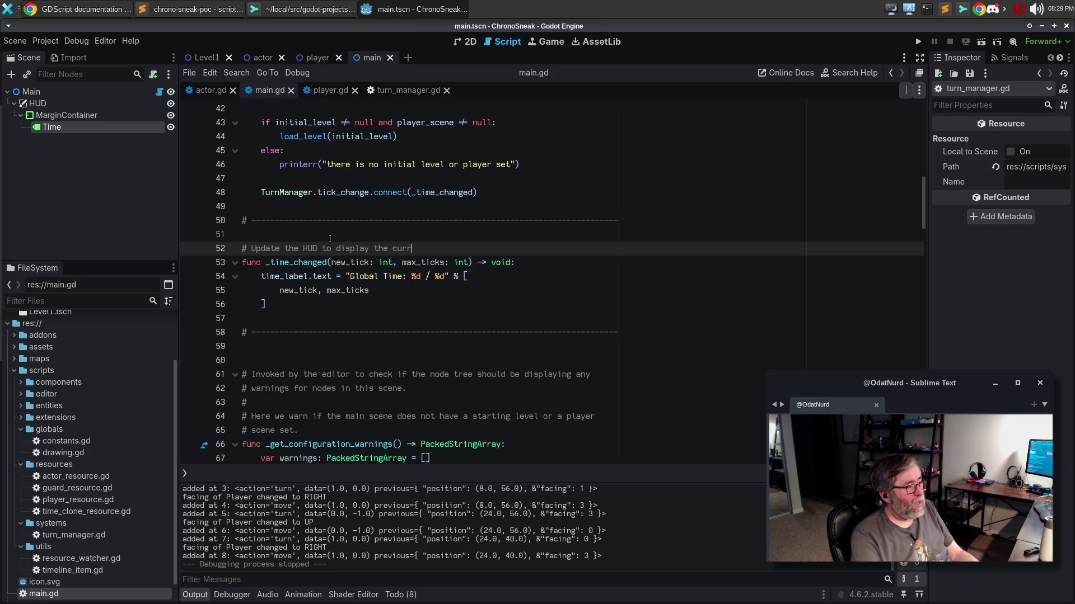
pyautogui.press('BackSpace')
pyautogui.press('BackSpace')
pyautogui.write('nt ti')
pyautogui.write("and max time whenever we're told")
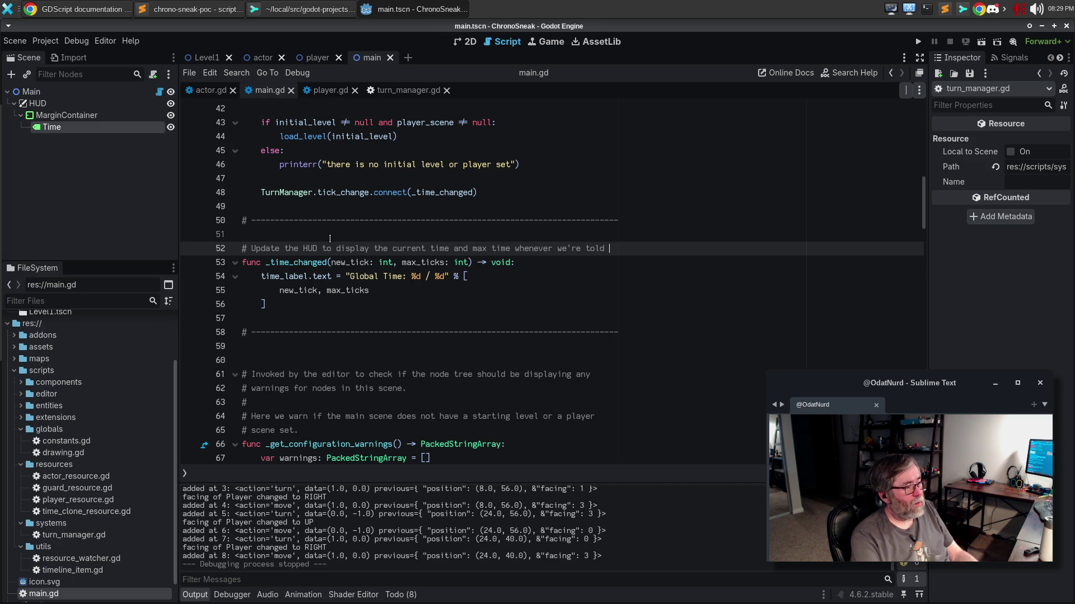
pyautogui.write('e told')
# Complete it with 'in response of the TurnManager.tick_change signal' and save main.gd.
pyautogui.press('Return')
pyautogui.write('# that the tick chan')
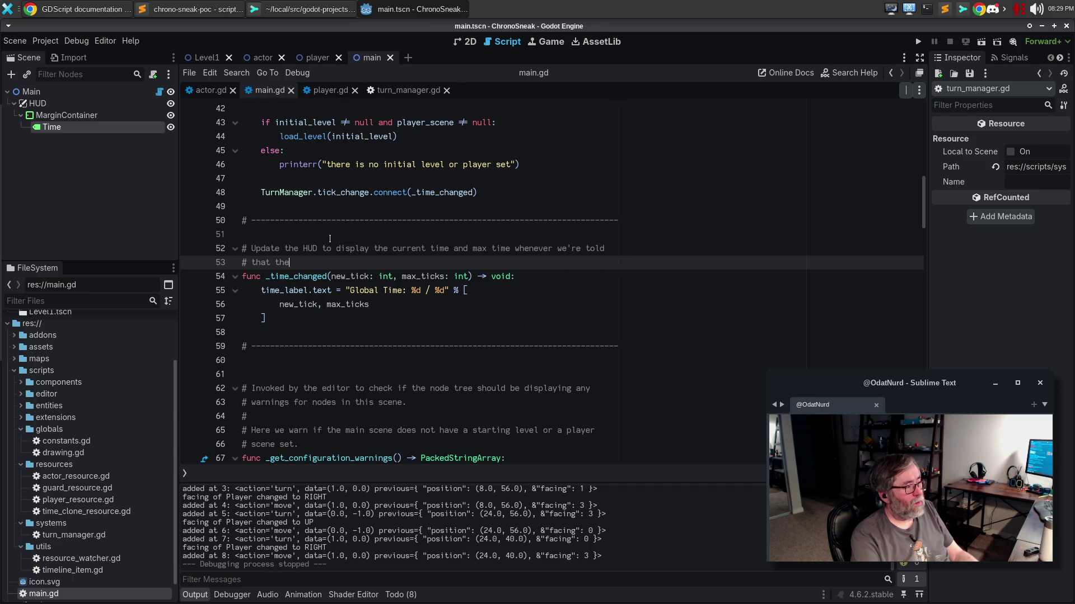
pyautogui.write('ge')
pyautogui.hotkey('ctrl', 'BackSpace')
pyautogui.hotkey('ctrl', 'BackSpace')
pyautogui.write('time change in response of the T')
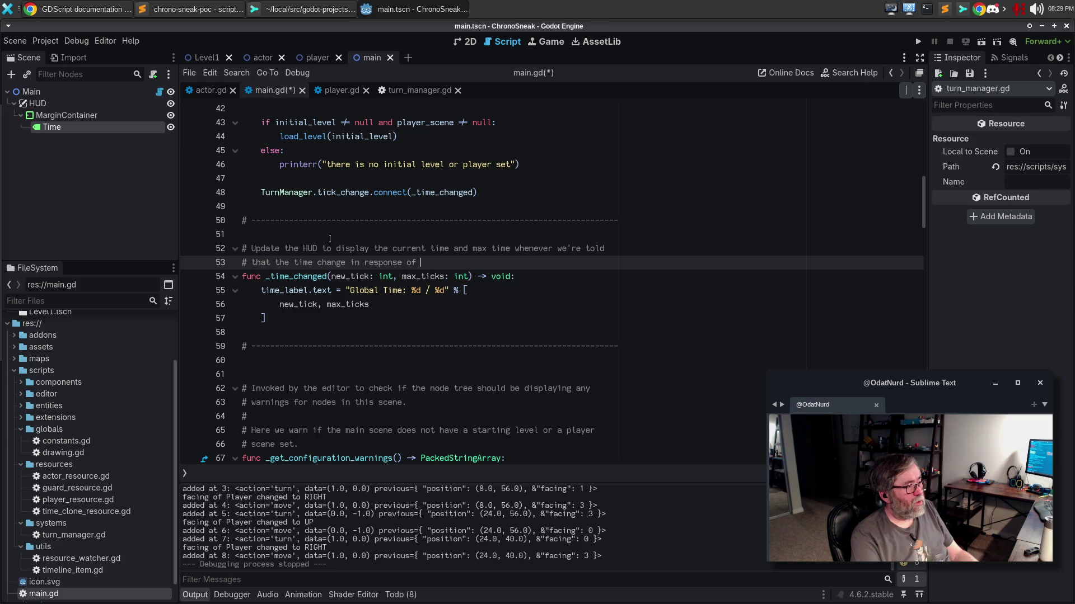
pyautogui.write('ick')
pyautogui.write('Mana')
pyautogui.press('BackSpace')
pyautogui.press('BackSpace')
pyautogui.press('BackSpace')
pyautogui.write('urnManager.tic')
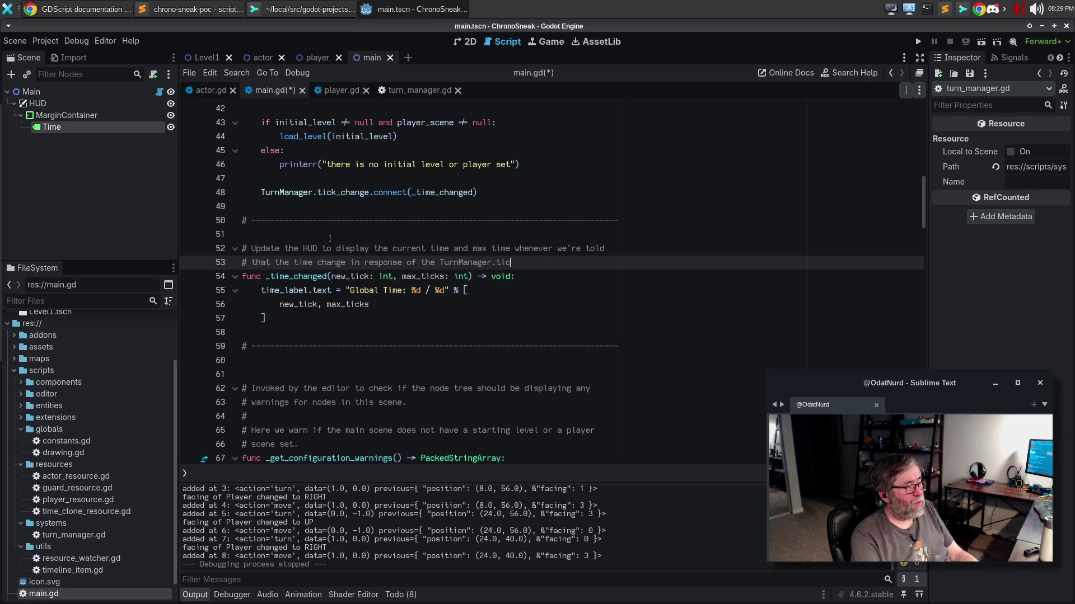
pyautogui.write('k_change sign')
pyautogui.hotkey('ctrl', 's')
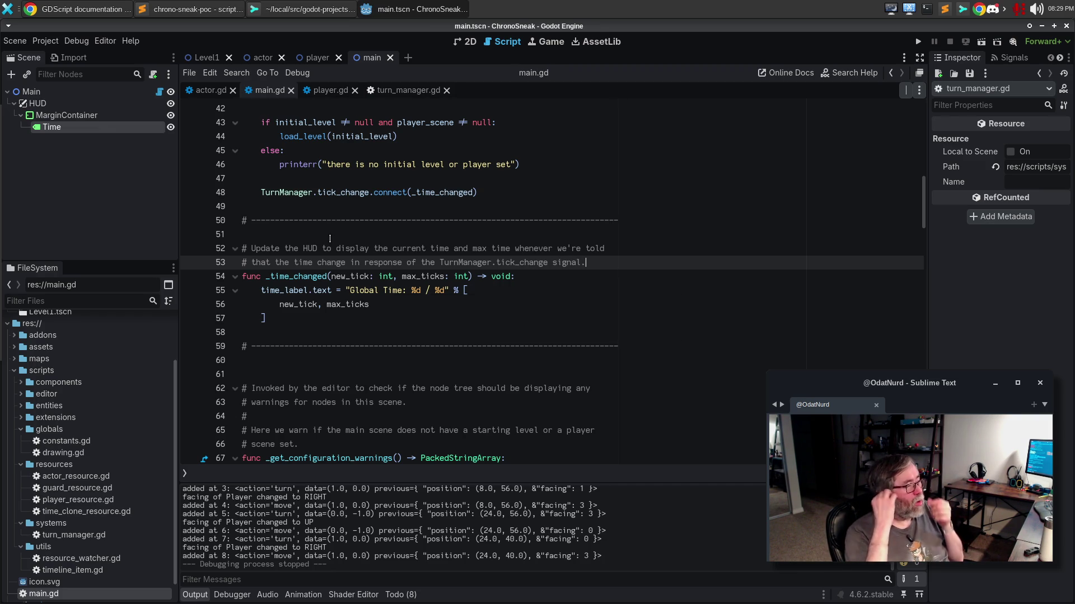
pyautogui.click(301, 11)
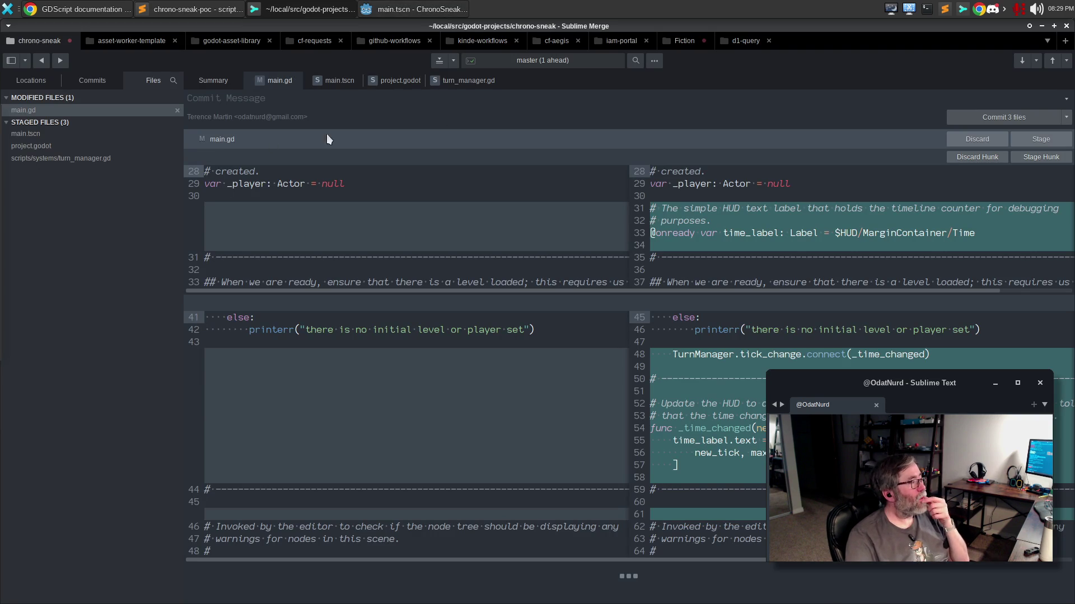
# Delete the blank line 61 in main.gd, then stage main.gd in Sublime Merge.
pyautogui.moveTo(814, 326)
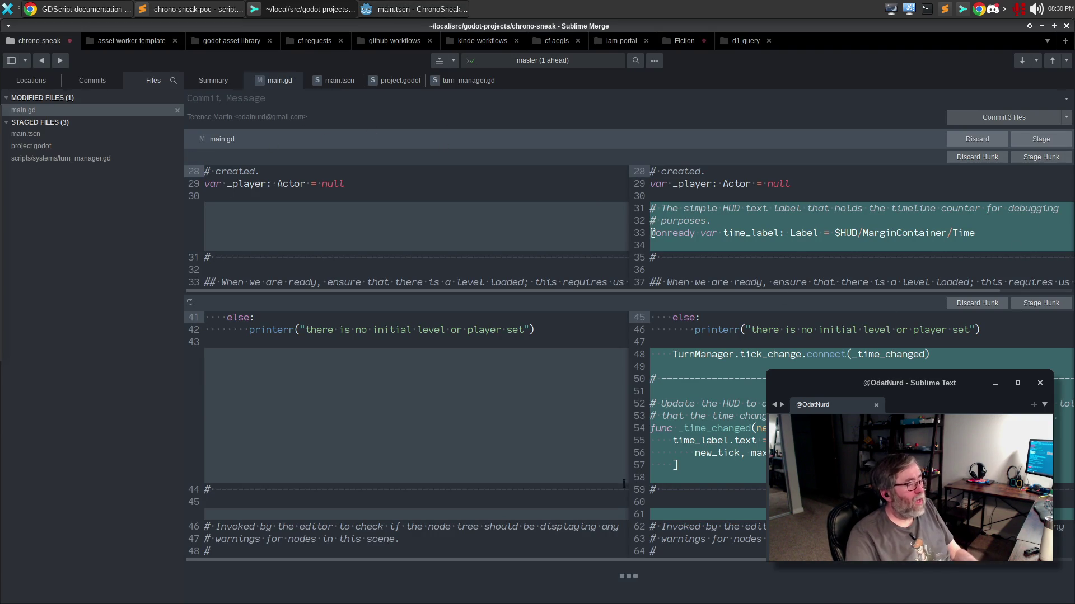
pyautogui.hotkey('alt', 'Tab')
pyautogui.click(321, 369)
pyautogui.press('BackSpace')
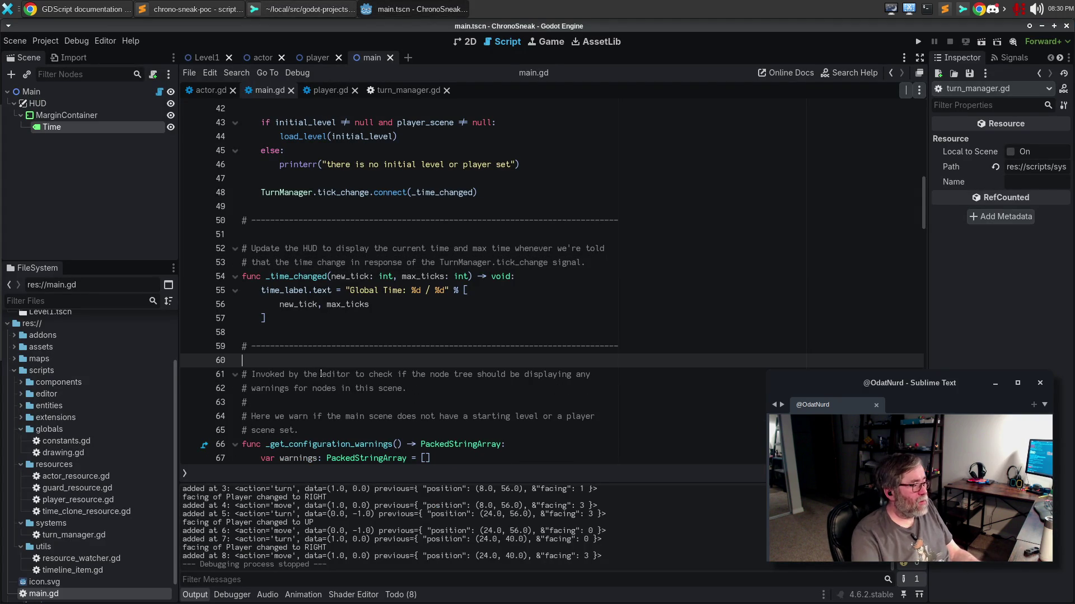
pyautogui.scroll(-15, 321, 374)
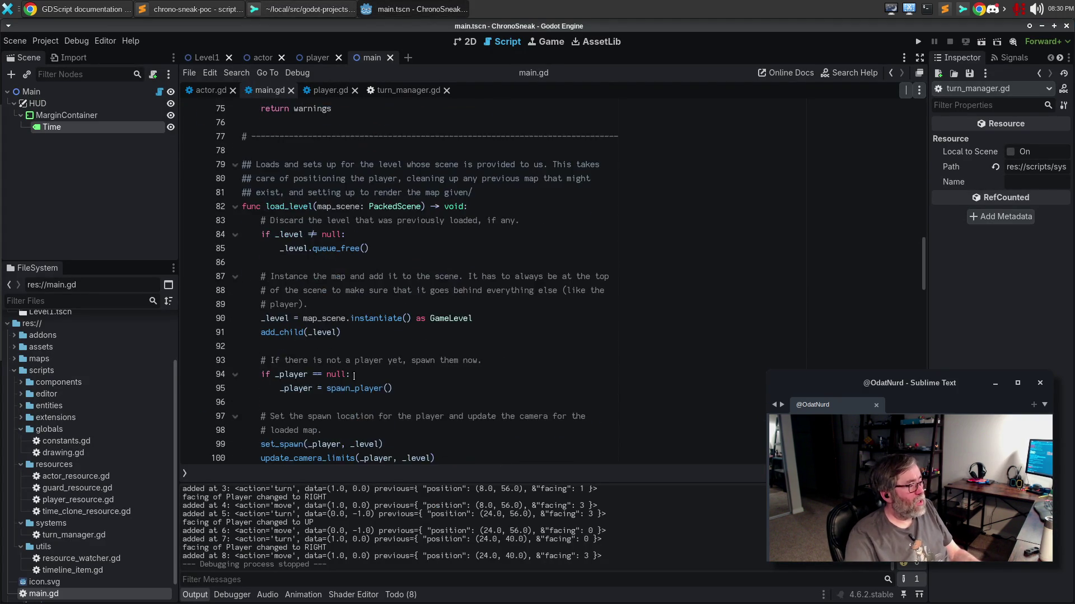
pyautogui.scroll(12, 352, 375)
pyautogui.hotkey('alt', 'Tab')
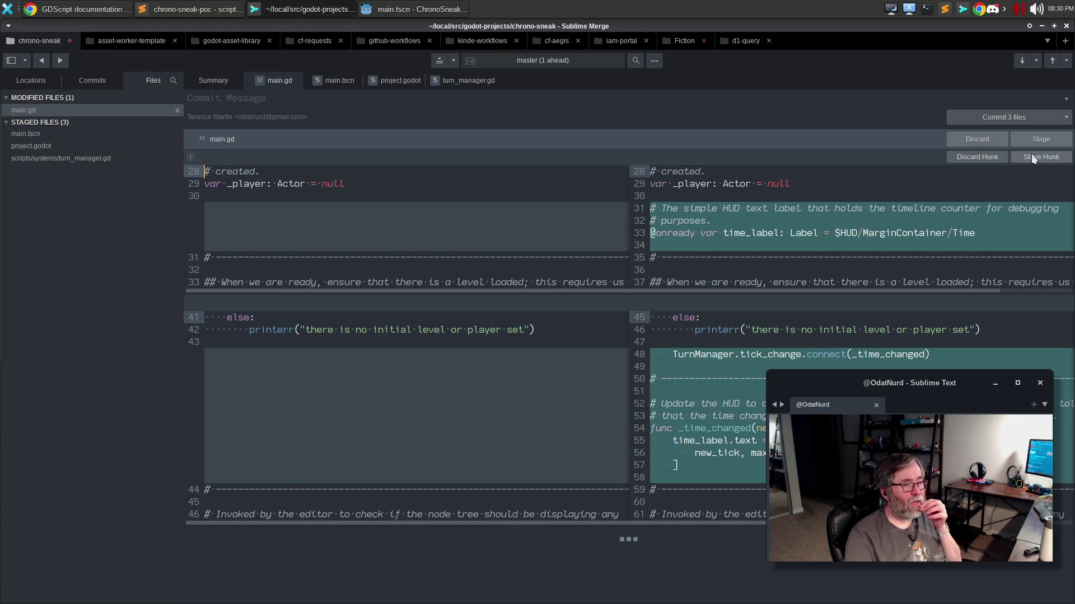
pyautogui.click(1037, 140)
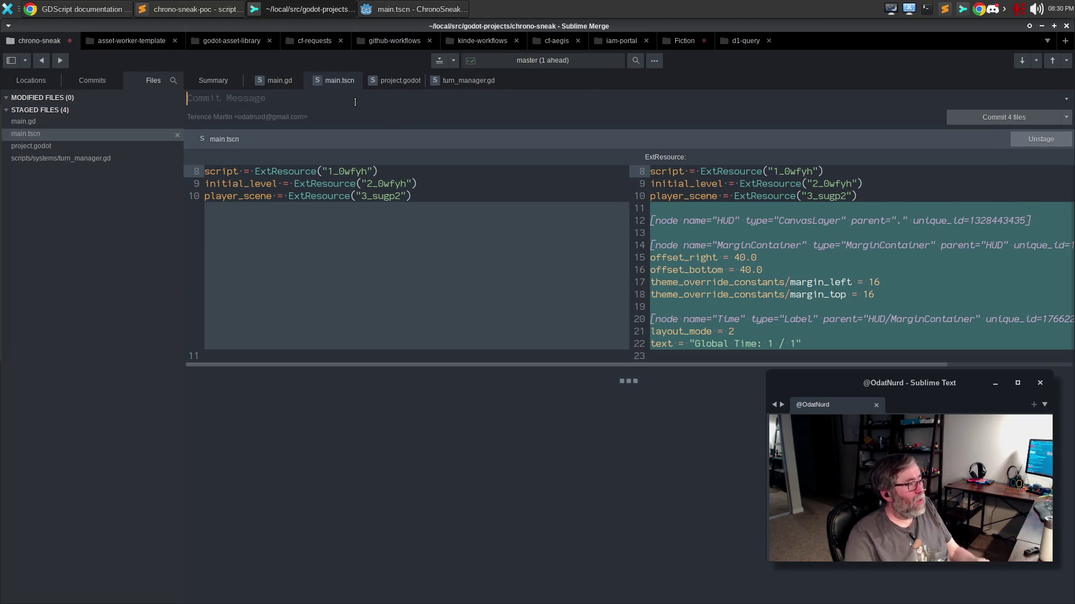
# Write the summary 'Tweak the TurnManager to know about time better' and begin the description about fast-forwarding and rewinding the clock.
pyautogui.write('Tweak the ')
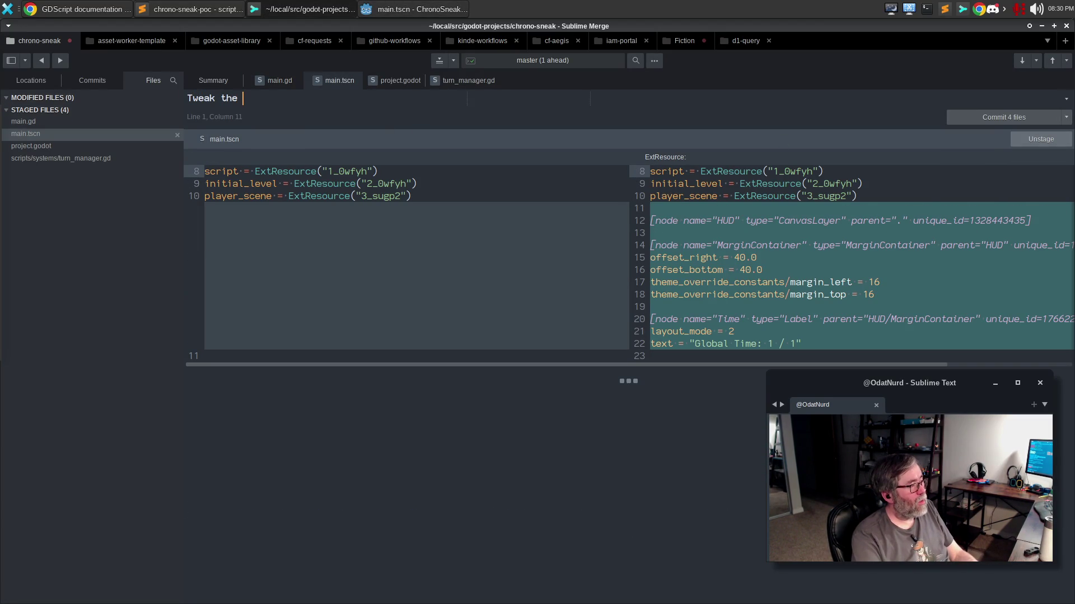
pyautogui.write('TurnManager t')
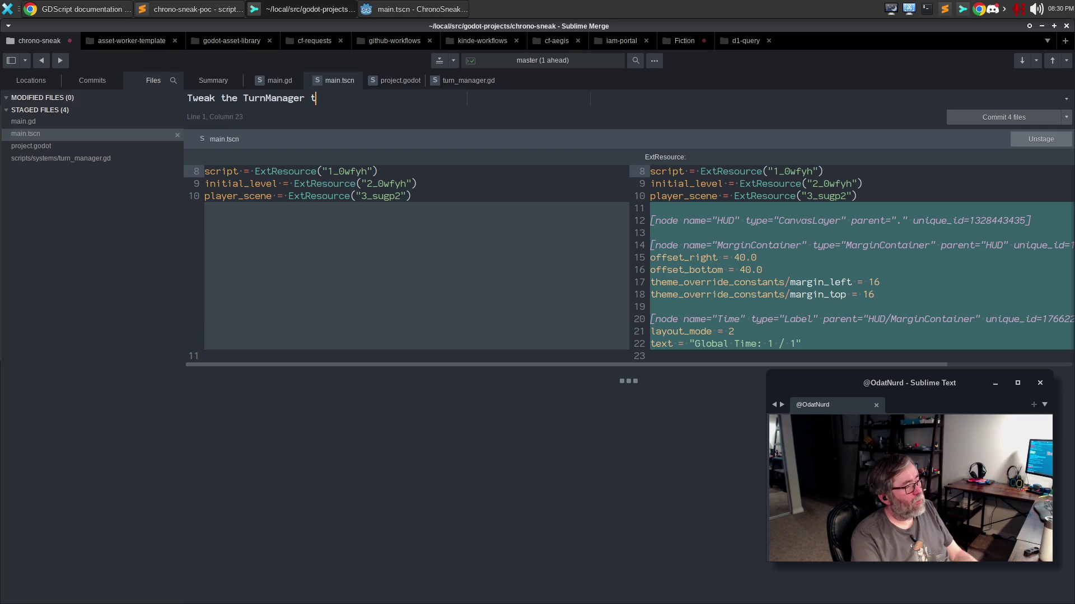
pyautogui.write('o know about t')
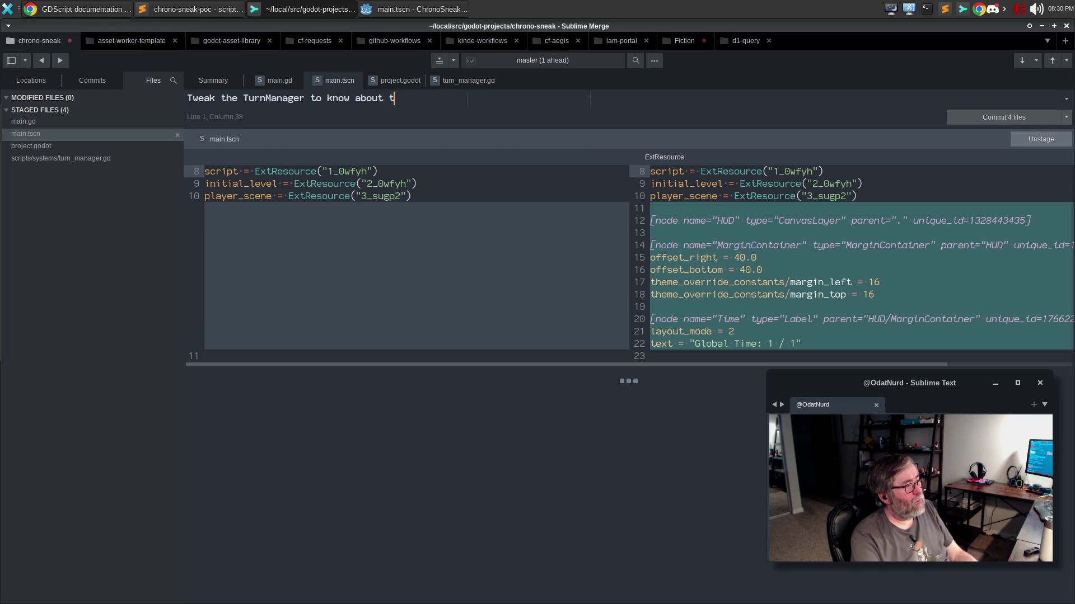
pyautogui.write('ime better')
pyautogui.press('Return')
pyautogui.press('Return')
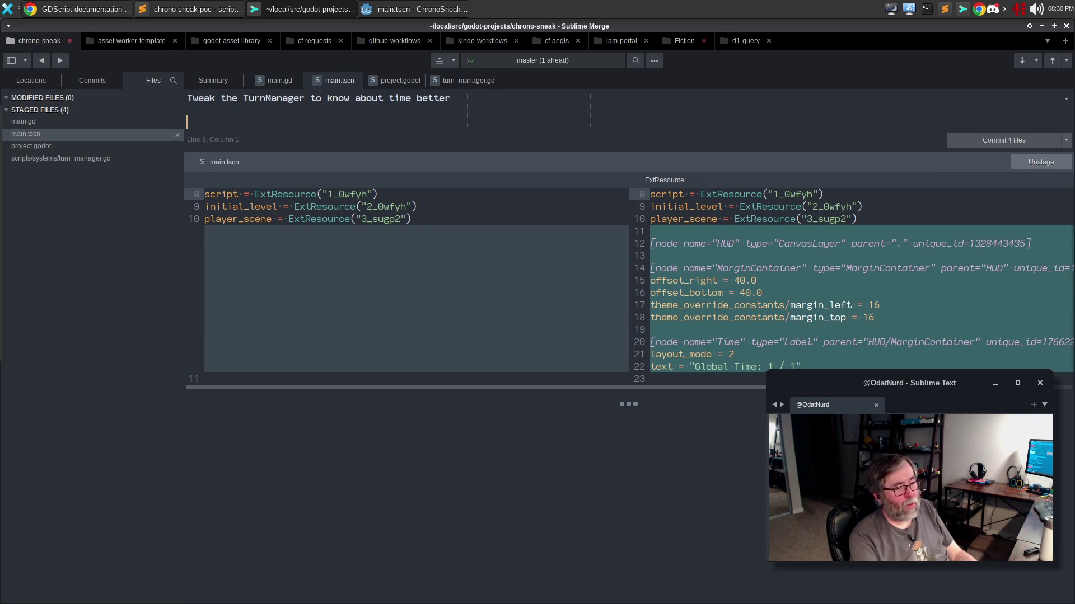
pyautogui.write('This ')
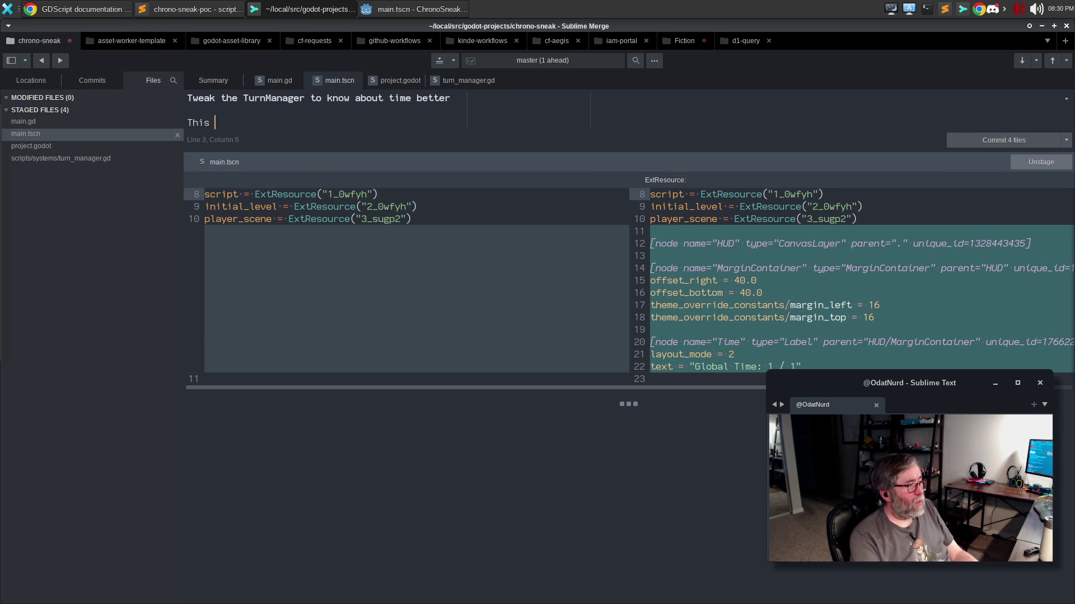
pyautogui.write('is a small change but ')
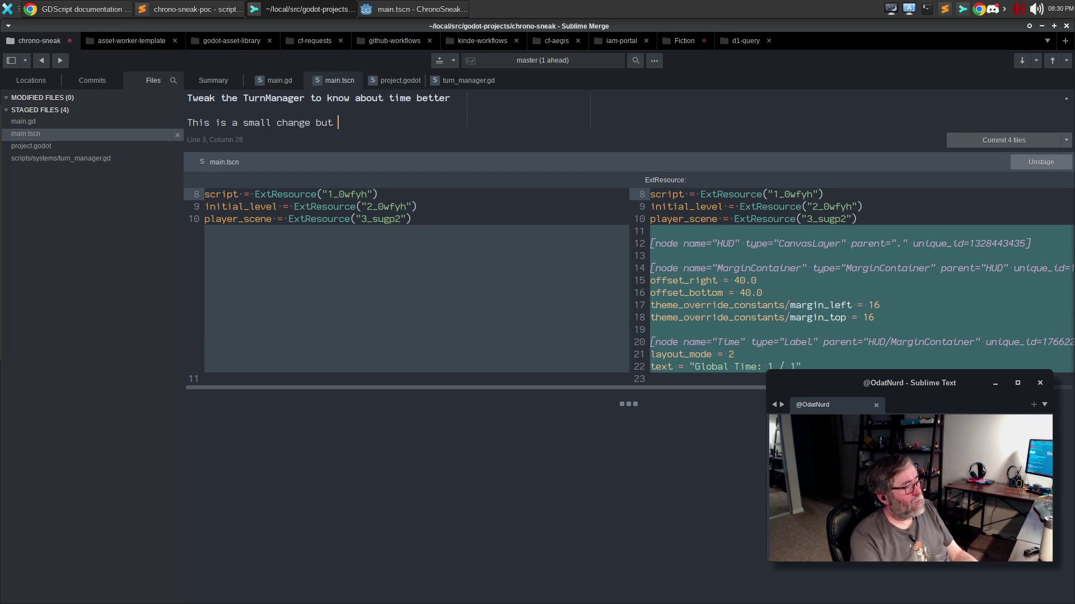
pyautogui.write('this reworks the ')
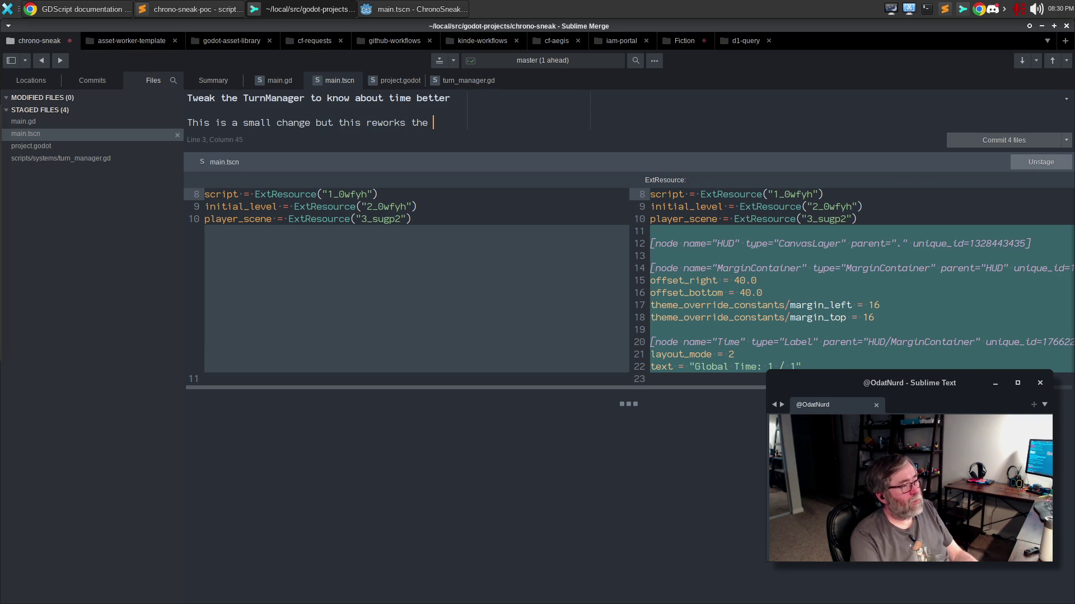
pyautogui.write('turn manager')
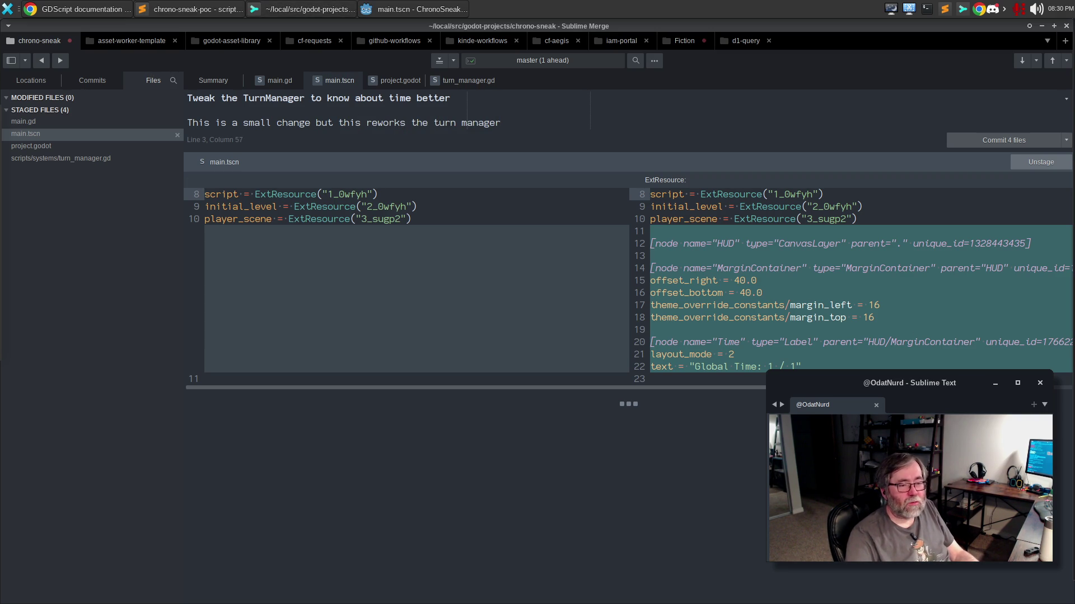
pyautogui.click(838, 362)
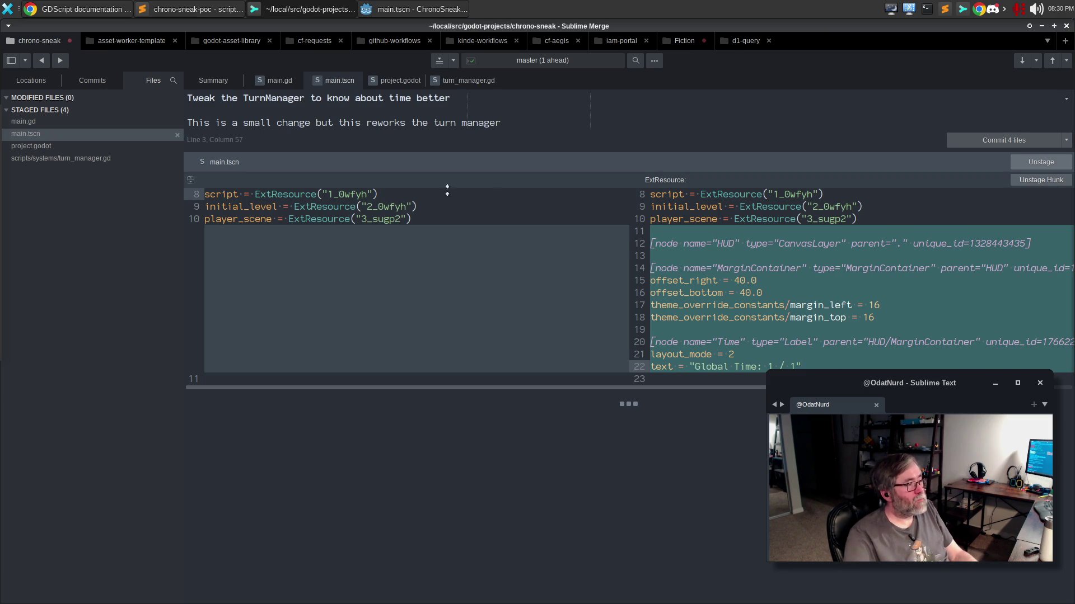
pyautogui.click(552, 132)
pyautogui.write('so that it knows ')
pyautogui.write('how to fast for')
pyautogui.write('ward and t')
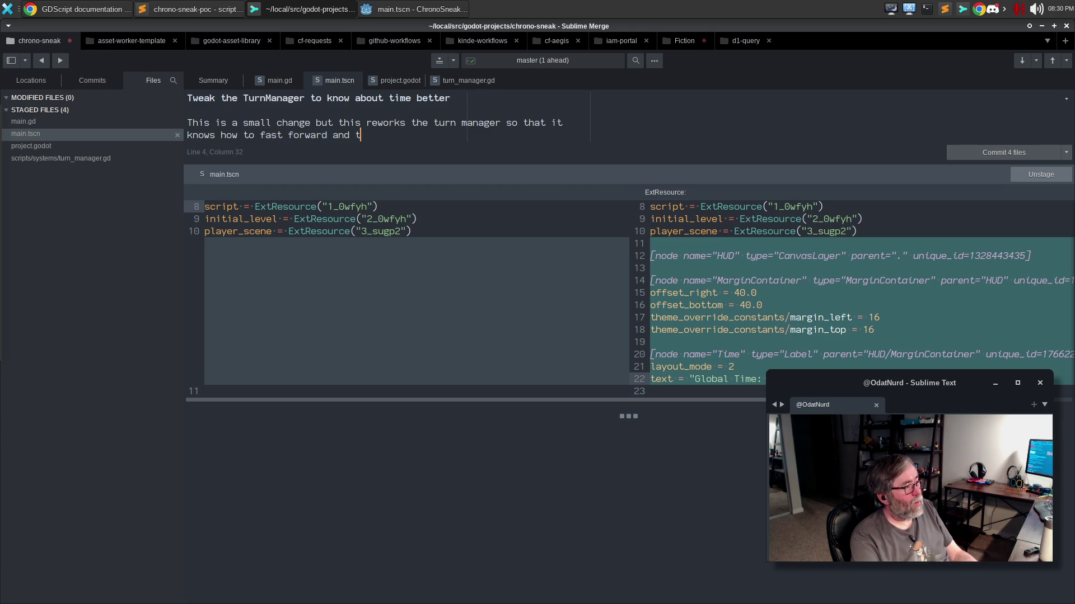
pyautogui.write('ewind thj')
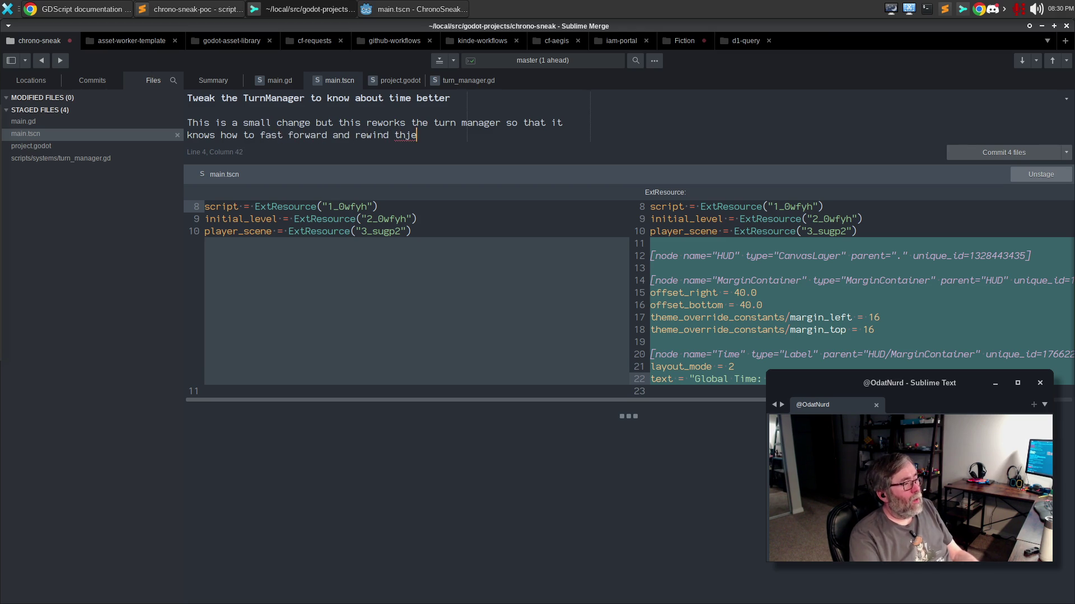
pyautogui.press('BackSpace')
pyautogui.write('e clock')
pyautogui.press('Home')
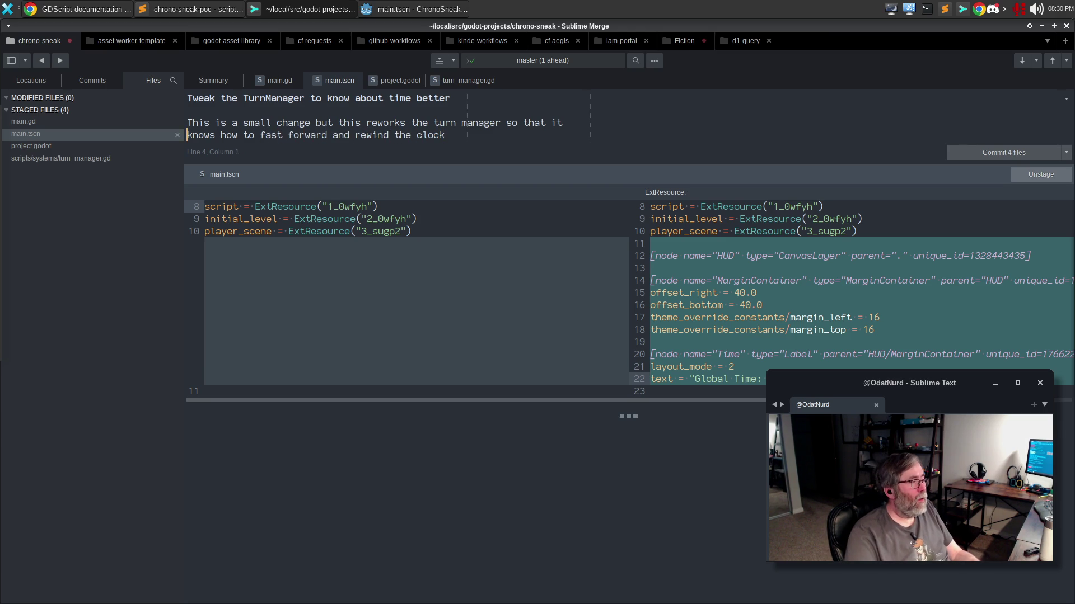
pyautogui.write('track tie be')
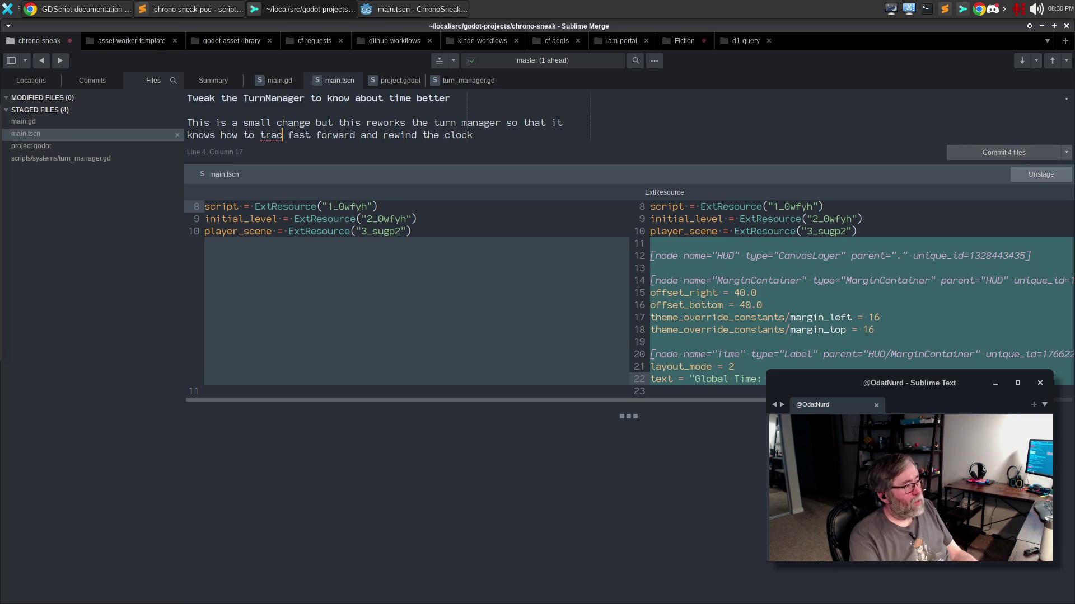
pyautogui.press('BackSpace')
pyautogui.press('BackSpace')
pyautogui.press('BackSpace')
pyautogui.write('me better,')
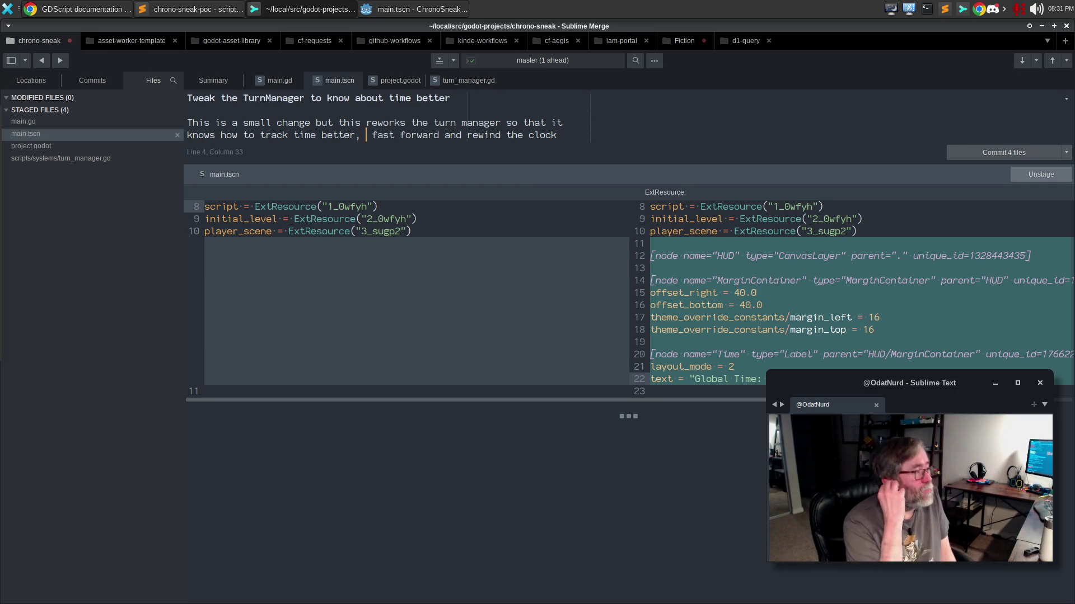
# Finish the description with branching-signal support and the slight HUD, then commit the four staged files.
pyautogui.press('Delete')
pyautogui.press('End')
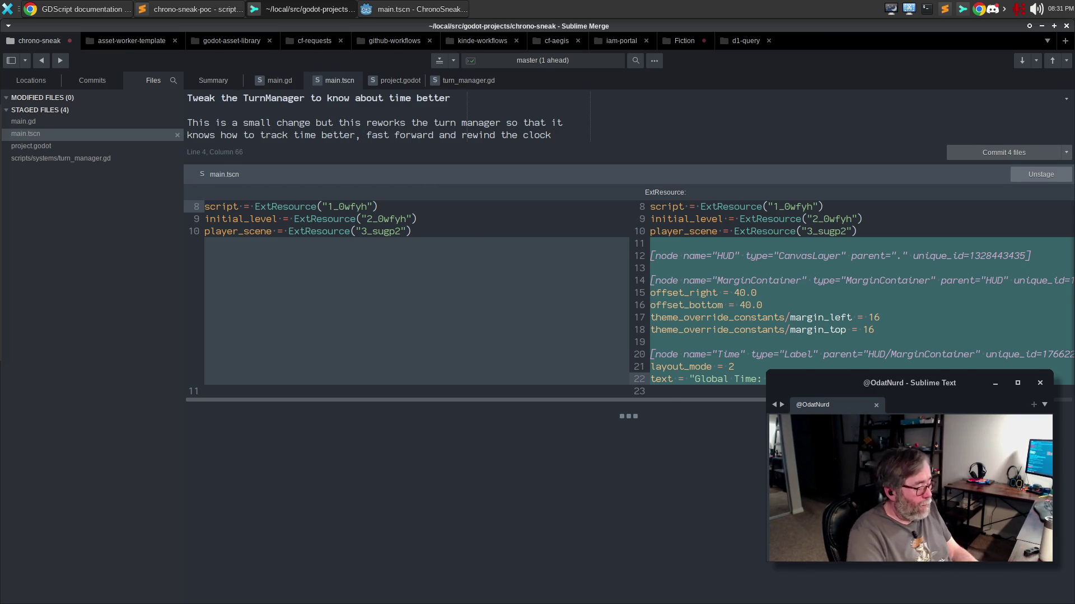
pyautogui.press('Return')
pyautogui.write('better, and support the signals for branching that we think we might')
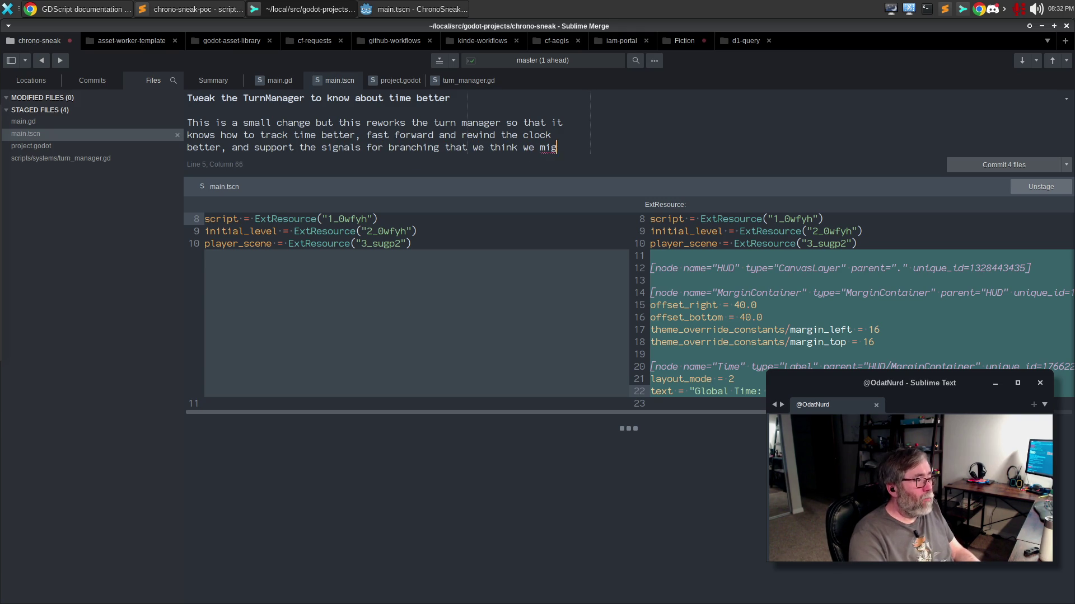
pyautogui.press('Return')
pyautogui.write('need')
pyautogui.press('Return')
pyautogui.press('Return')
pyautogui.write('This also includes a very s')
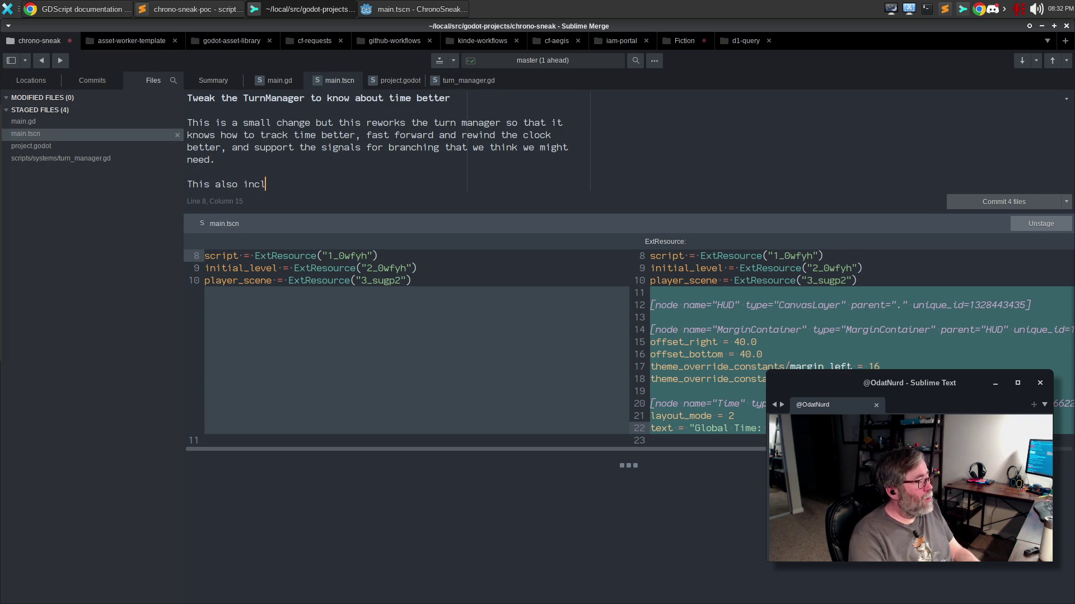
pyautogui.write('li')
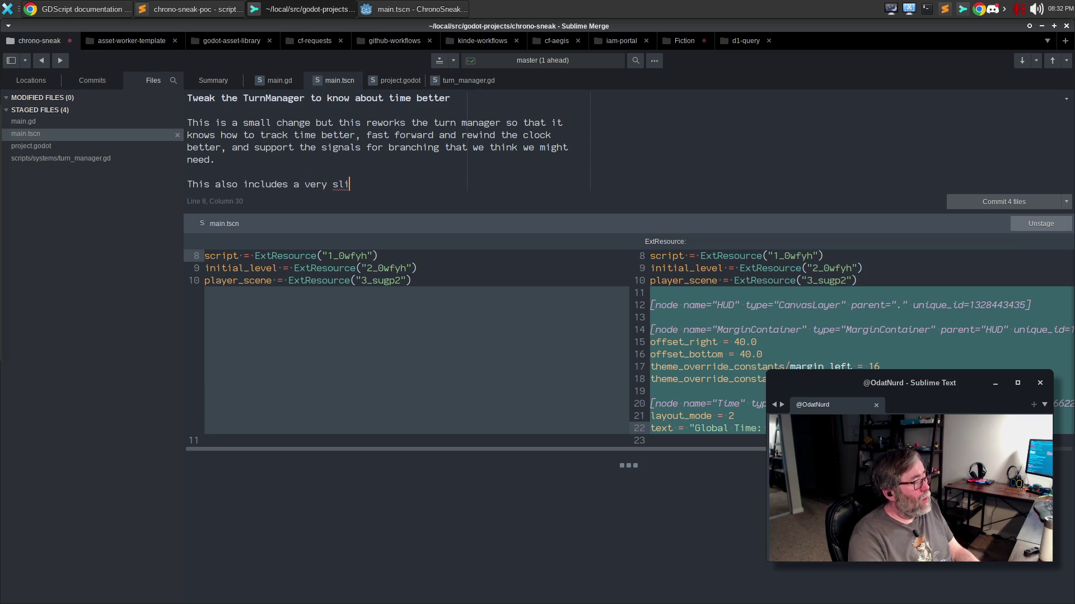
pyautogui.write('ght hud so that ')
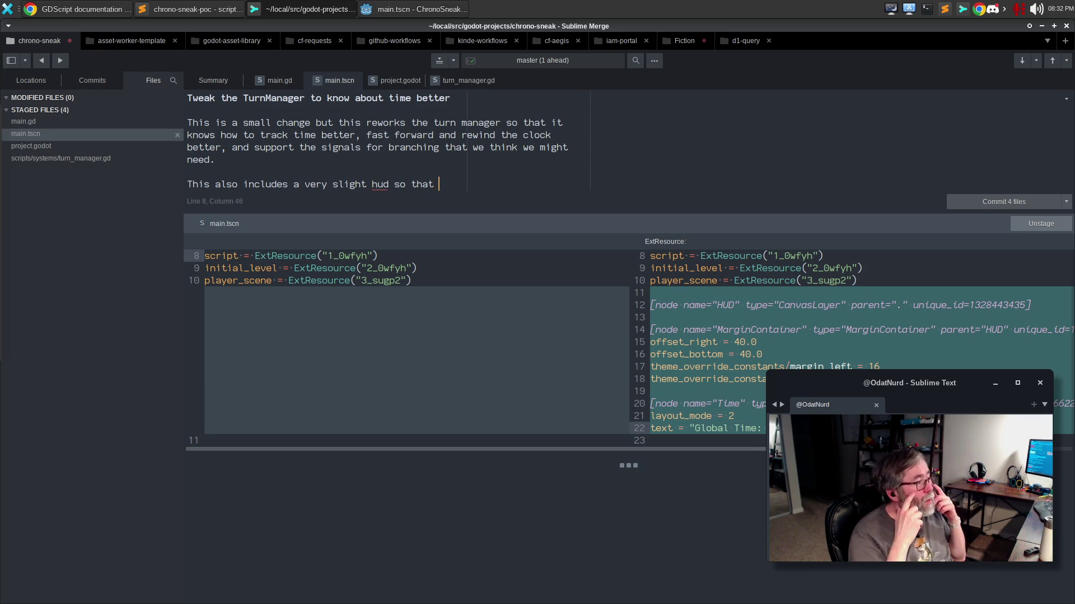
pyautogui.write('we can ')
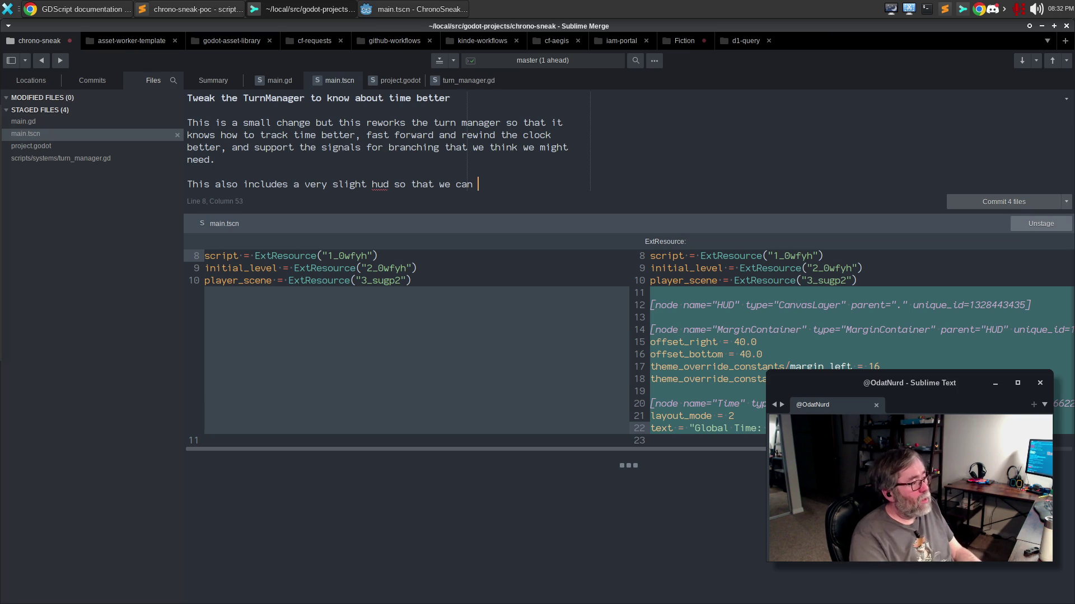
pyautogui.write('visualize the time.')
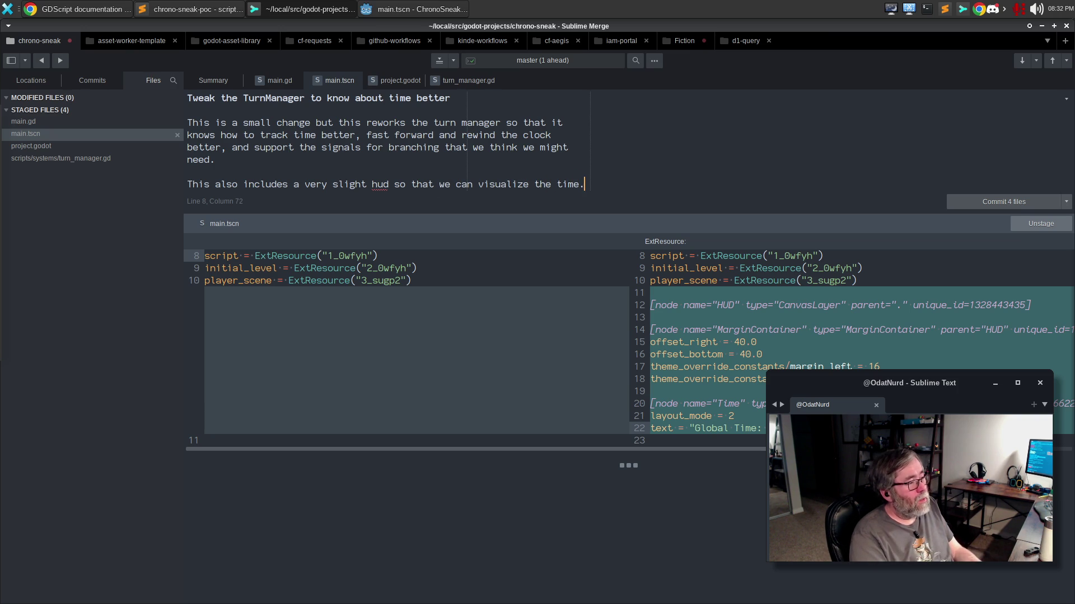
pyautogui.hotkey('ctrl', 'Return')
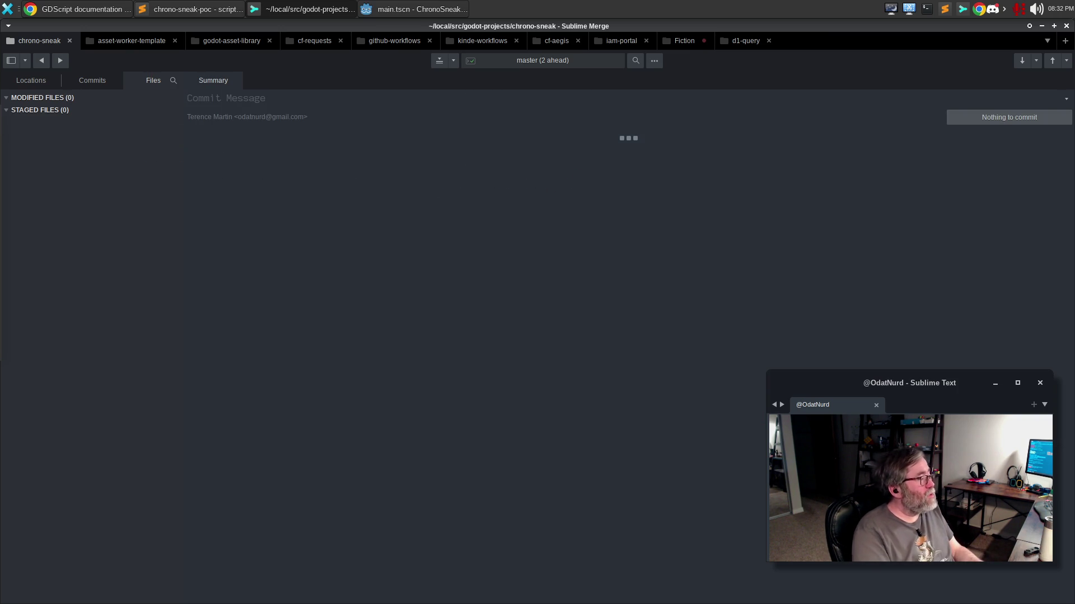
# Google 'gdscript one shot timer from script' in a new Chrome tab.
pyautogui.click(110, 8)
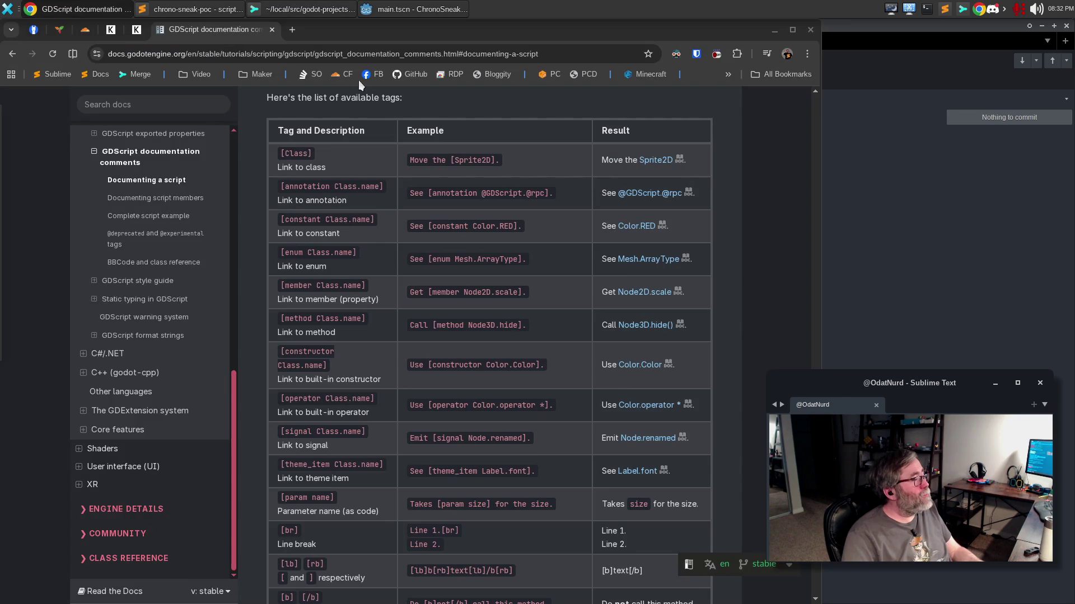
pyautogui.click(292, 30)
pyautogui.write('gds')
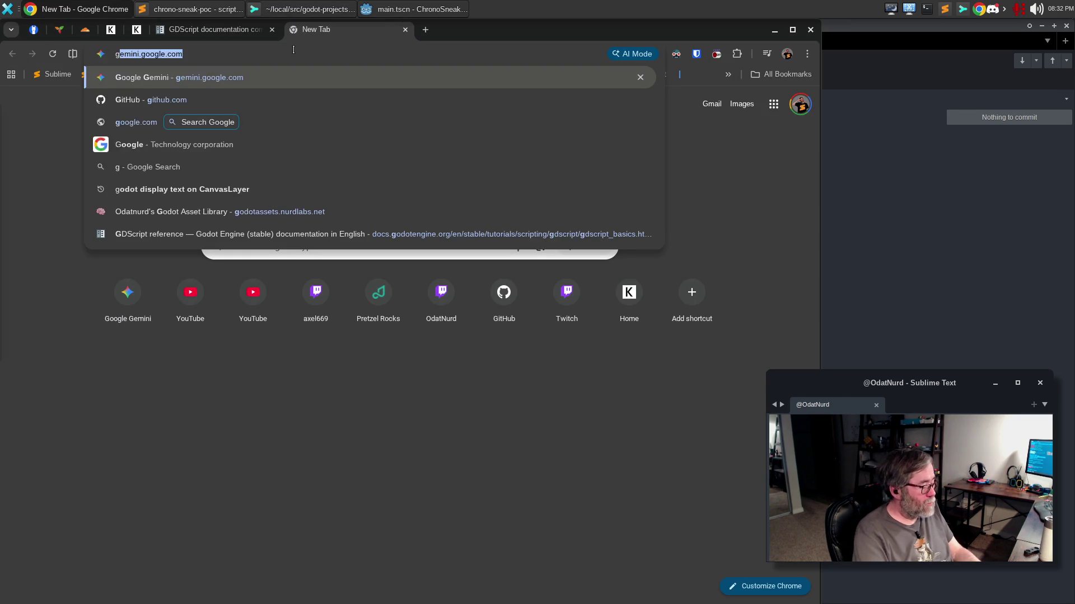
pyautogui.write('cript')
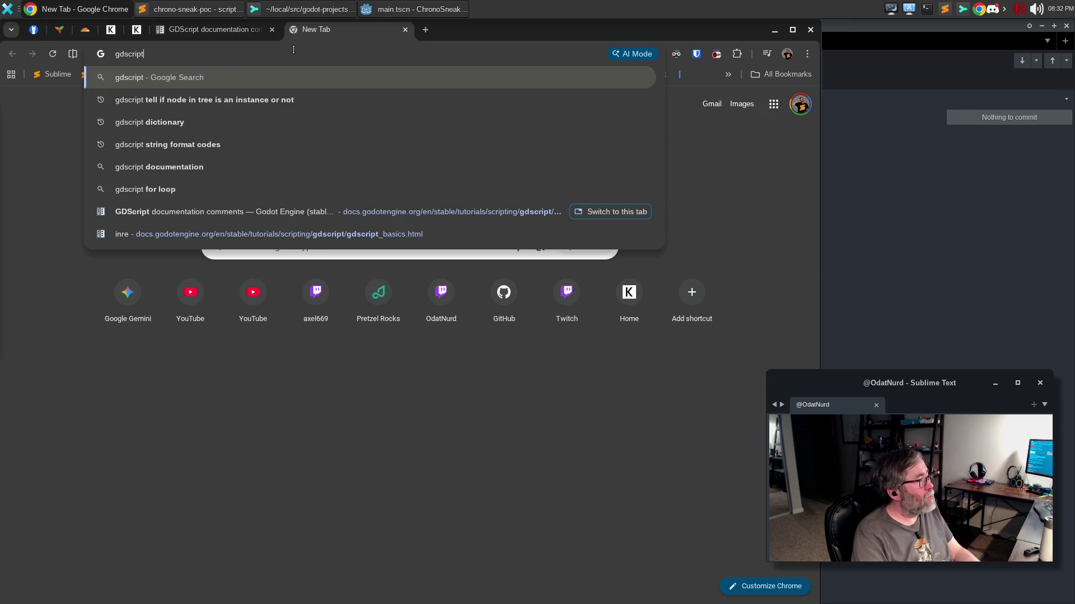
pyautogui.write(' one shot timer from s')
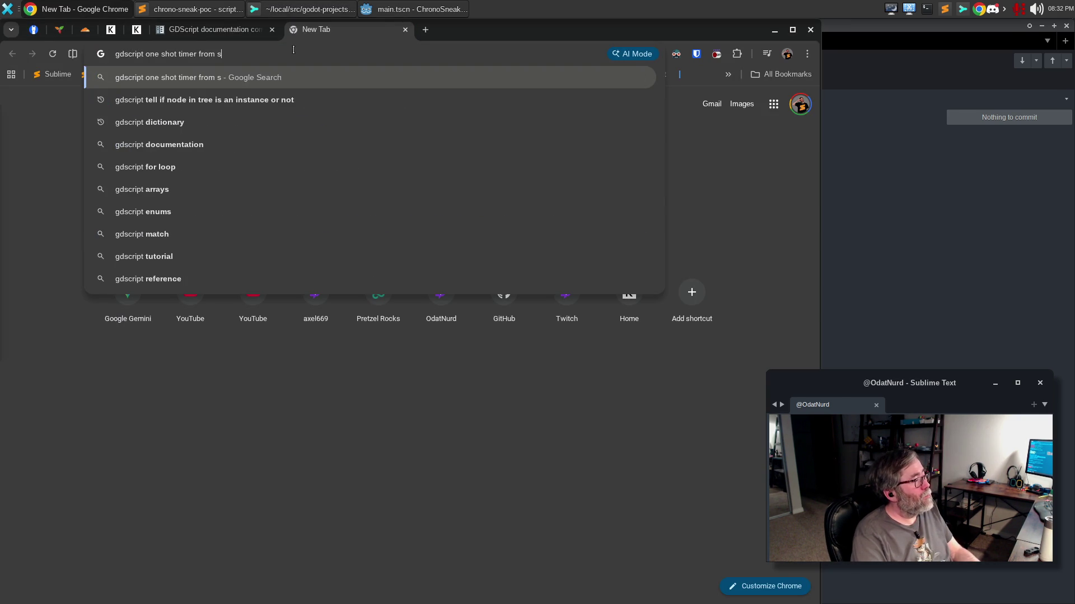
pyautogui.write('cript')
pyautogui.press('Return')
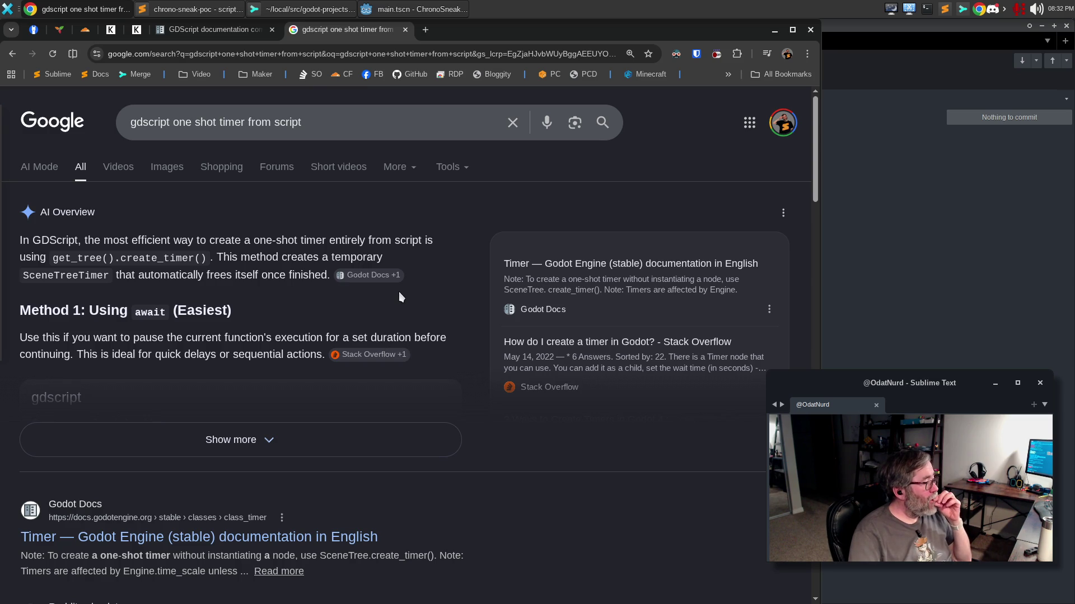
# Open the Timer class docs result and follow it to SceneTree.create_timer().
pyautogui.scroll(-3, 398, 289)
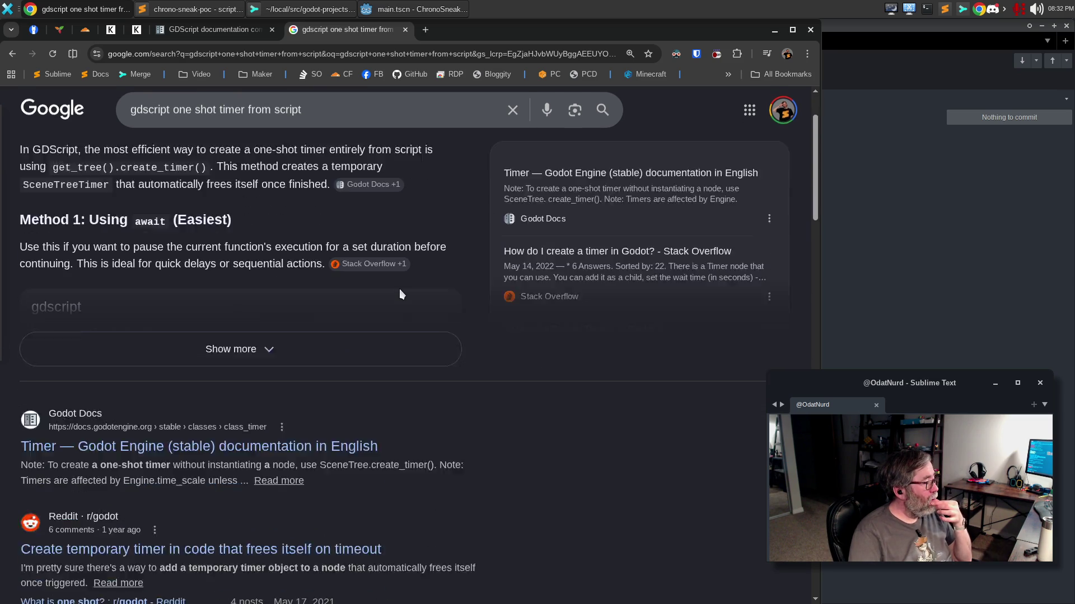
pyautogui.click(240, 362)
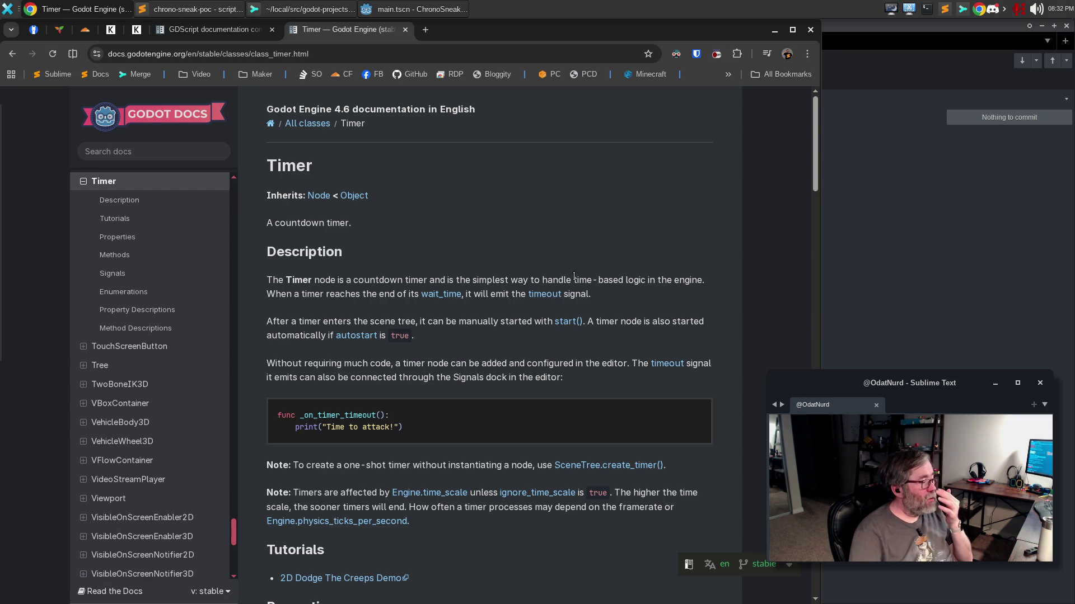
pyautogui.click(596, 466)
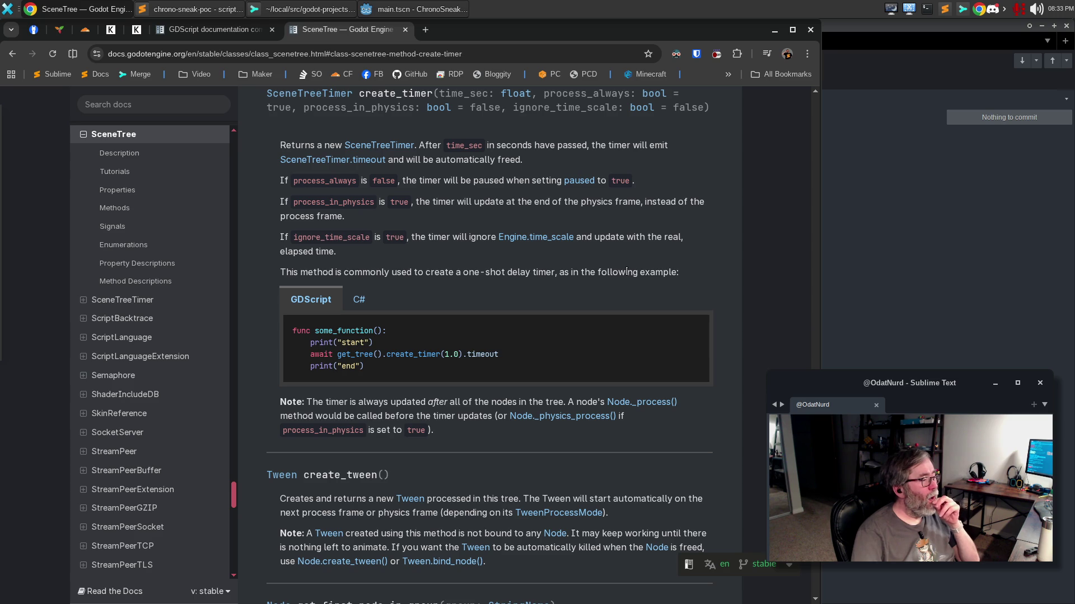
pyautogui.scroll(2, 514, 292)
pyautogui.scroll(-2, 509, 274)
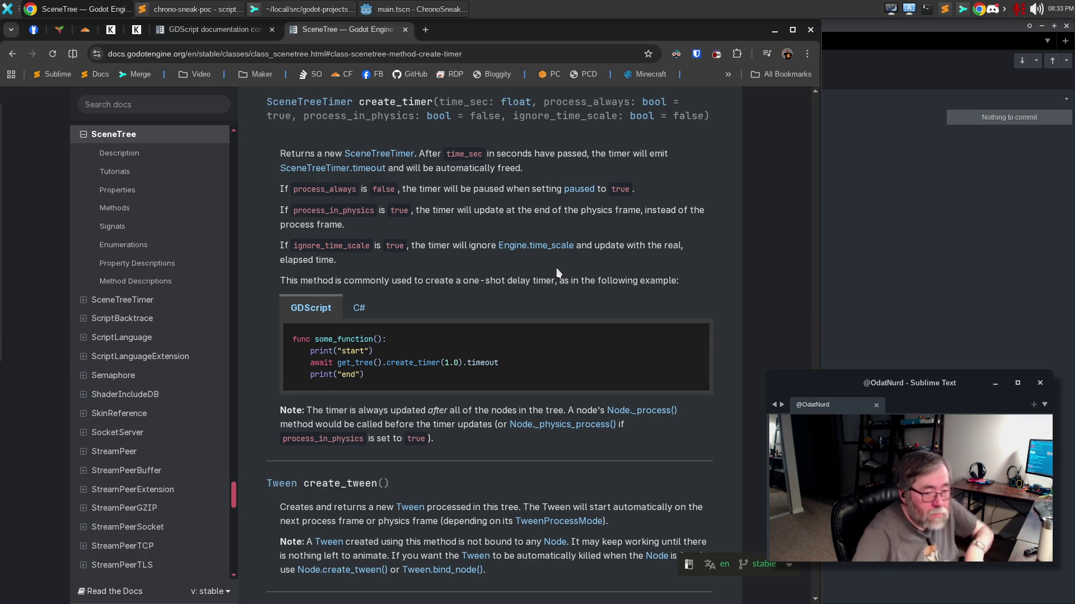
# Add a Label node as a child of MarginContainer in the 2D scene.
pyautogui.click(391, 10)
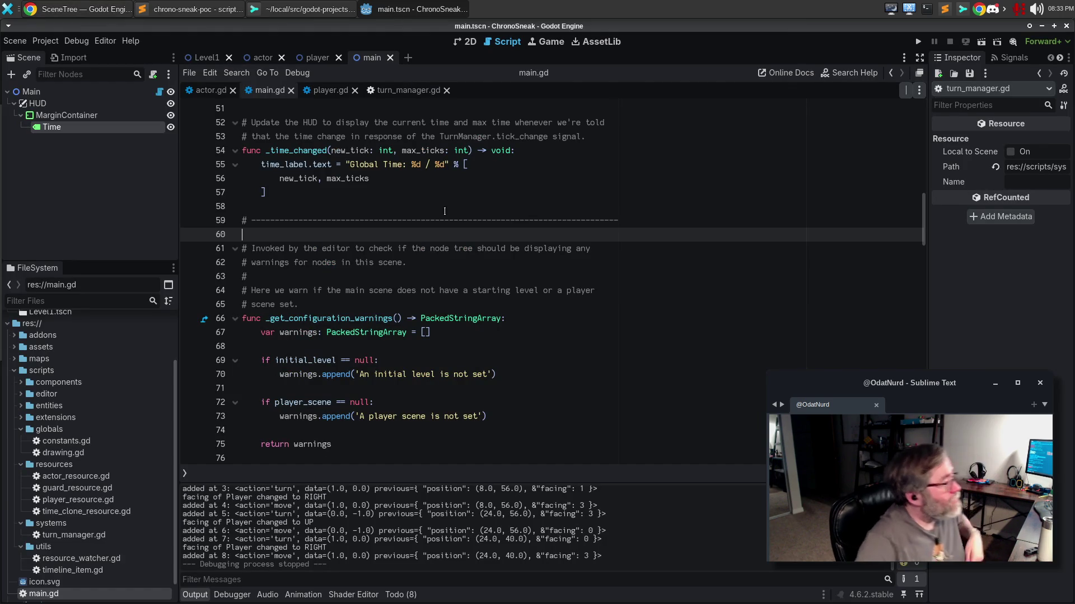
pyautogui.click(466, 43)
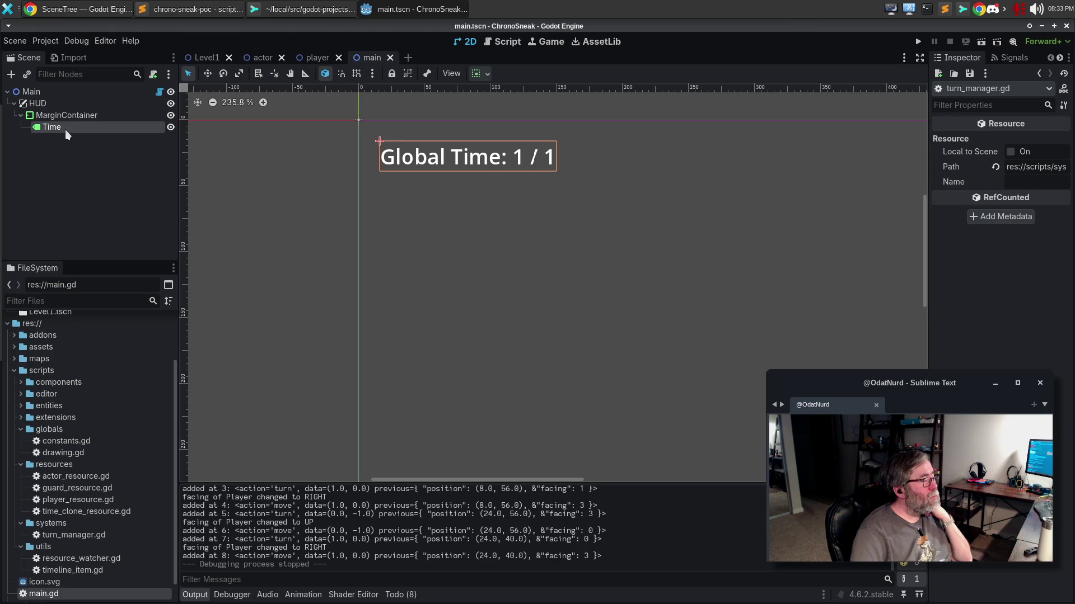
pyautogui.click(70, 115)
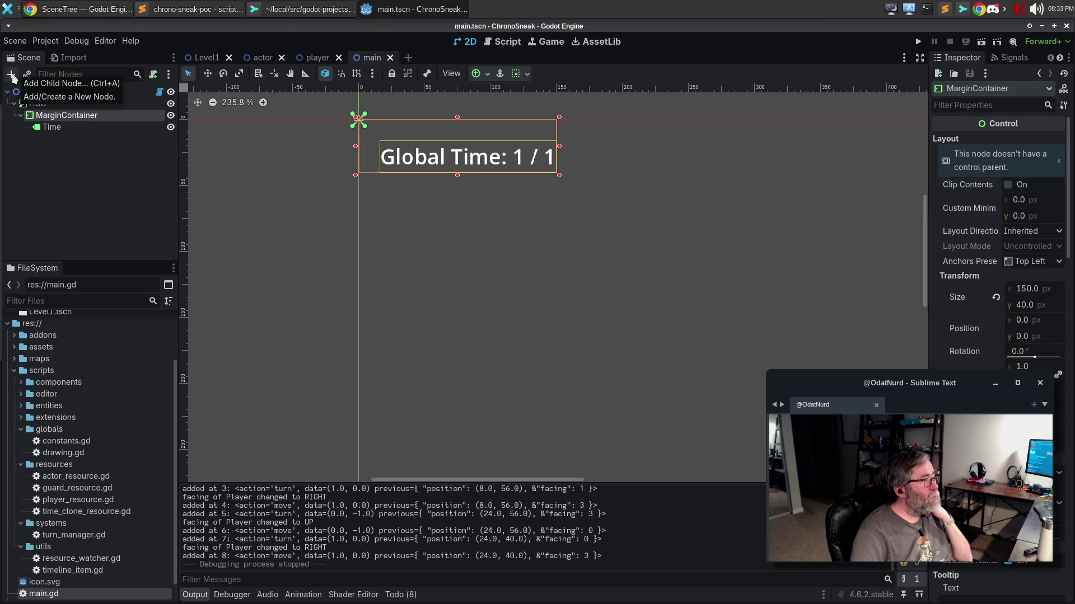
pyautogui.click(12, 75)
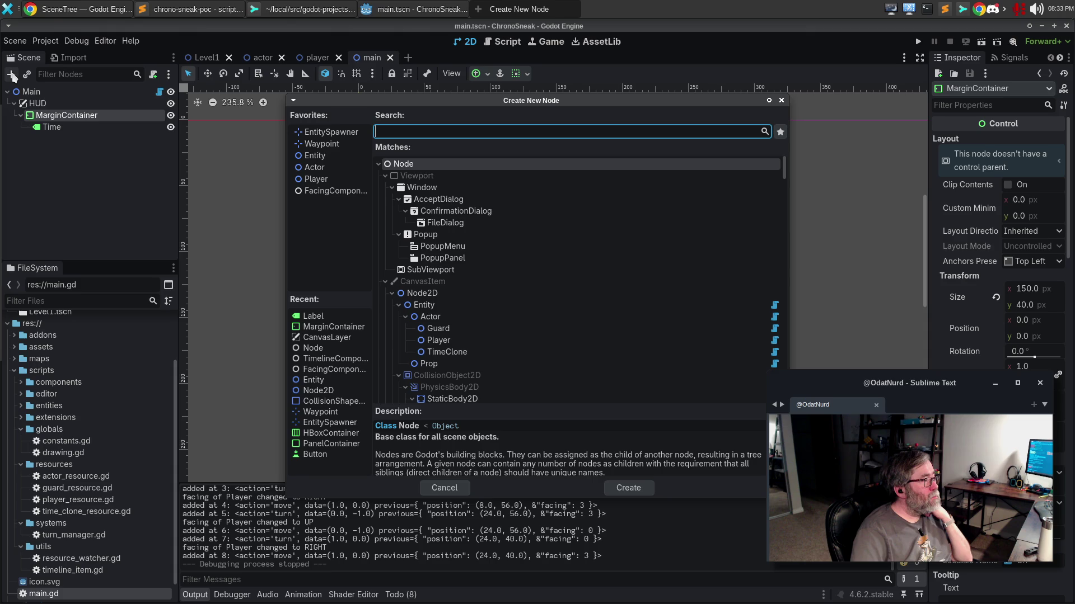
pyautogui.write('La')
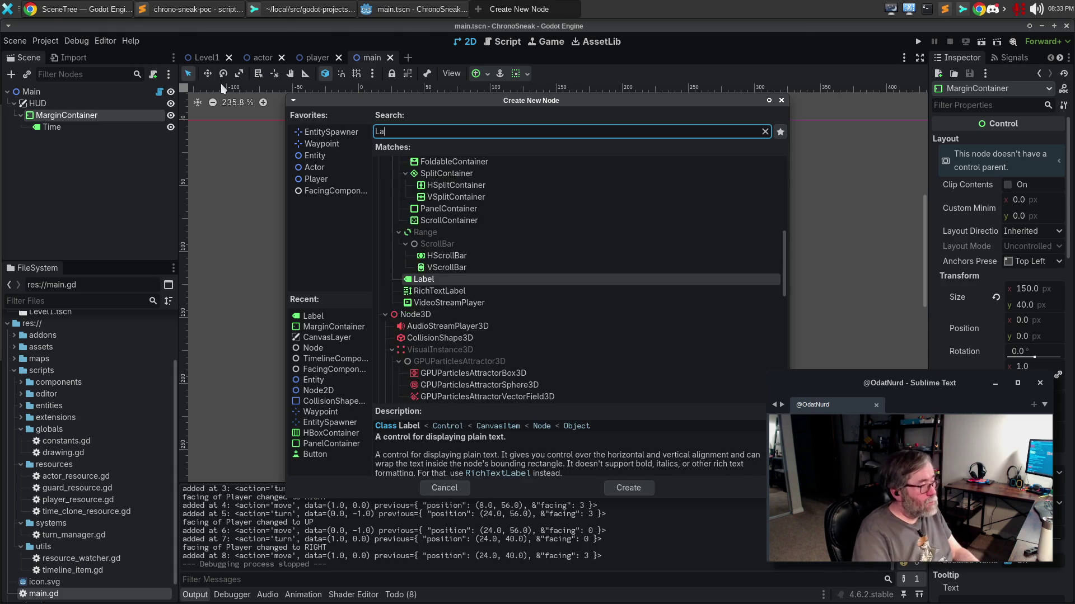
pyautogui.write('bel')
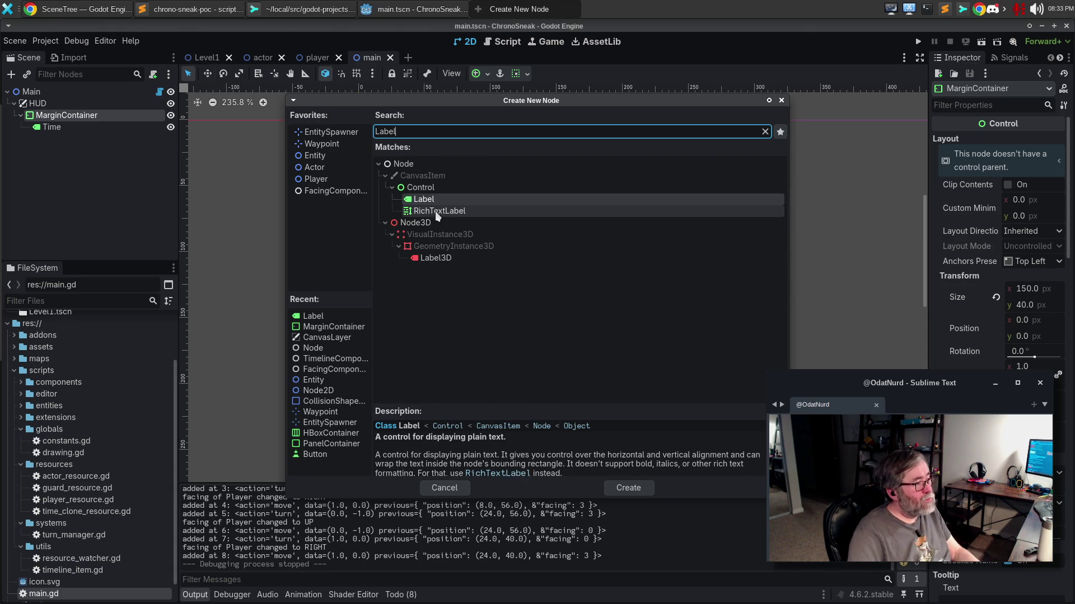
pyautogui.doubleClick(436, 199)
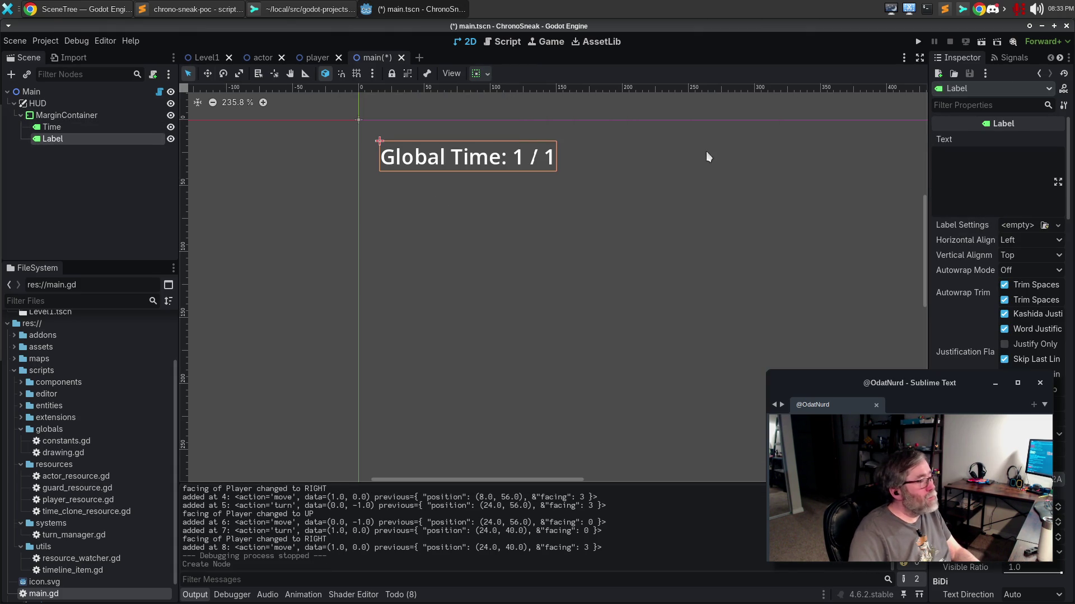
# Set the new label's text to 'Branch' and rename the node Branched.
pyautogui.click(992, 174)
pyautogui.write('Branch')
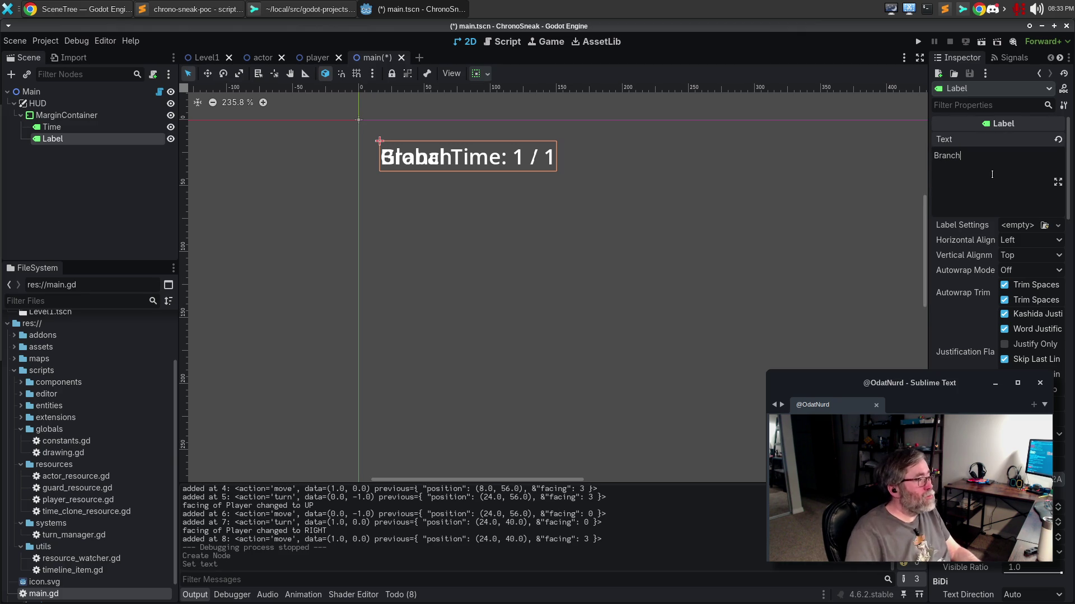
pyautogui.doubleClick(53, 139)
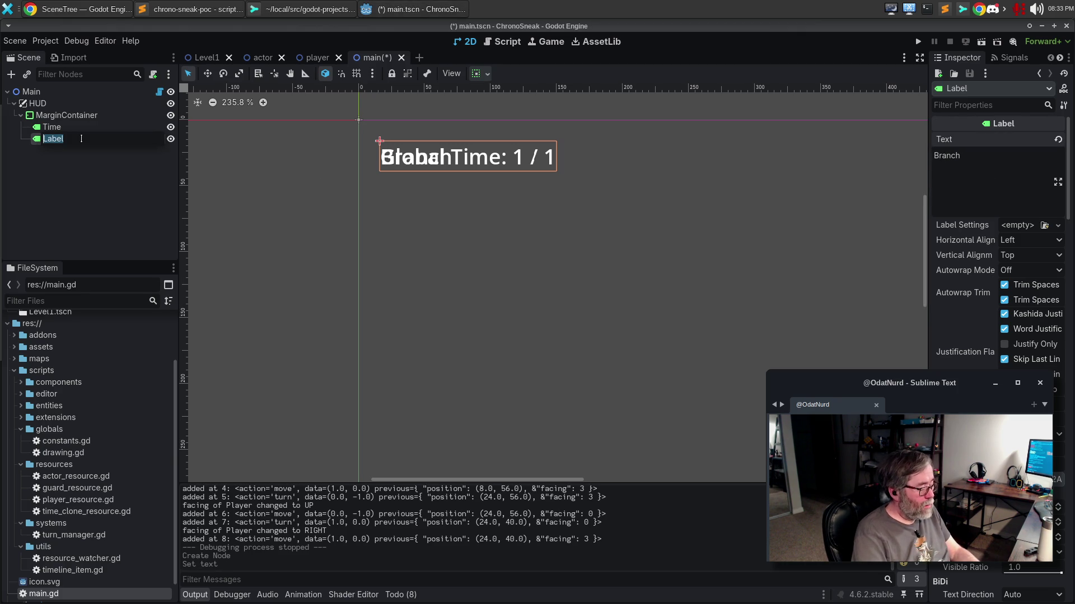
pyautogui.write('Branched')
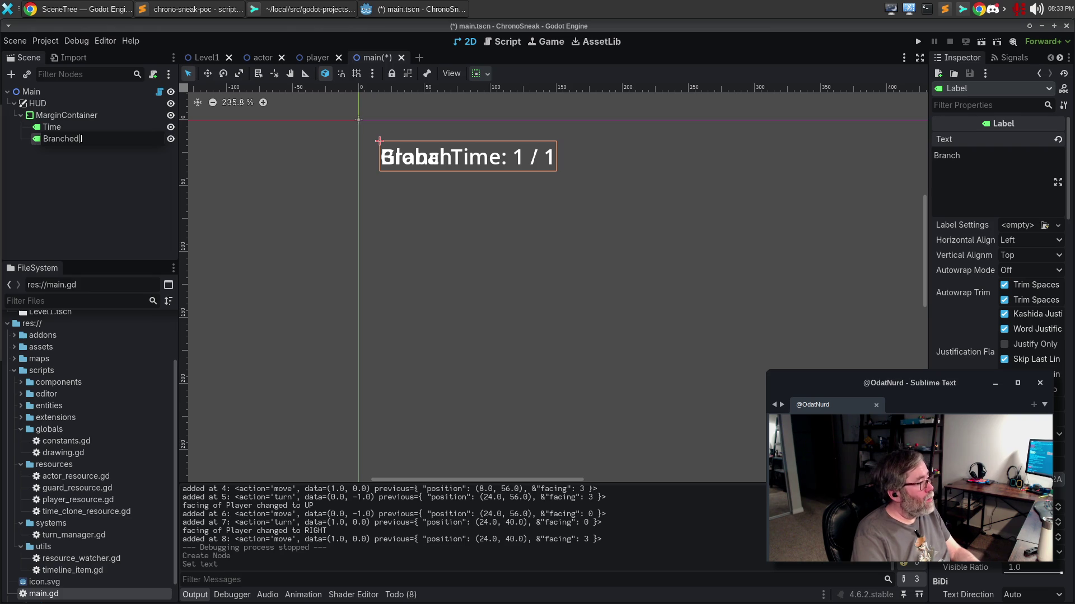
pyautogui.press('Return')
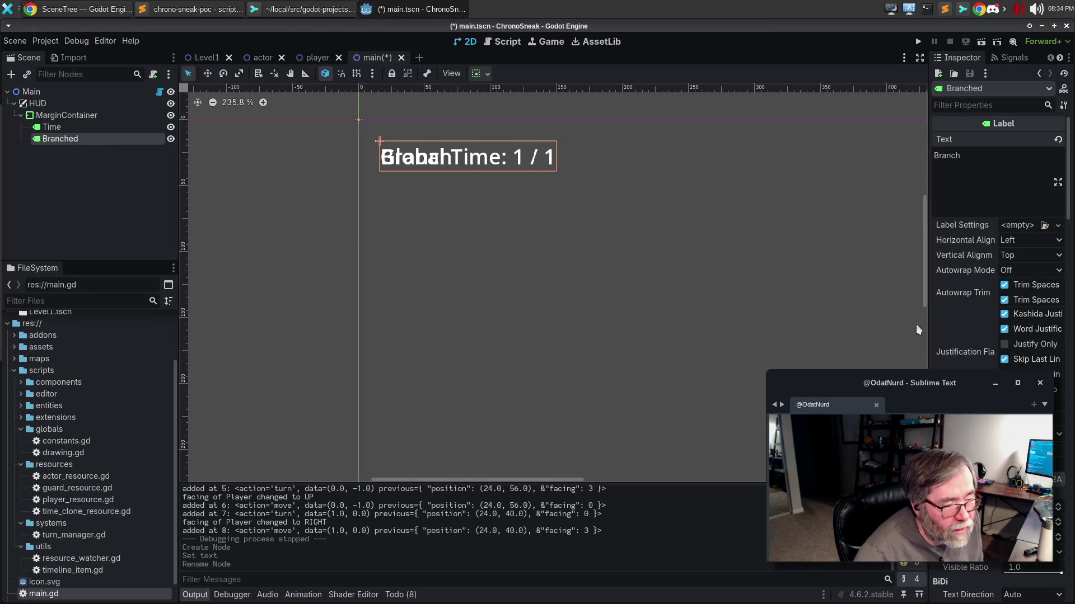
pyautogui.scroll(-5, 980, 356)
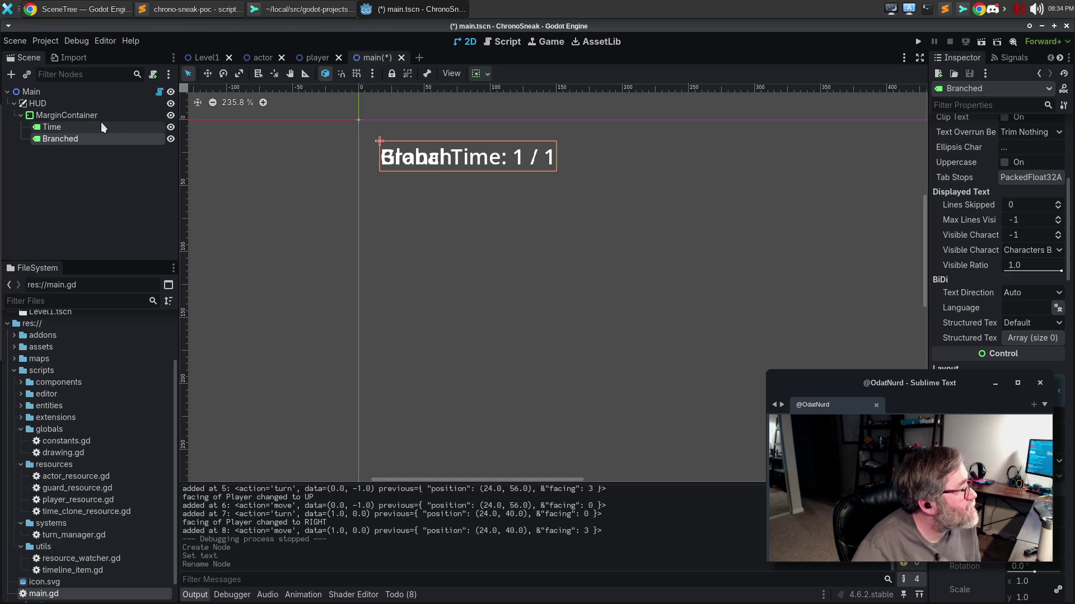
pyautogui.click(99, 10)
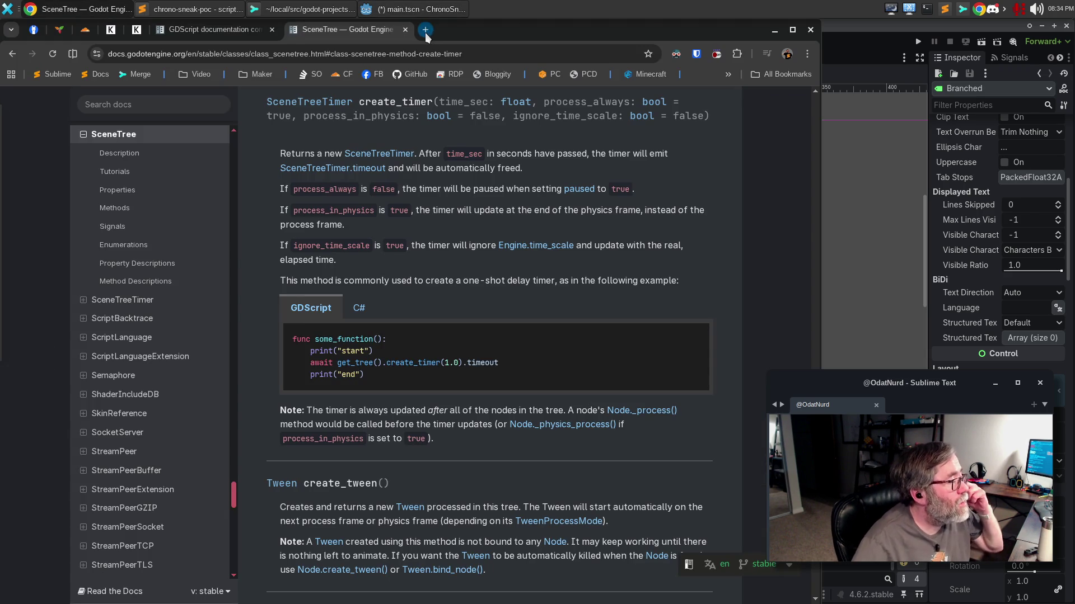
# Search 'Godot MarginContainer padding between children' in a new tab and expand the AI Overview answer.
pyautogui.click(426, 31)
pyautogui.write('Godot')
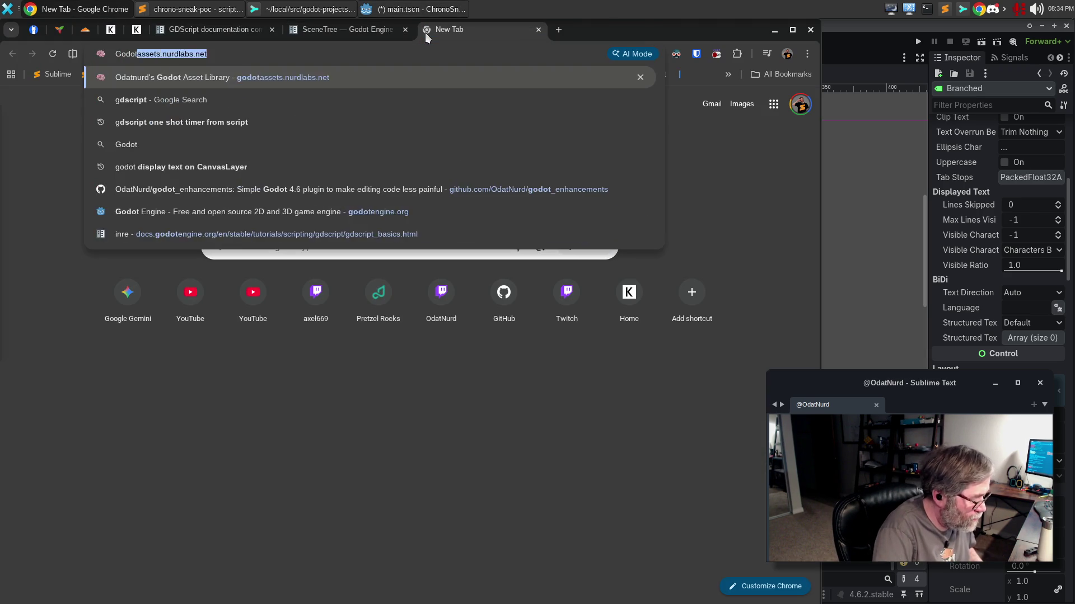
pyautogui.write(' MarginContainer')
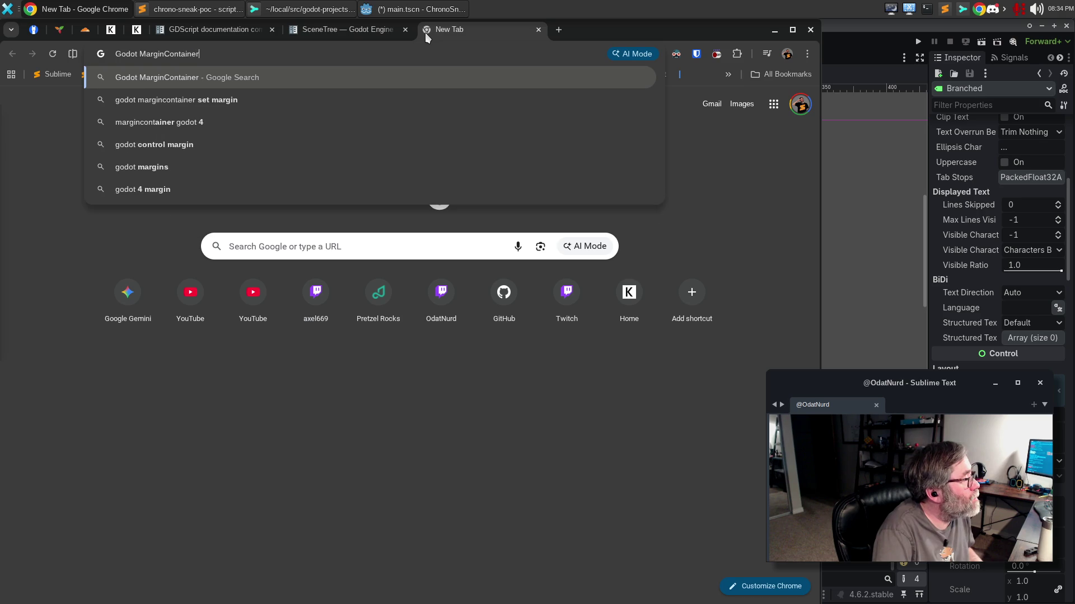
pyautogui.write(' margin behav')
pyautogui.press('BackSpace')
pyautogui.press('BackSpace')
pyautogui.press('BackSpace')
pyautogui.write('paqdd')
pyautogui.press('BackSpace')
pyautogui.press('BackSpace')
pyautogui.press('BackSpace')
pyautogui.write('ddin')
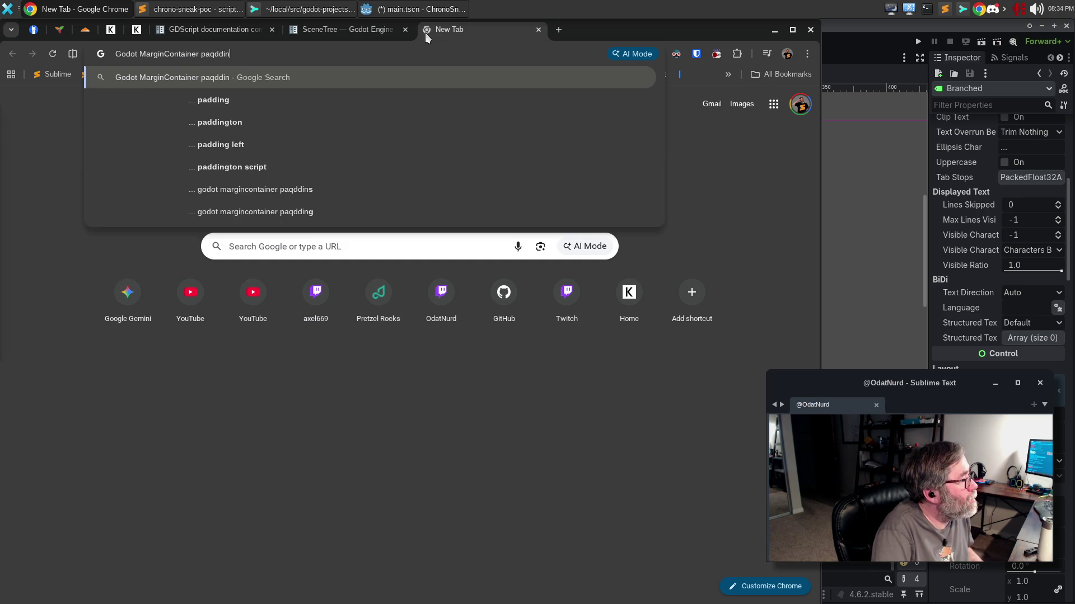
pyautogui.write('g between children')
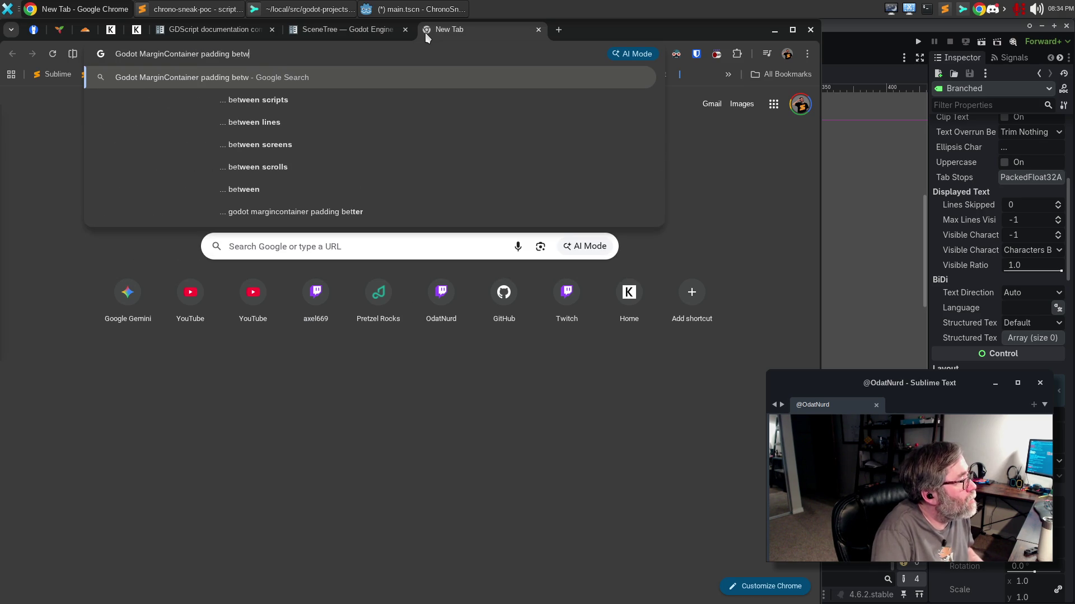
pyautogui.press('Return')
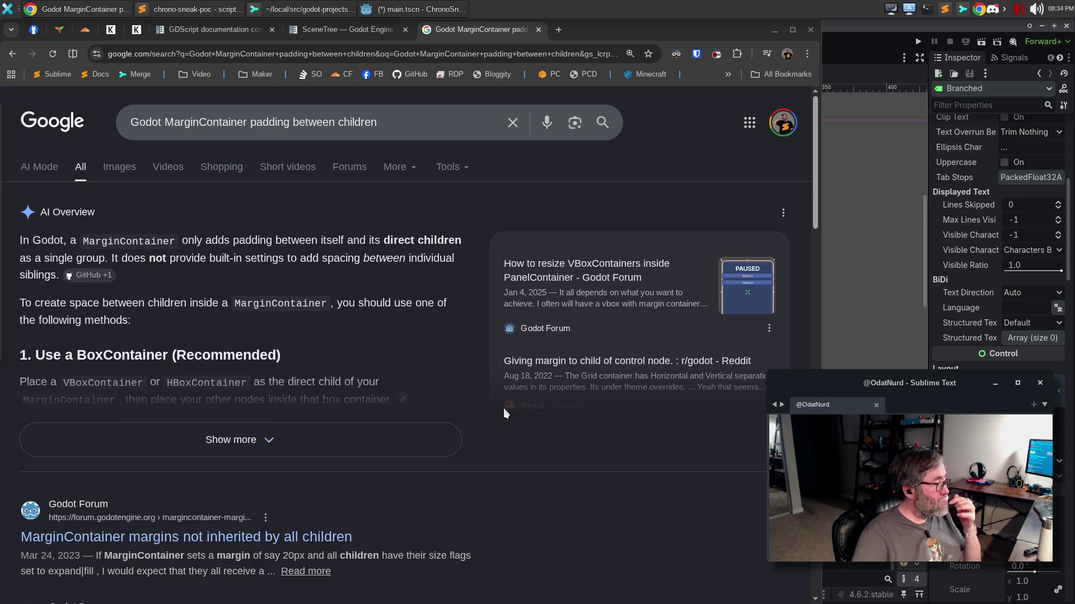
pyautogui.click(287, 440)
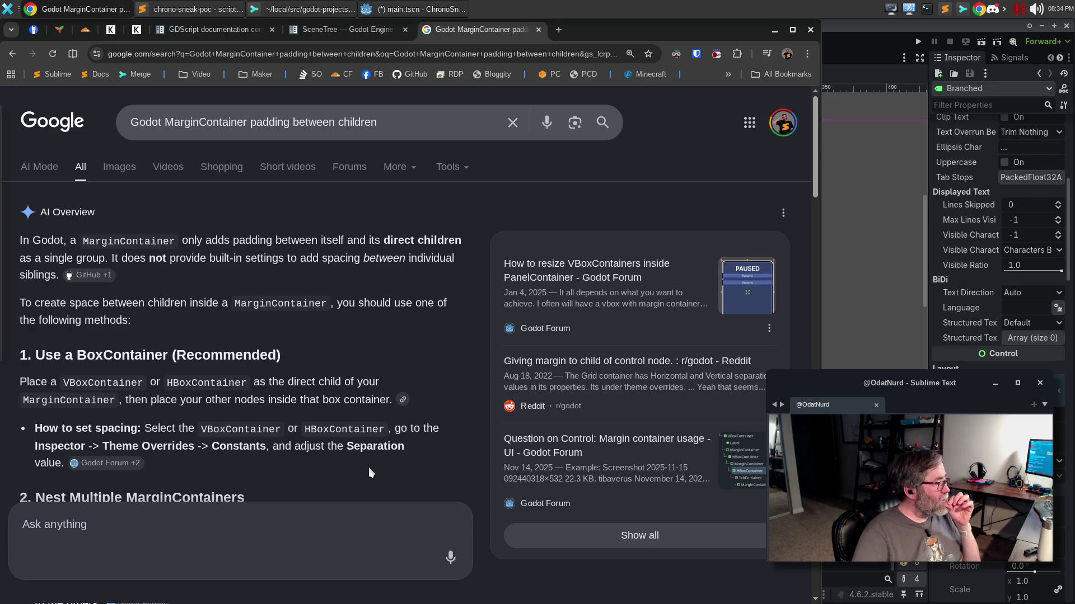
# Add an HBoxContainer under MarginContainer and place the Time and Branched labels inside it.
pyautogui.click(852, 67)
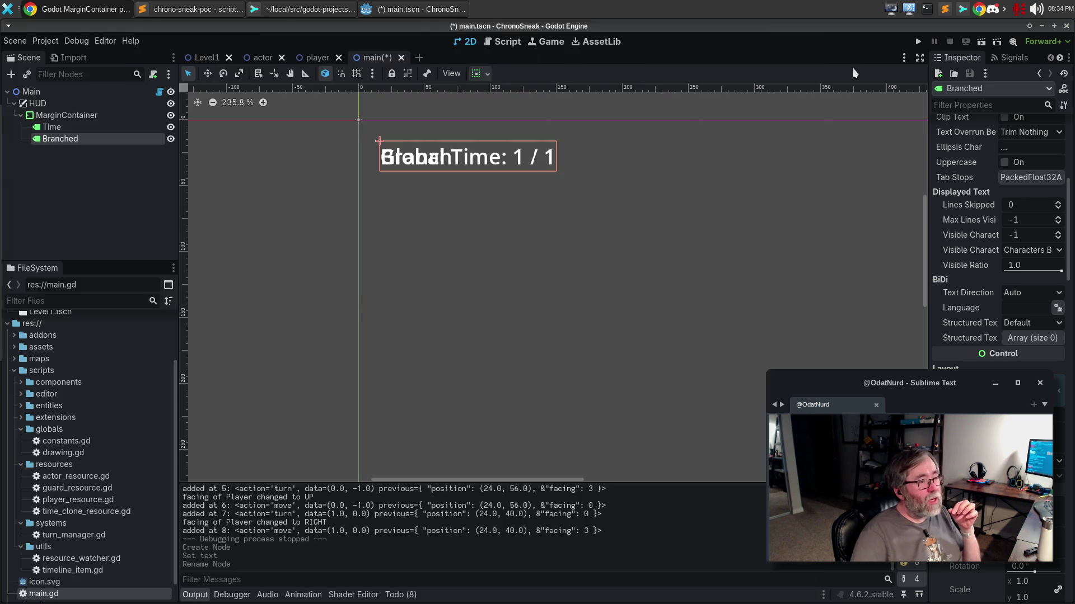
pyautogui.click(82, 116)
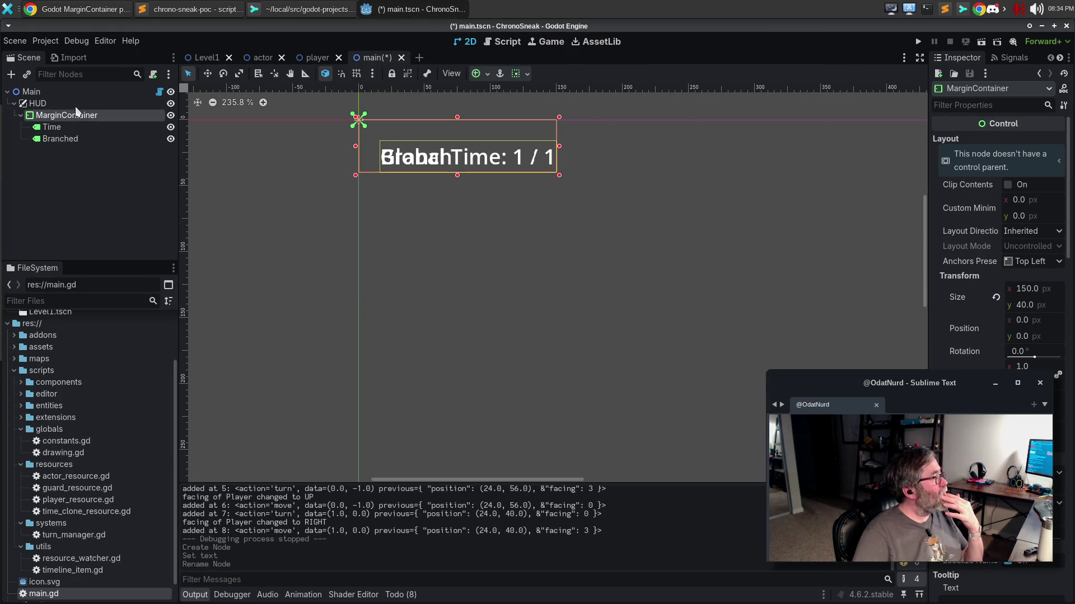
pyautogui.click(11, 75)
pyautogui.write('HBox')
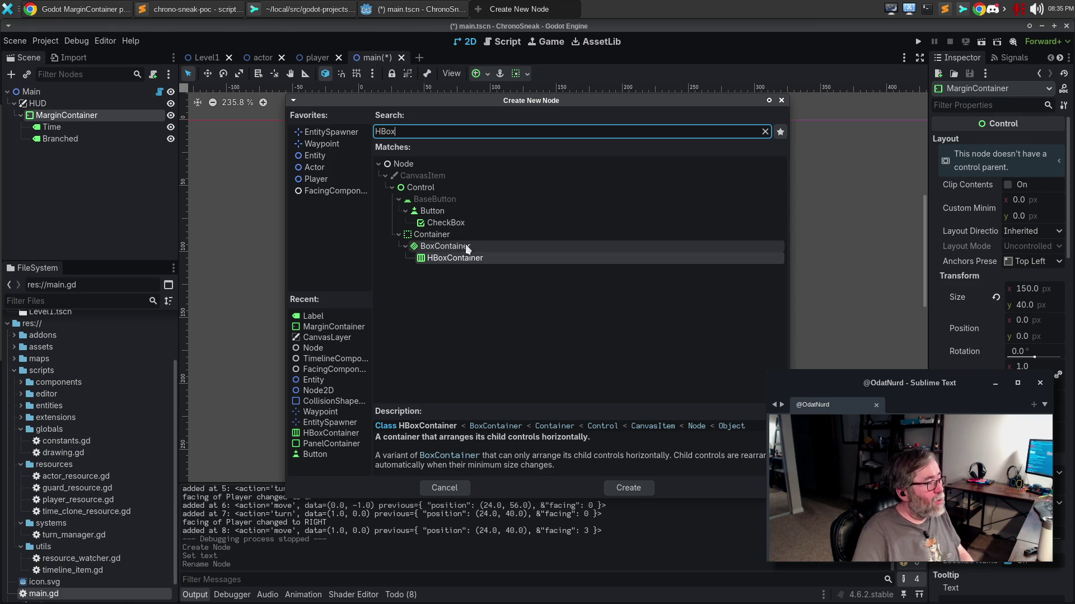
pyautogui.doubleClick(460, 258)
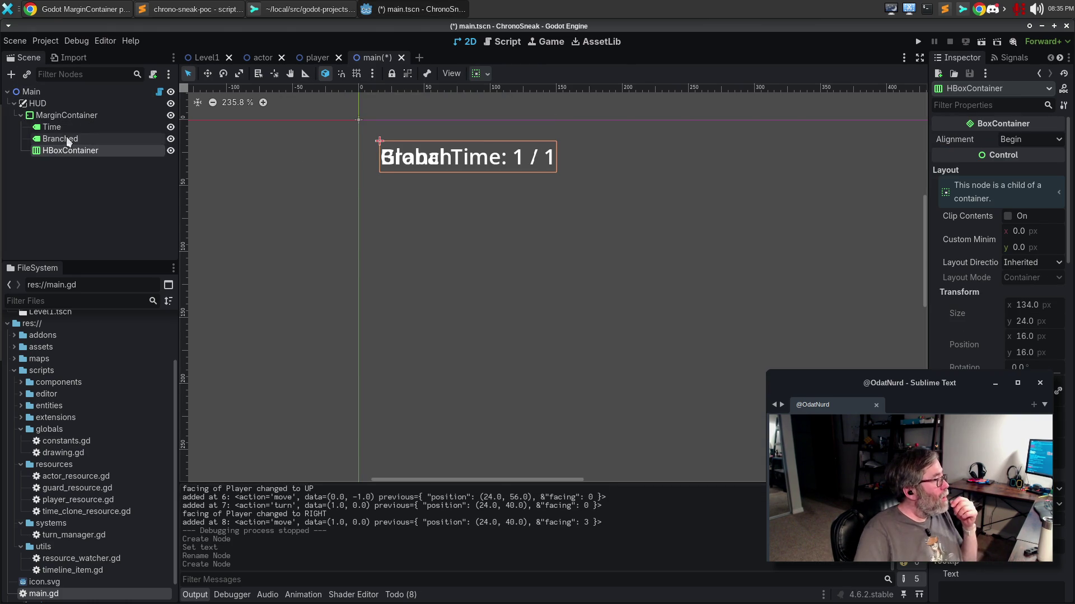
pyautogui.moveTo(56, 150)
pyautogui.mouseDown()
pyautogui.moveTo(53, 124)
pyautogui.moveTo(53, 136)
pyautogui.moveTo(64, 128)
pyautogui.mouseUp()
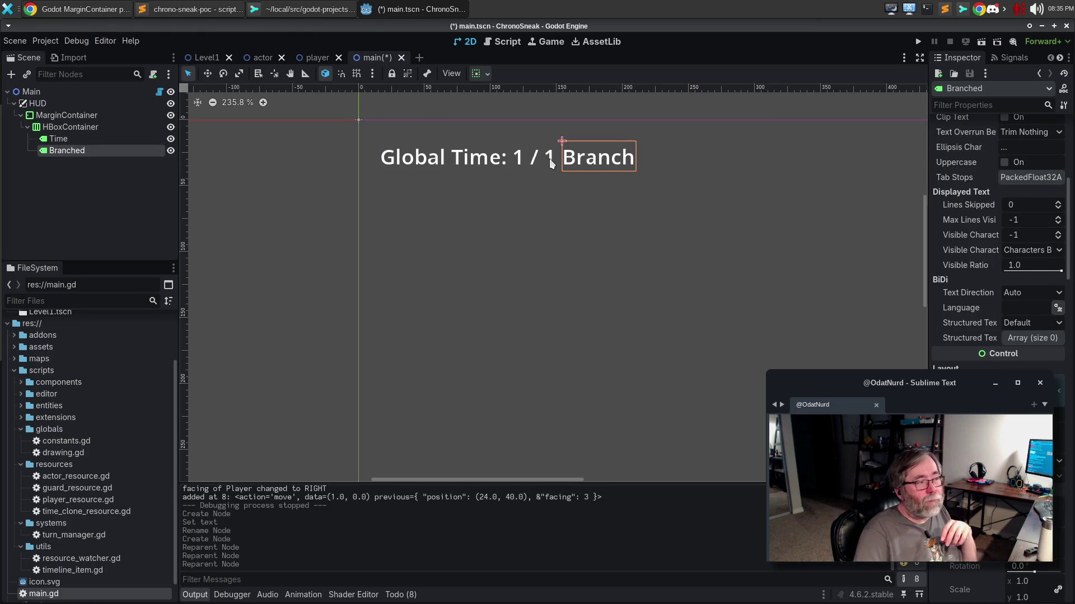
pyautogui.click(71, 141)
pyautogui.click(71, 149)
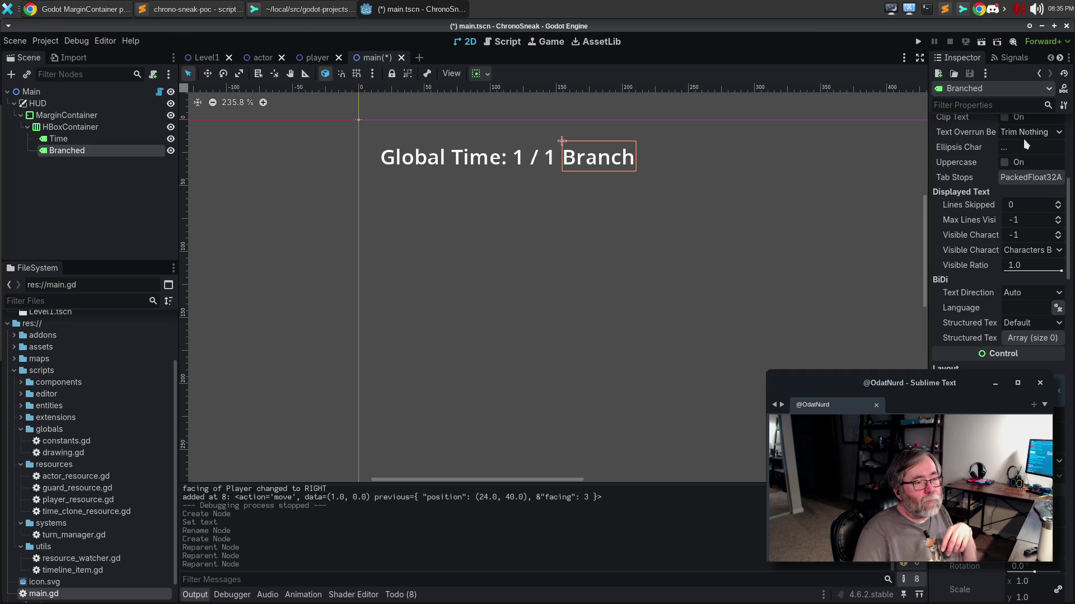
# Change the Branched label's text to 'Branch!' and filter the Inspector for 'color'.
pyautogui.scroll(5, 1020, 162)
pyautogui.doubleClick(989, 166)
pyautogui.press('BackSpace')
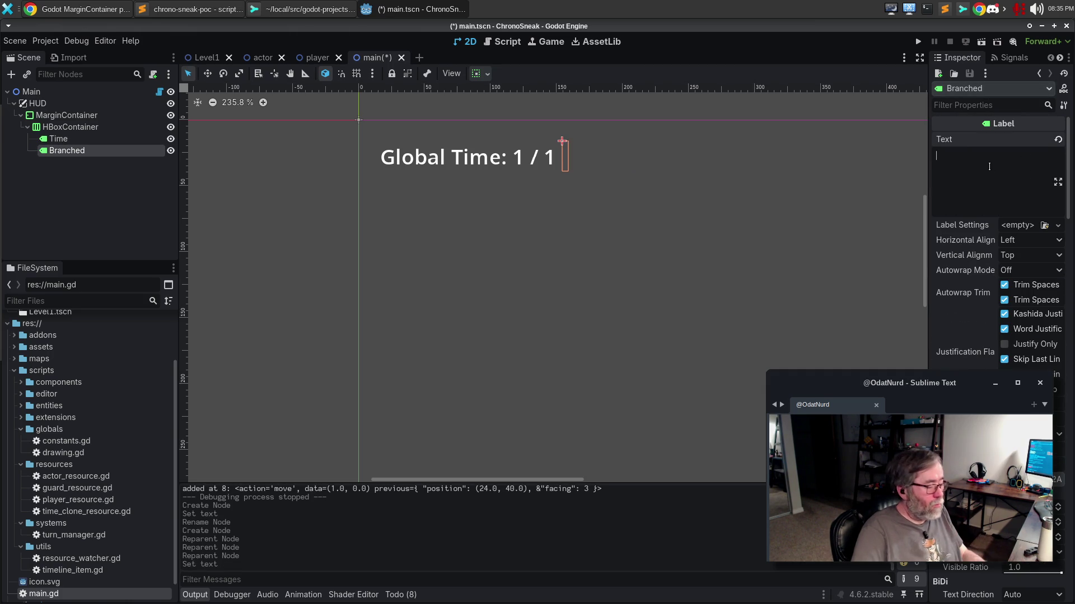
pyautogui.write('Br')
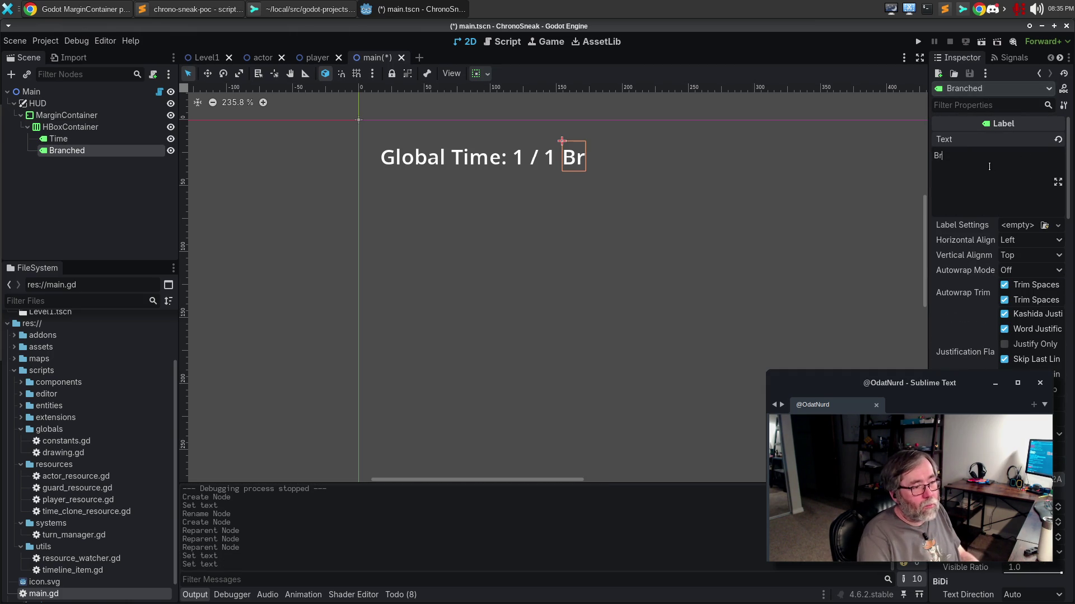
pyautogui.write('anch!')
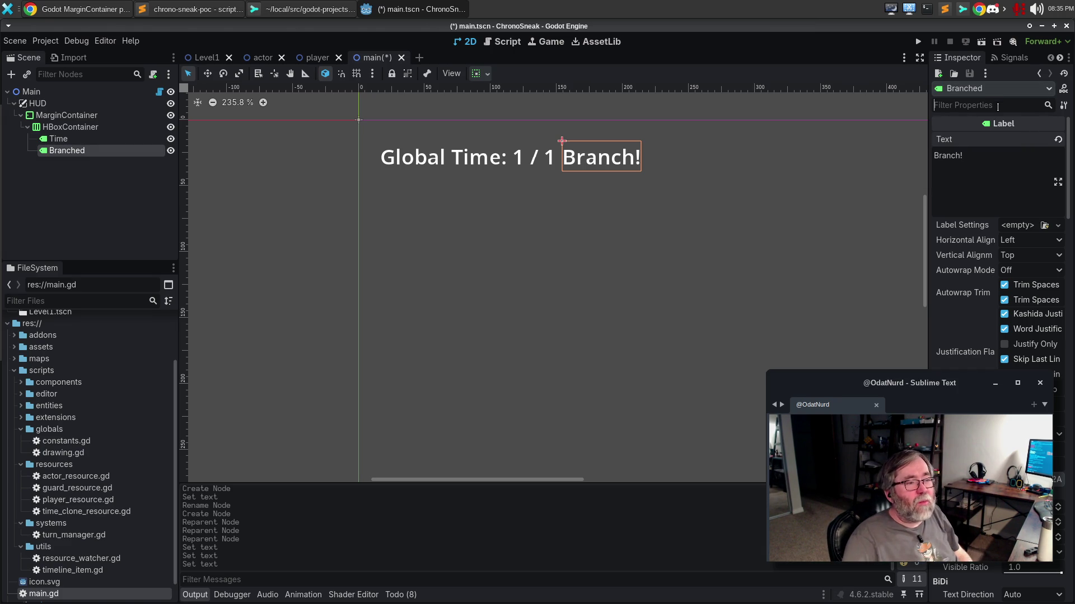
pyautogui.write('color')
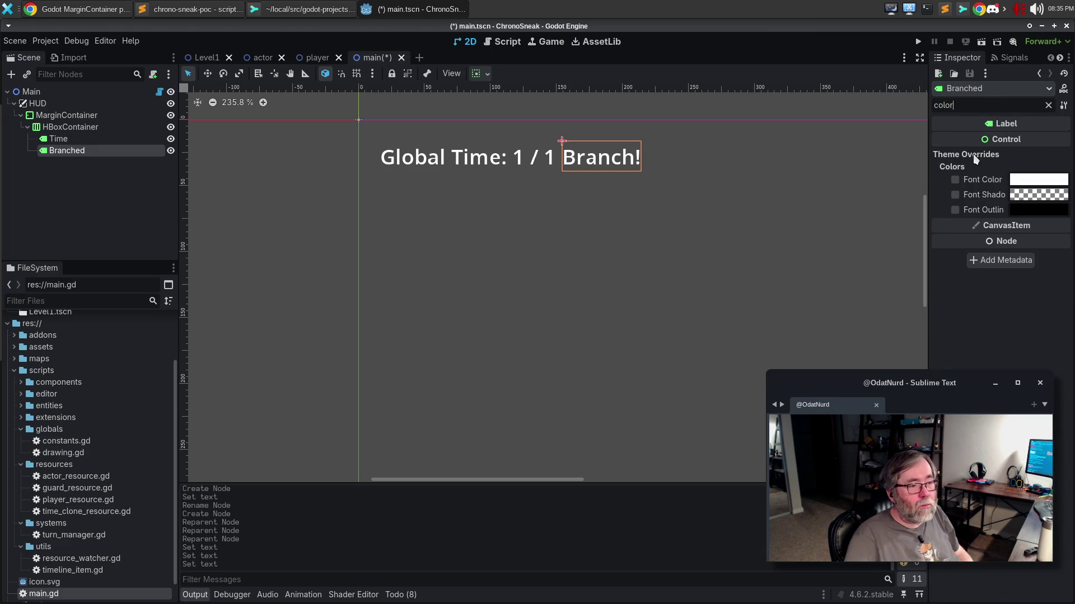
# Enable the Font Color override on Branched and pick a bright green in HSV mode.
pyautogui.click(955, 180)
pyautogui.click(1034, 182)
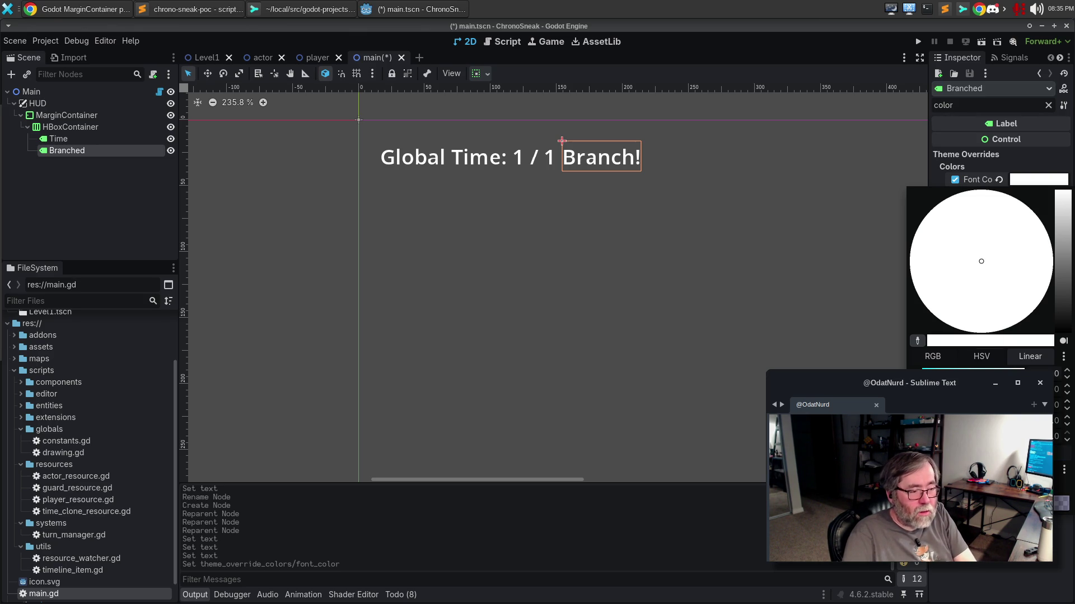
pyautogui.click(968, 357)
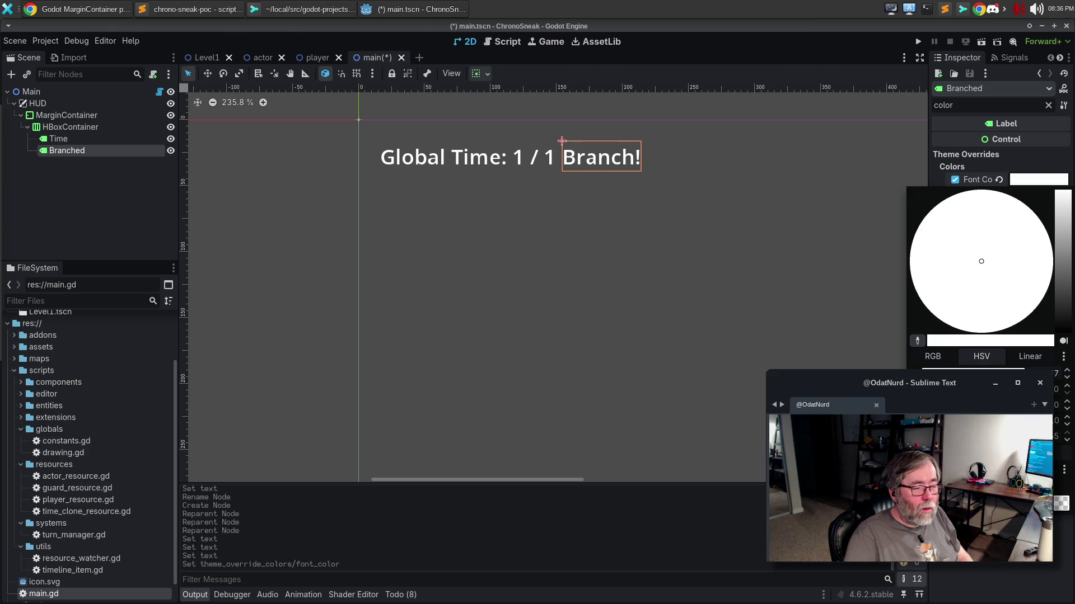
pyautogui.click(910, 267)
pyautogui.moveTo(909, 268); pyautogui.dragTo(910, 269)
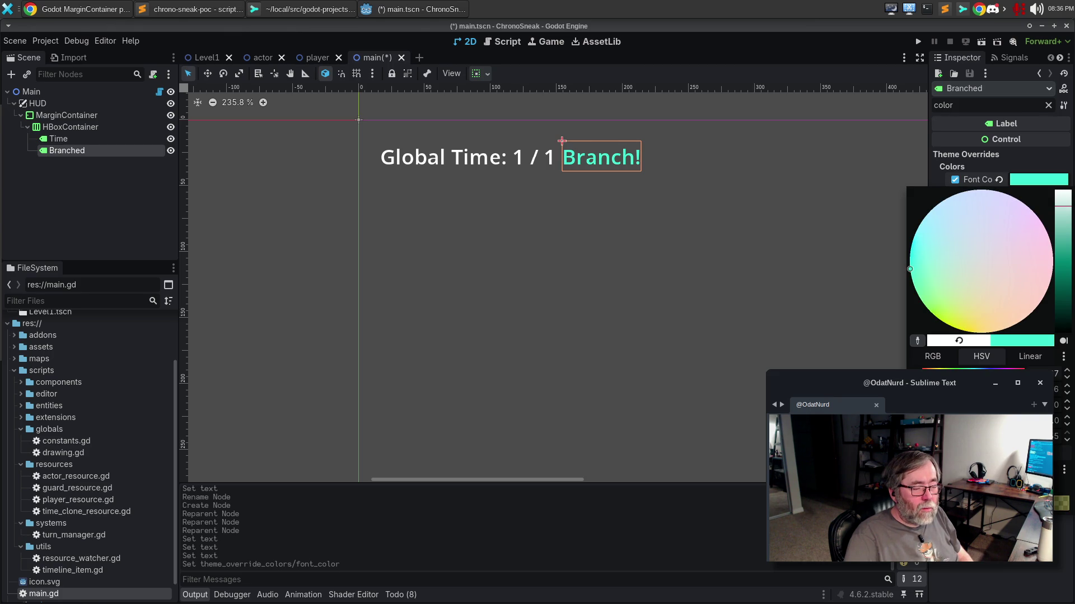
pyautogui.moveTo(910, 268); pyautogui.dragTo(918, 268)
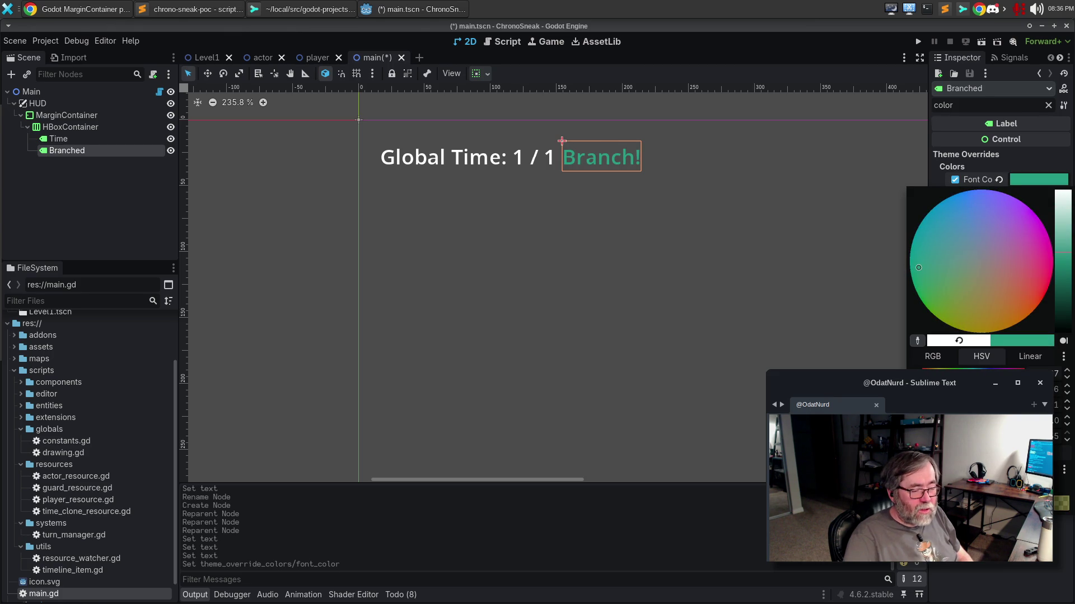
pyautogui.moveTo(918, 267); pyautogui.dragTo(929, 307)
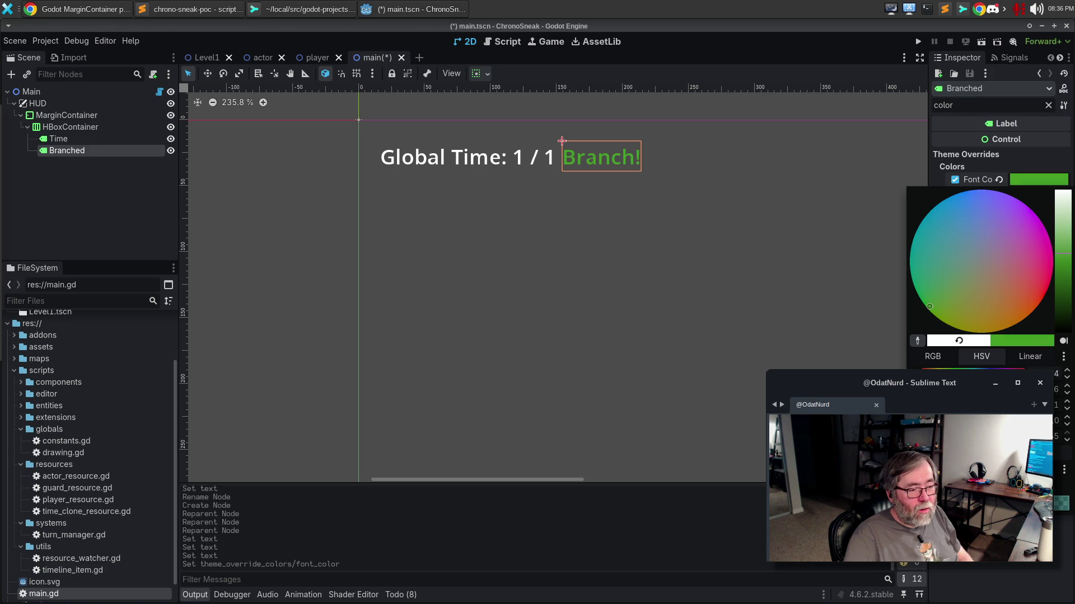
pyautogui.moveTo(929, 307); pyautogui.dragTo(926, 307)
pyautogui.moveTo(1062, 254)
pyautogui.mouseDown()
pyautogui.moveTo(1063, 221)
pyautogui.moveTo(1063, 230)
pyautogui.mouseUp()
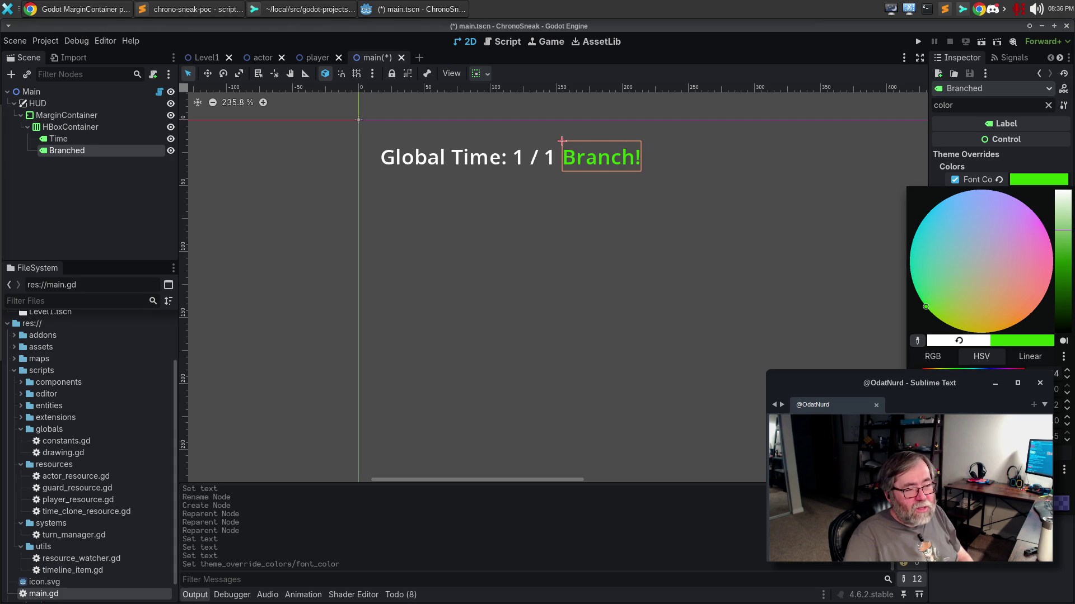
pyautogui.moveTo(948, 290)
pyautogui.mouseDown()
pyautogui.moveTo(936, 264)
pyautogui.moveTo(955, 249)
pyautogui.moveTo(932, 309)
pyautogui.mouseUp()
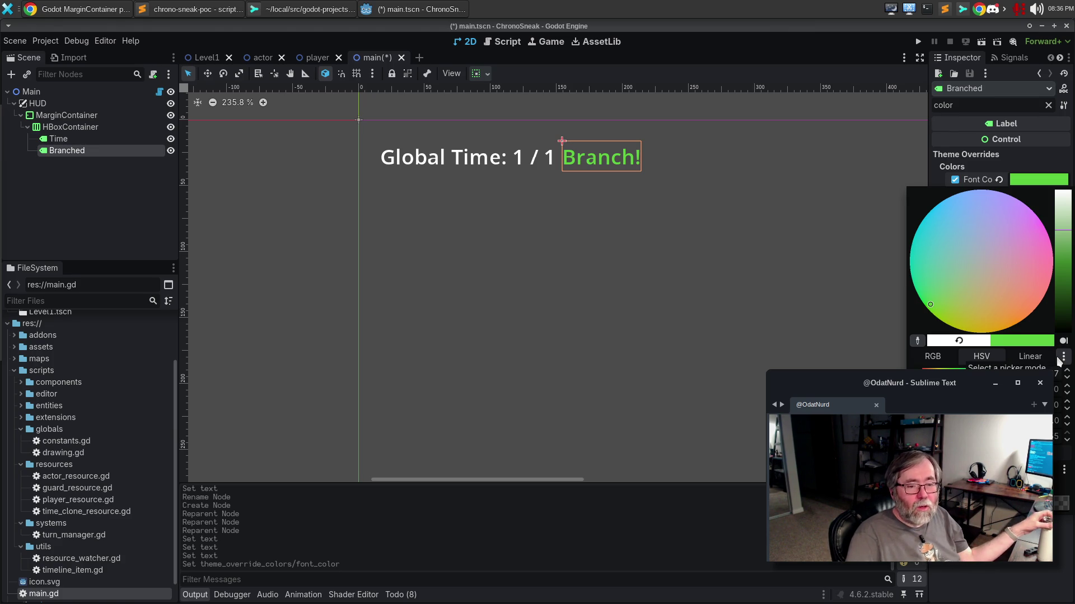
pyautogui.click(808, 246)
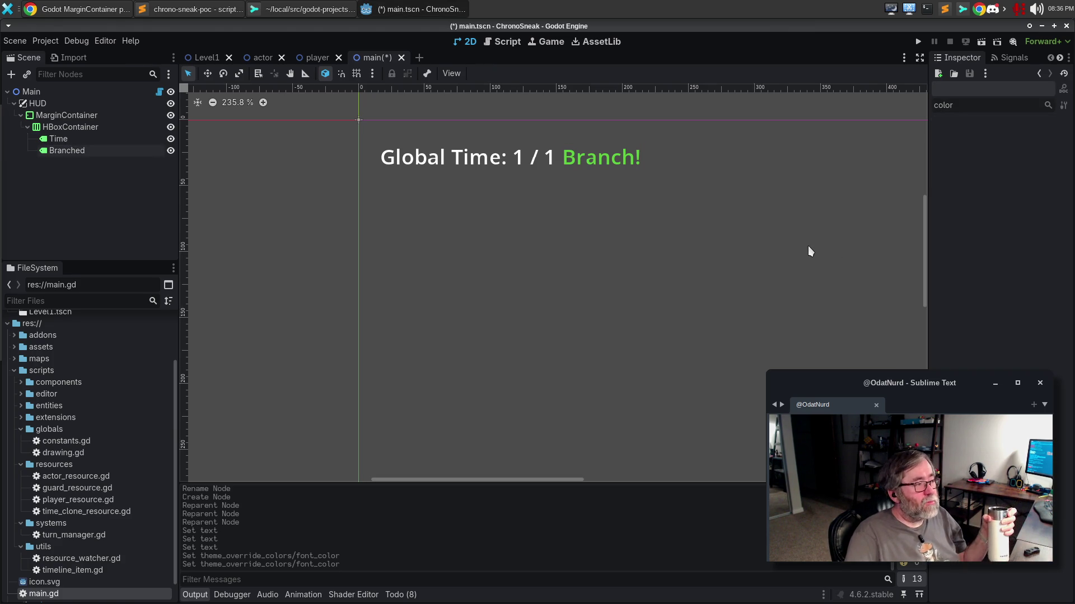
# Reselect the Branched node and filter the Inspector properties for 'vis'.
pyautogui.click(602, 158)
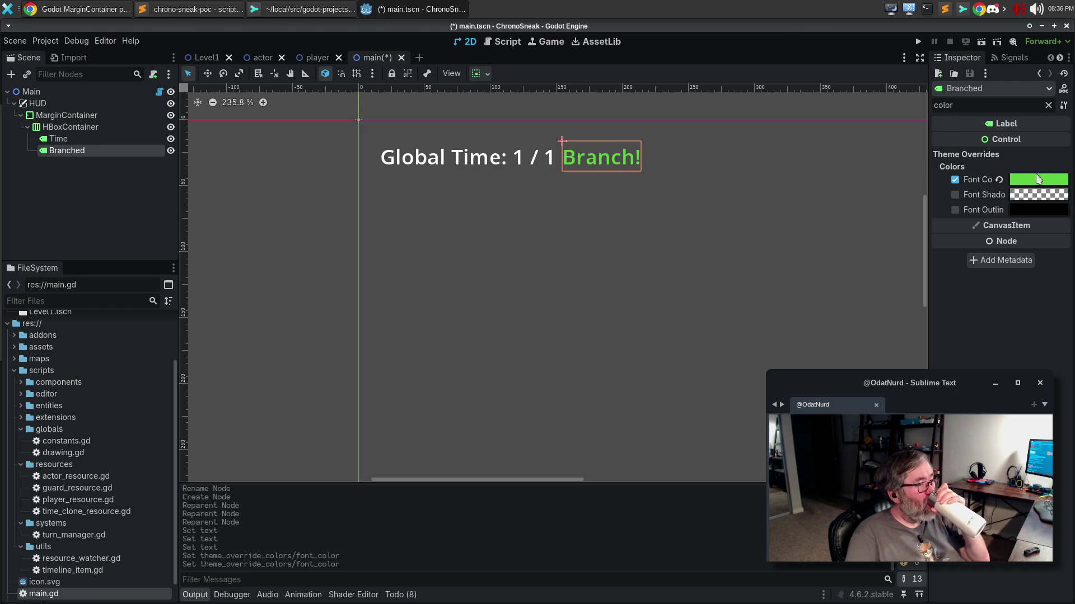
pyautogui.doubleClick(983, 107)
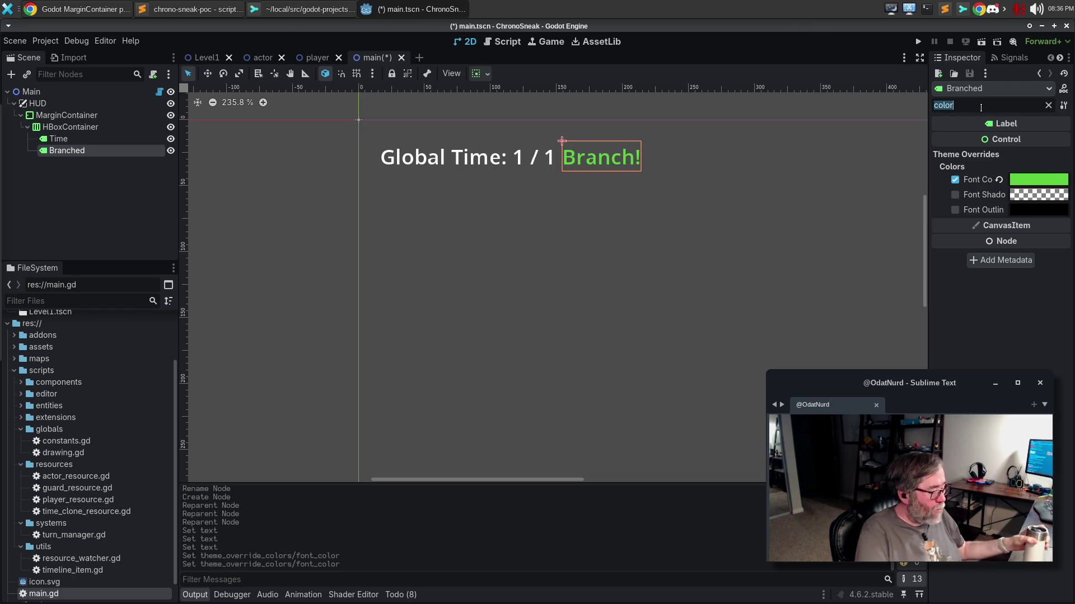
pyautogui.write('vis')
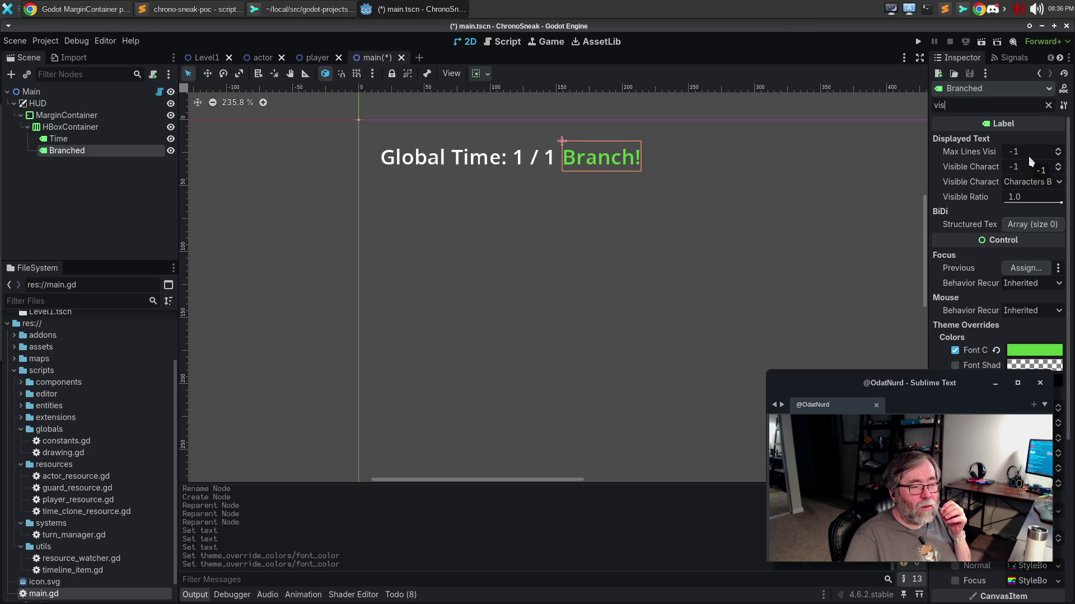
# Hide the Branched label via its visibility toggle and open main.gd in the script editor.
pyautogui.scroll(-4, 1028, 156)
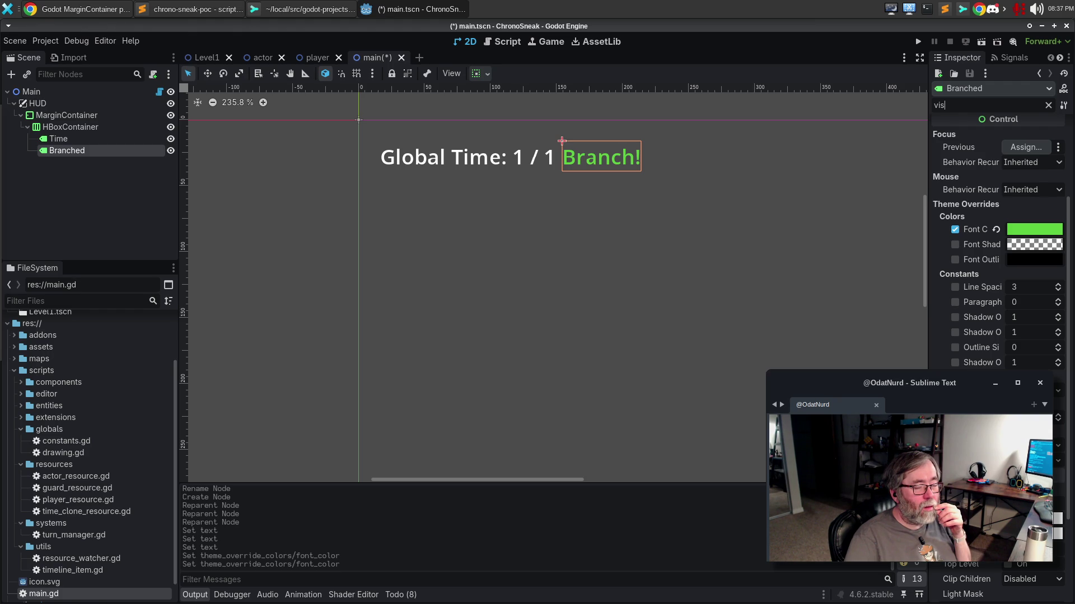
pyautogui.click(171, 151)
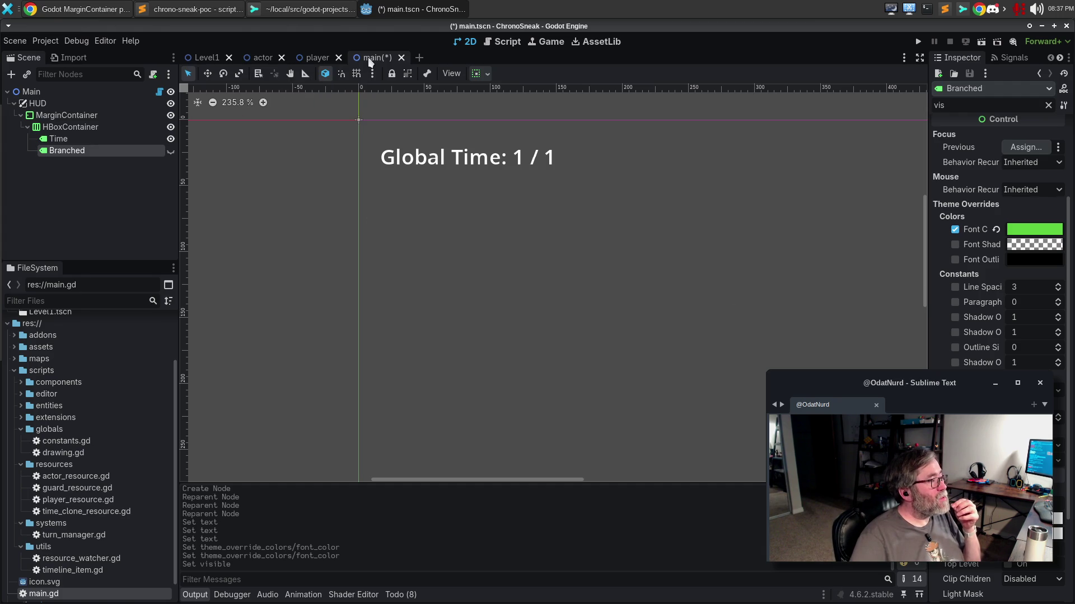
pyautogui.click(503, 42)
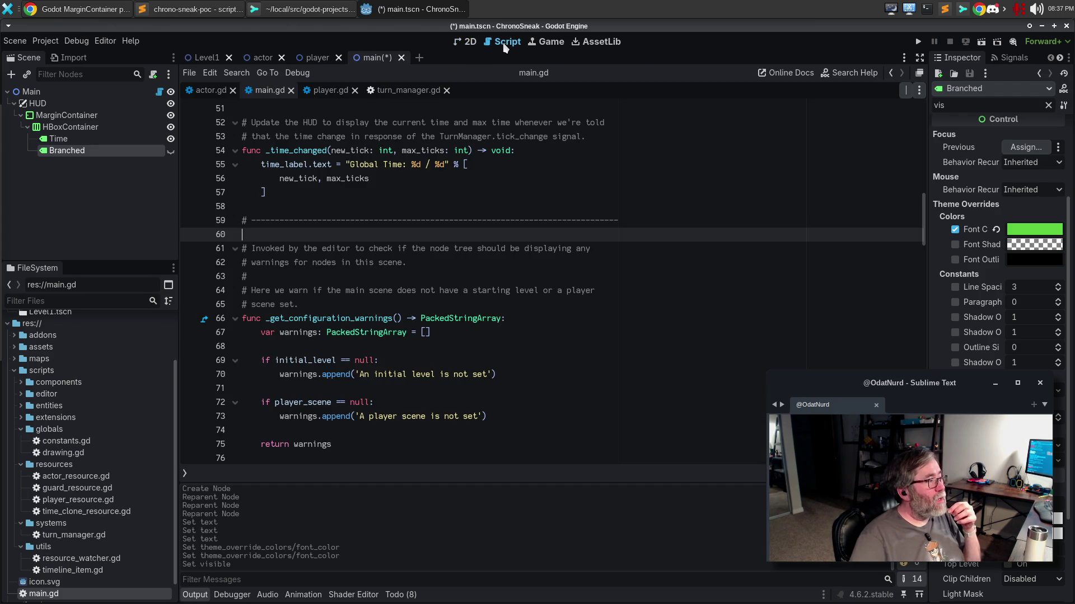
pyautogui.scroll(15, 328, 246)
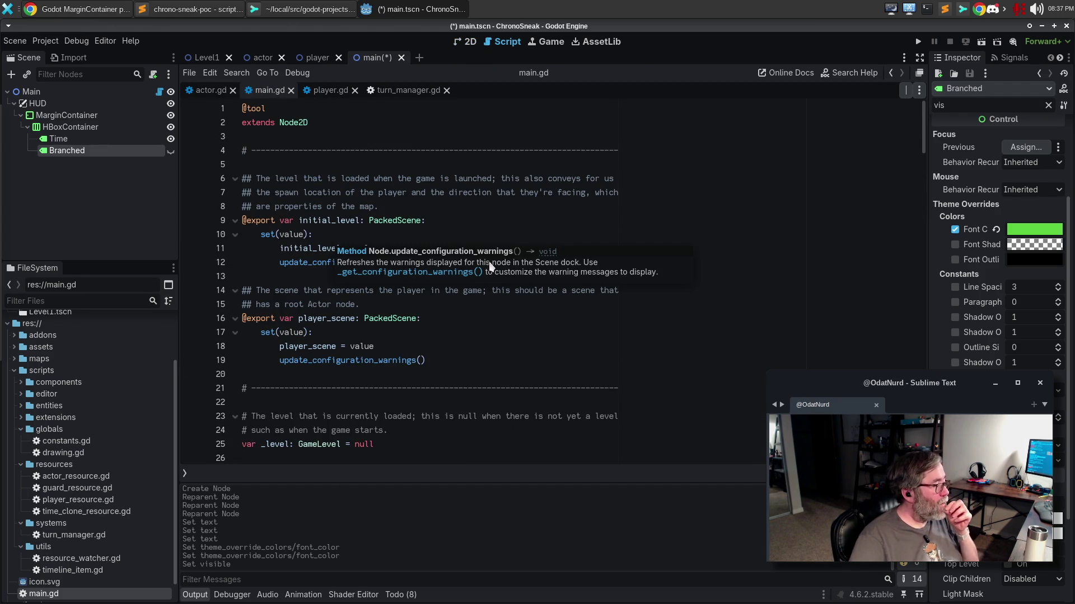
pyautogui.click(465, 366)
pyautogui.scroll(-5, 465, 367)
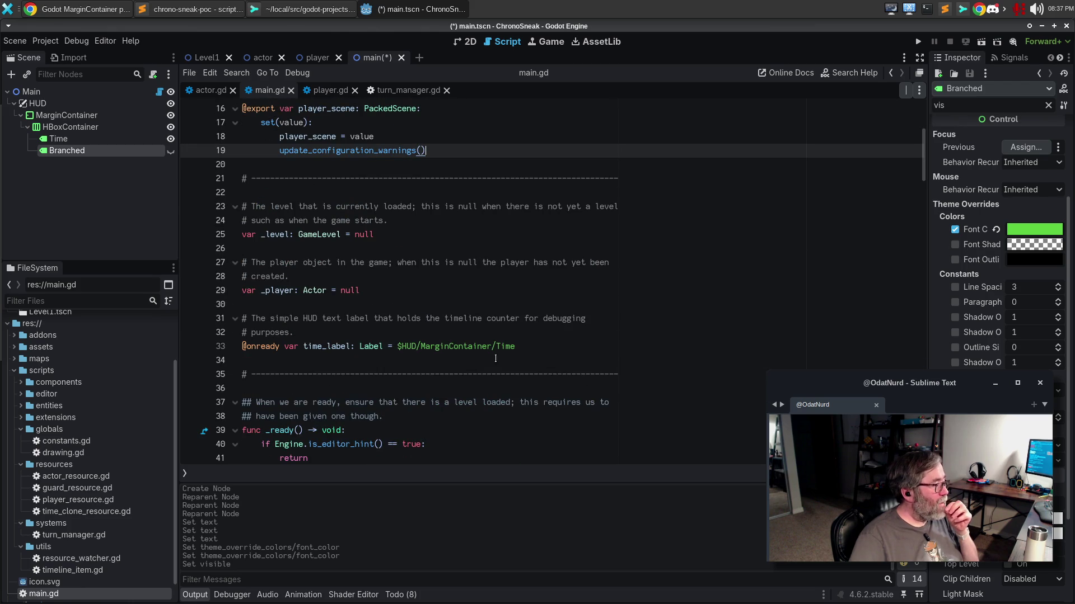
pyautogui.moveTo(59, 149)
pyautogui.mouseDown()
pyautogui.moveTo(263, 227)
pyautogui.moveTo(285, 364)
pyautogui.mouseUp()
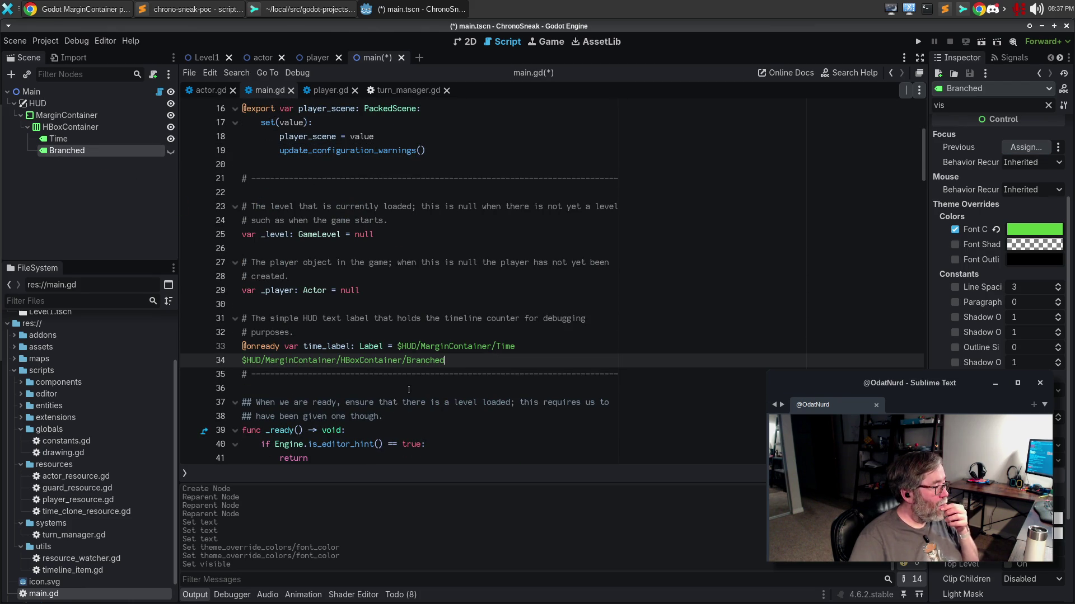
pyautogui.hotkey('ctrl', 'z')
pyautogui.moveTo(52, 151)
pyautogui.mouseDown()
pyautogui.moveTo(229, 284)
pyautogui.moveTo(257, 345)
pyautogui.moveTo(279, 361)
pyautogui.mouseUp()
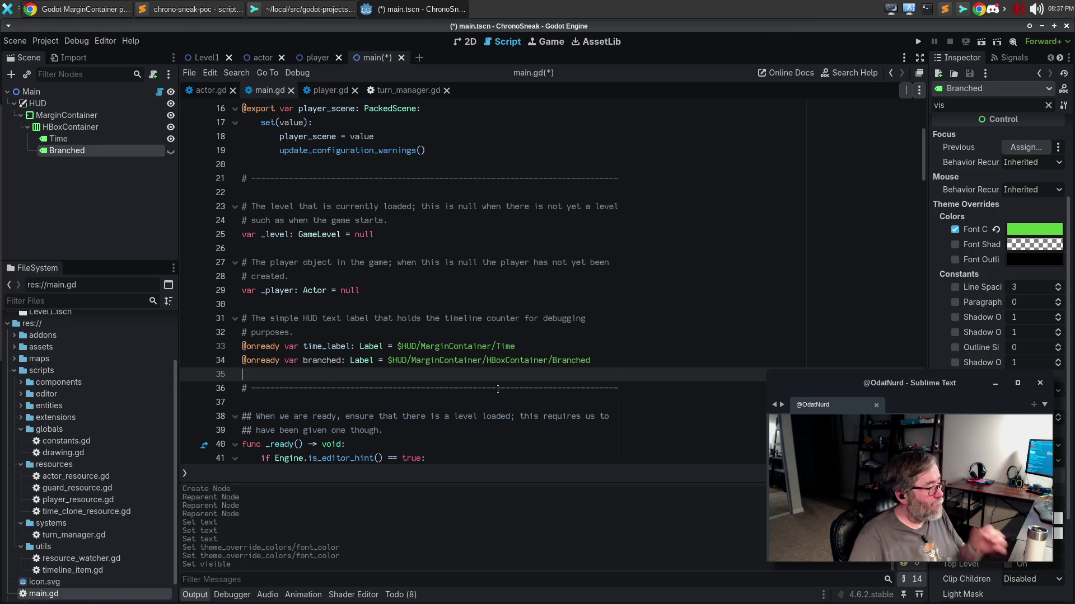
pyautogui.click(604, 361)
pyautogui.scroll(-3, 597, 355)
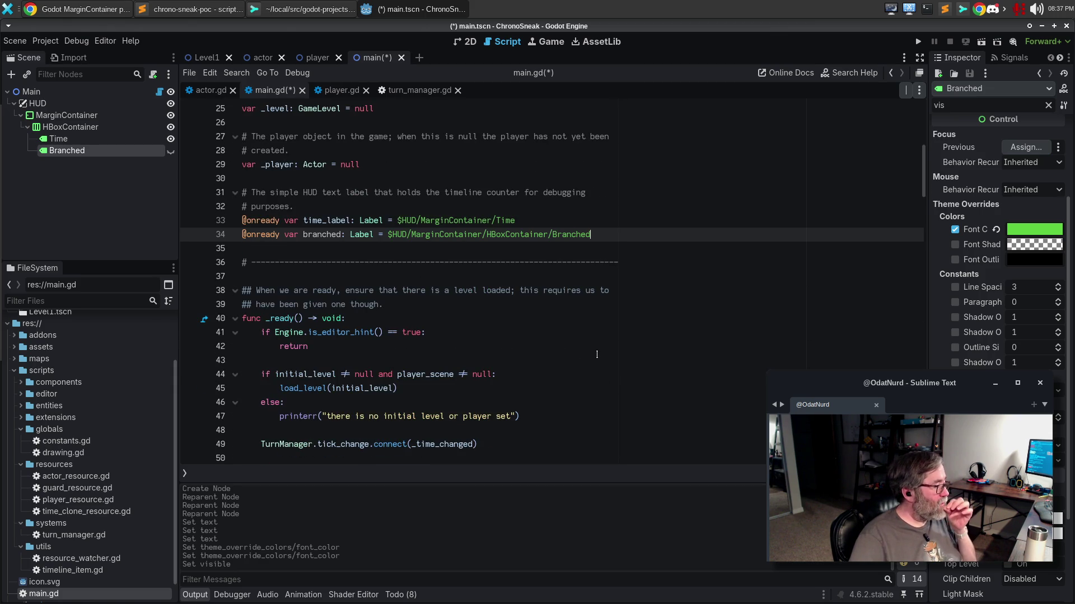
pyautogui.scroll(-2, 596, 355)
pyautogui.click(515, 359)
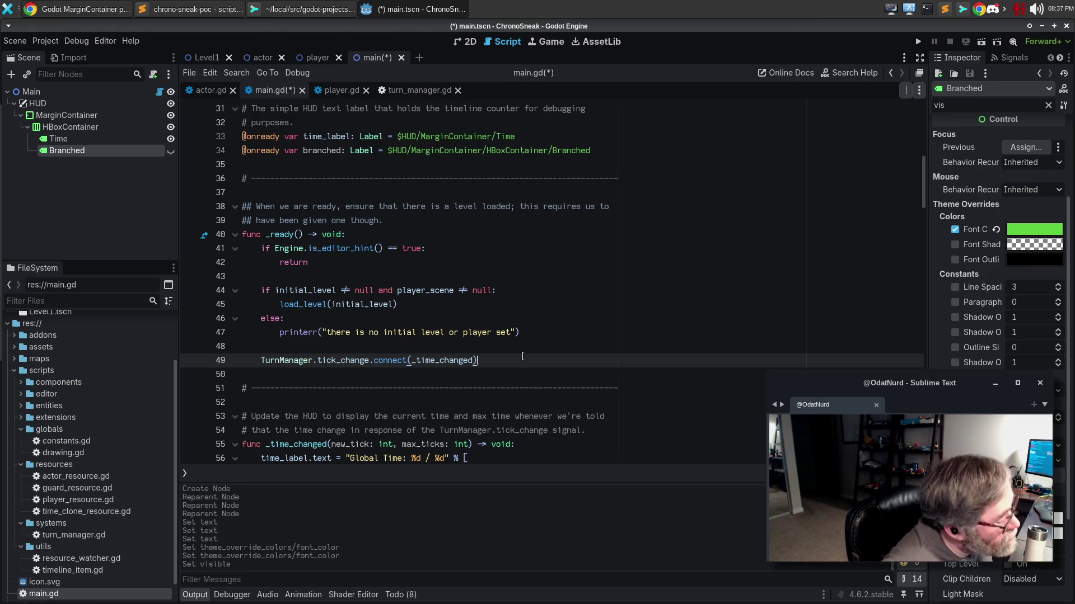
pyautogui.click(124, 6)
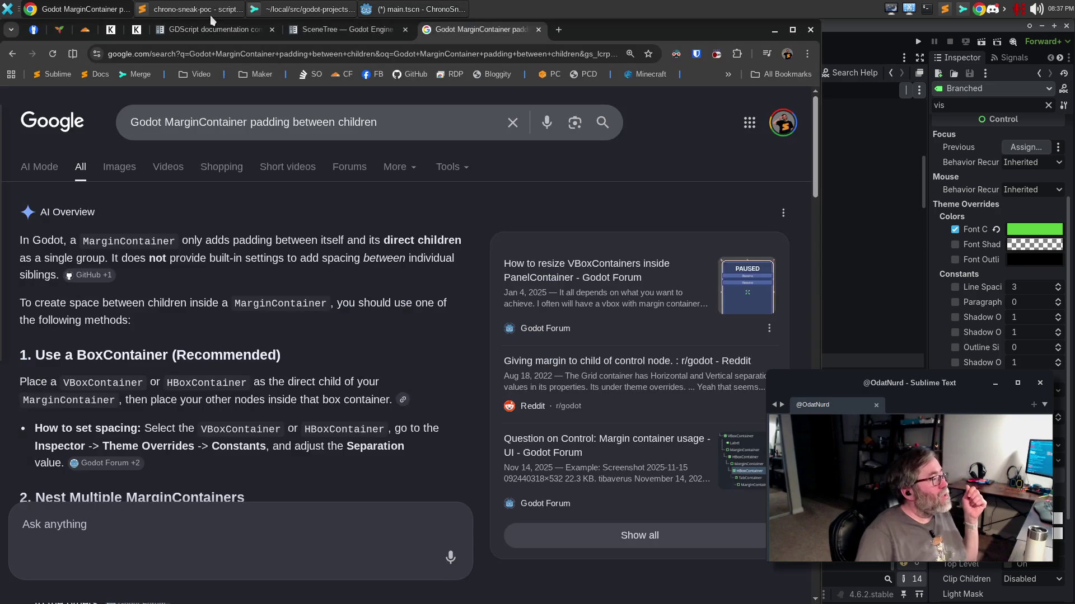
# Read the SceneTreeTimer class reference, including time_left, linked from the SceneTree docs.
pyautogui.click(319, 35)
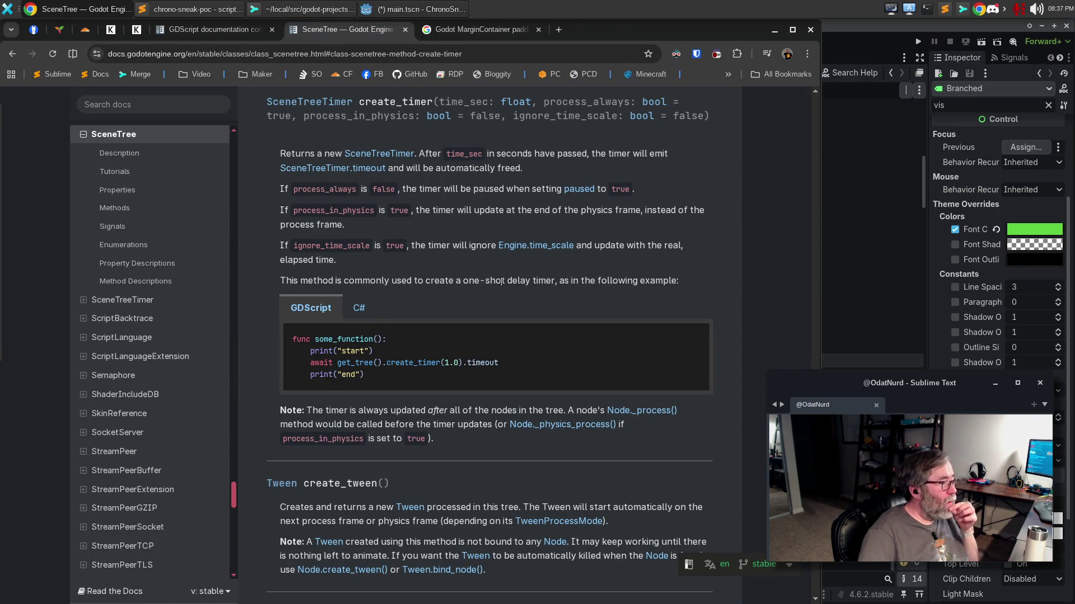
pyautogui.click(375, 159)
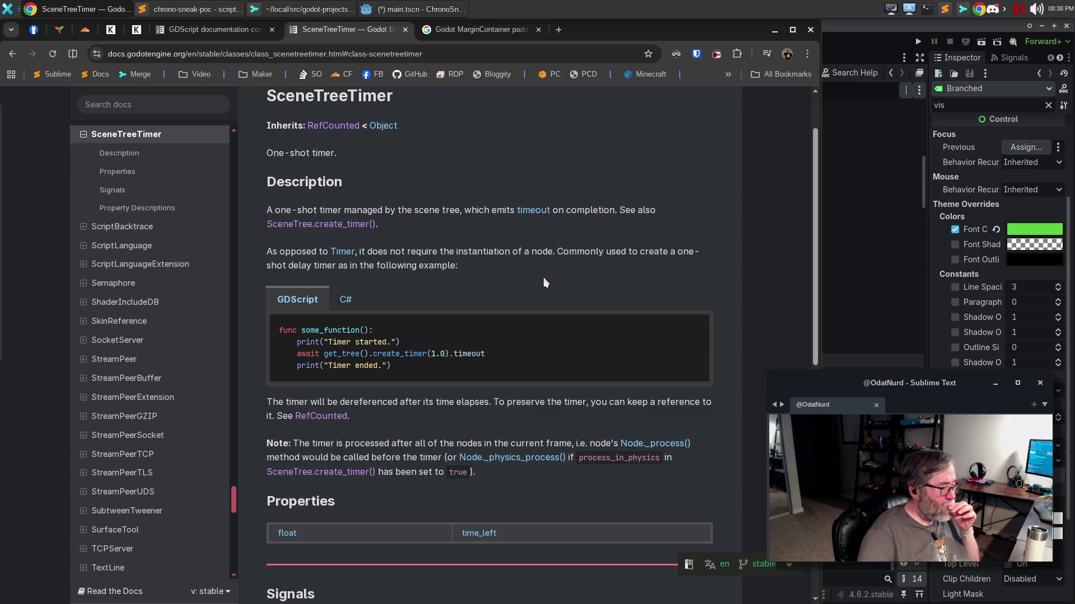
pyautogui.scroll(-5, 526, 264)
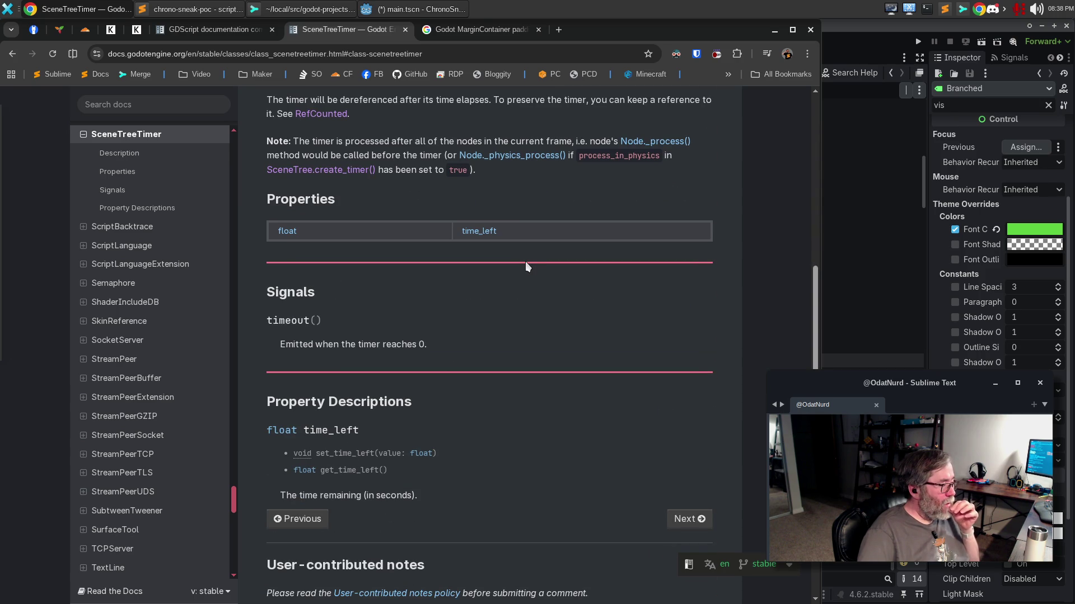
pyautogui.scroll(-4, 522, 253)
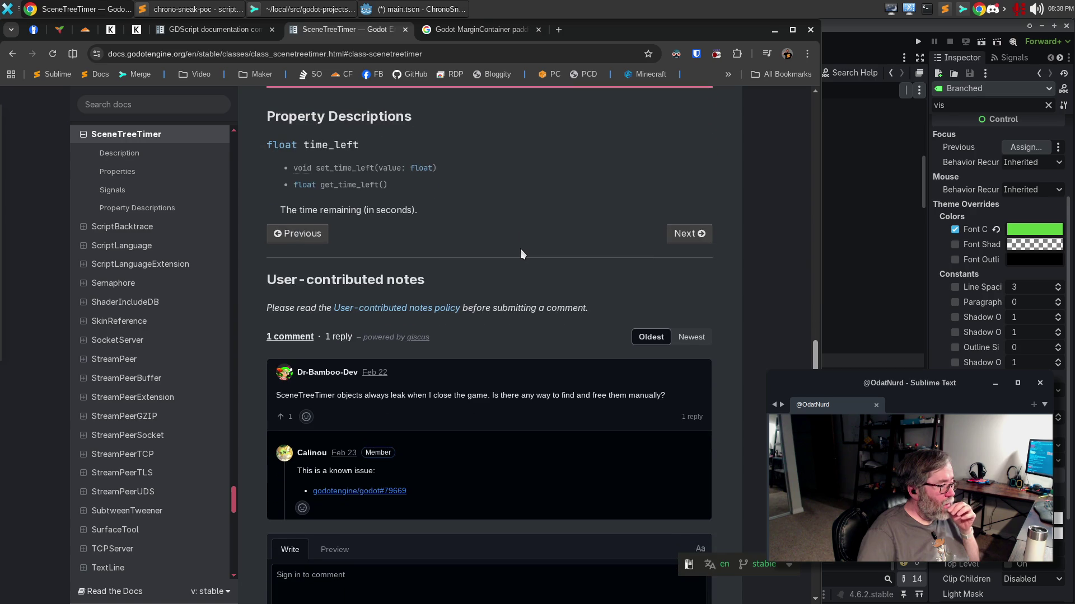
pyautogui.scroll(-4, 521, 252)
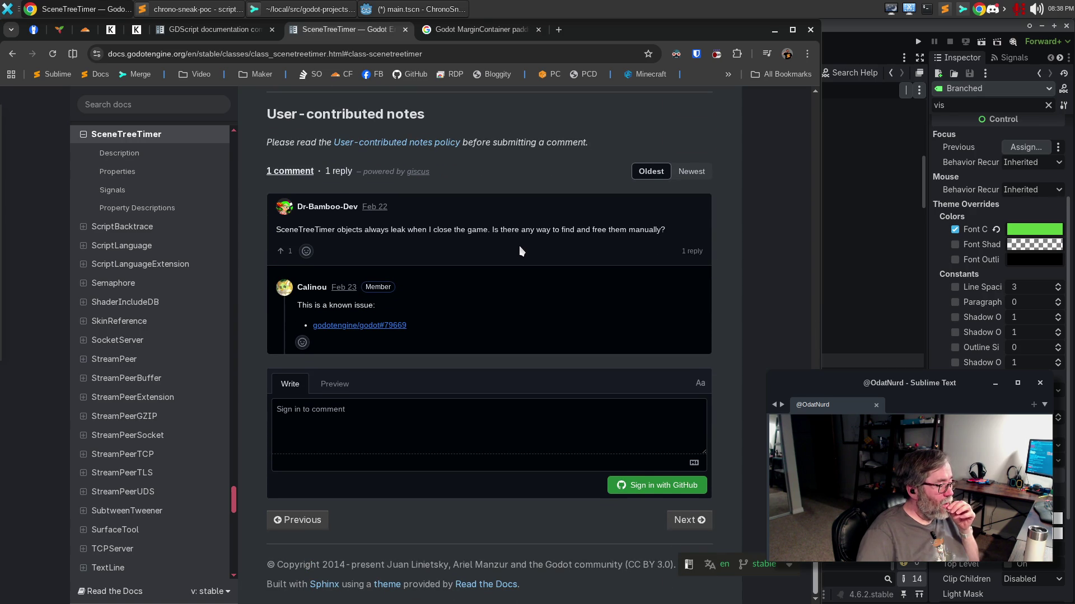
pyautogui.scroll(4, 515, 240)
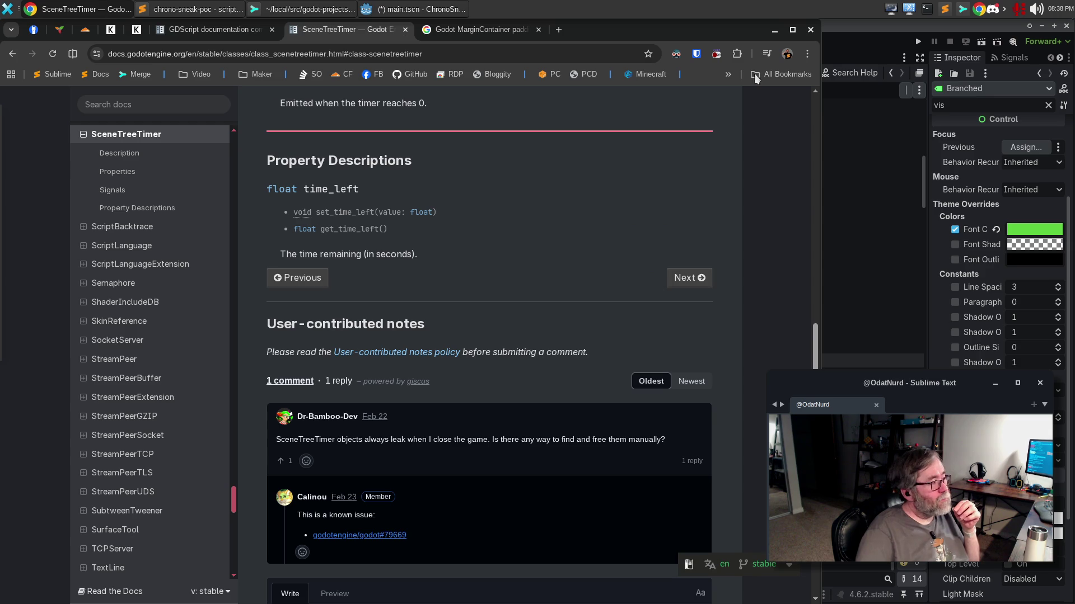
pyautogui.scroll(7, 546, 222)
pyautogui.scroll(5, 548, 221)
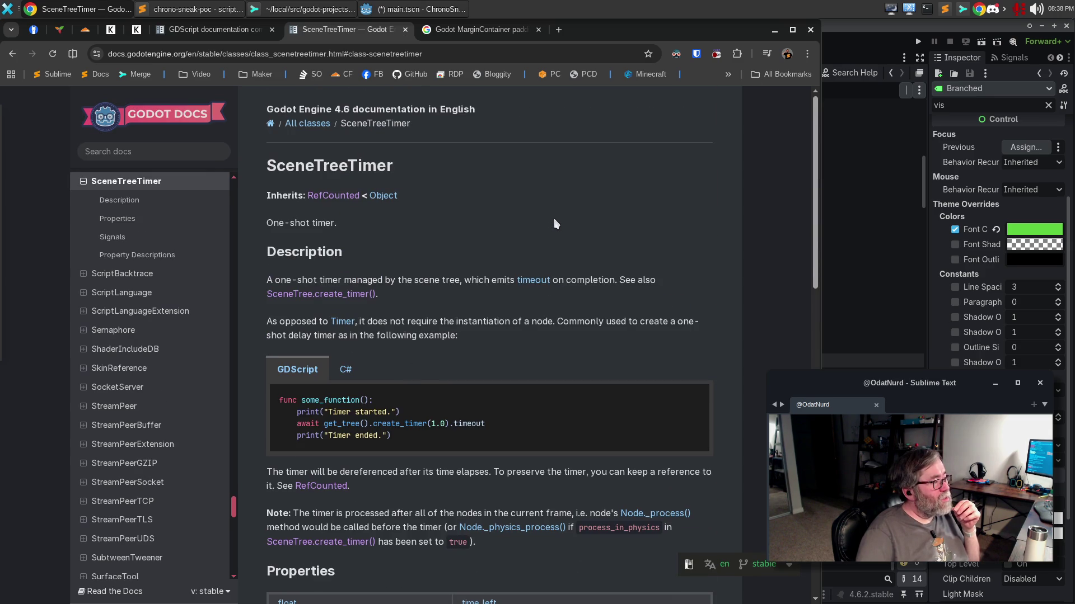
pyautogui.click(818, 59)
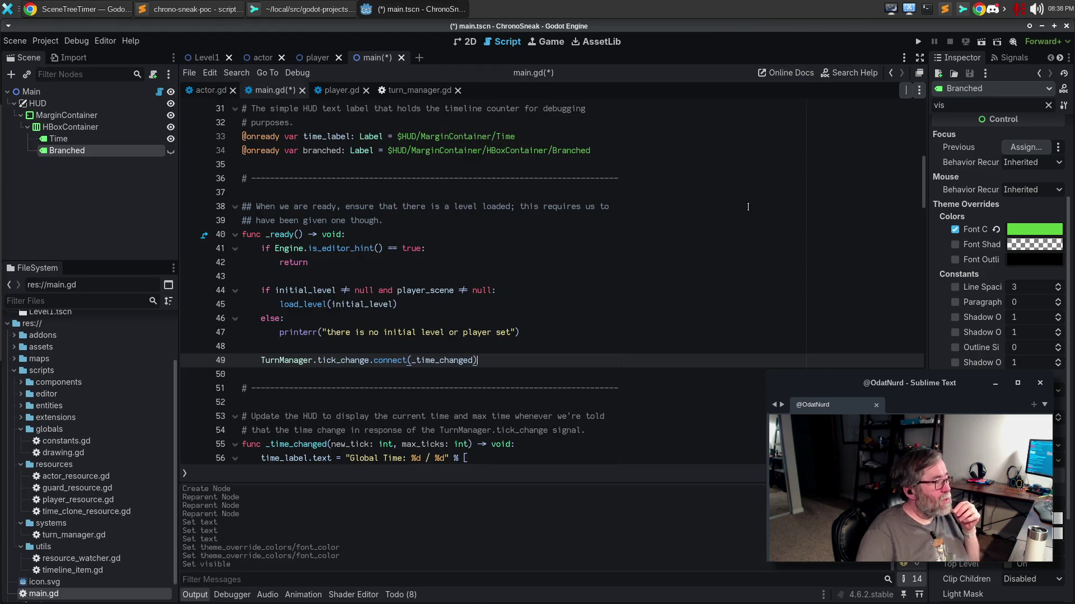
# On a new line 50 in _ready, add 'SceneTreeTimer.timeout.connect(_timer_triggered)', checking the SceneTreeTimer docs.
pyautogui.press('Return')
pyautogui.write('S')
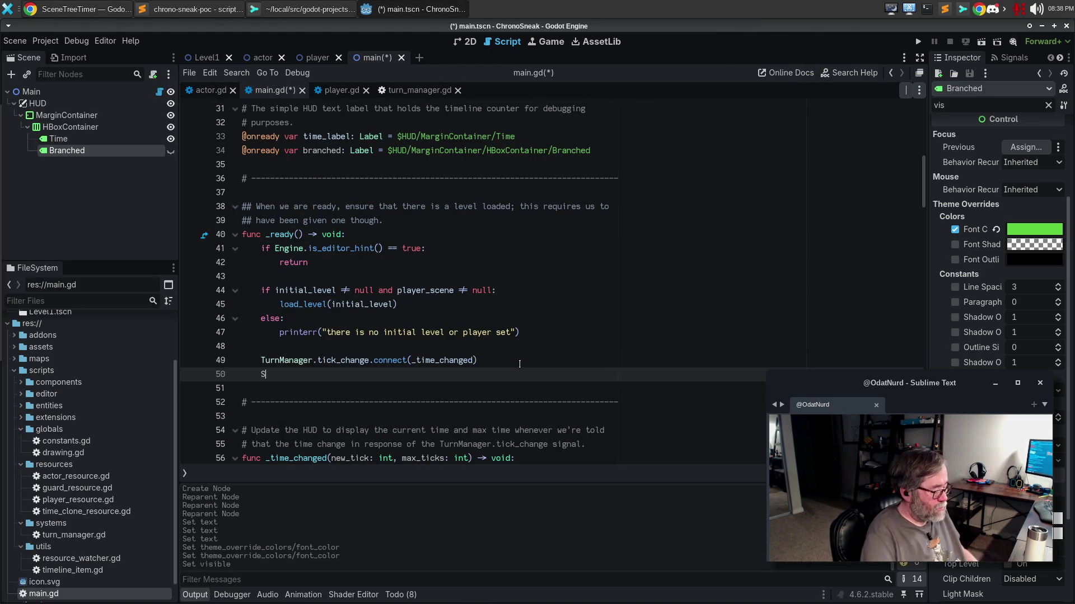
pyautogui.write('ceneTreeTimer.')
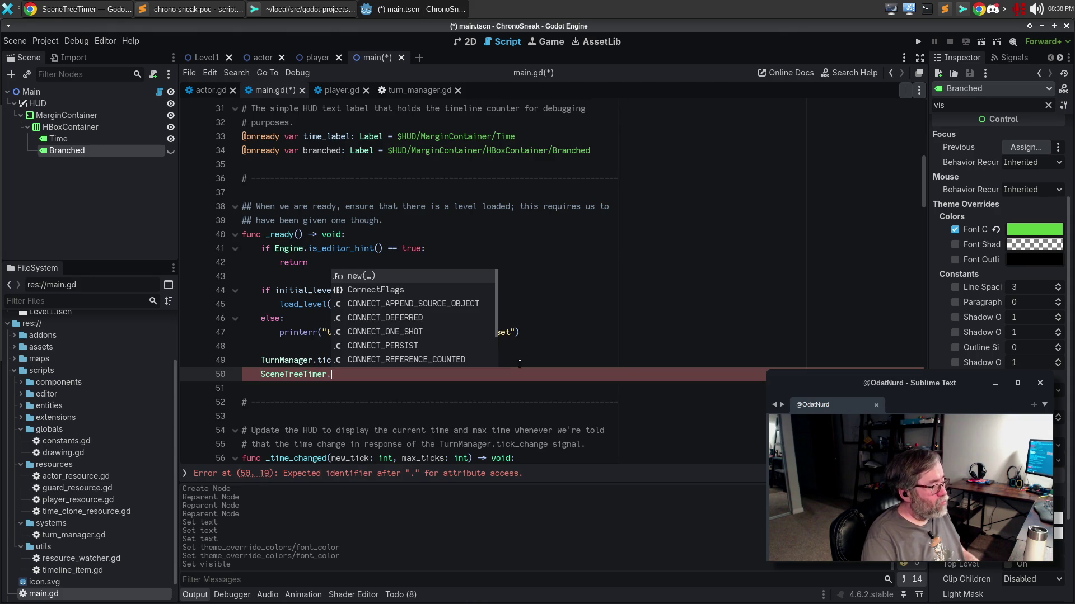
pyautogui.hotkey('alt', 'Tab')
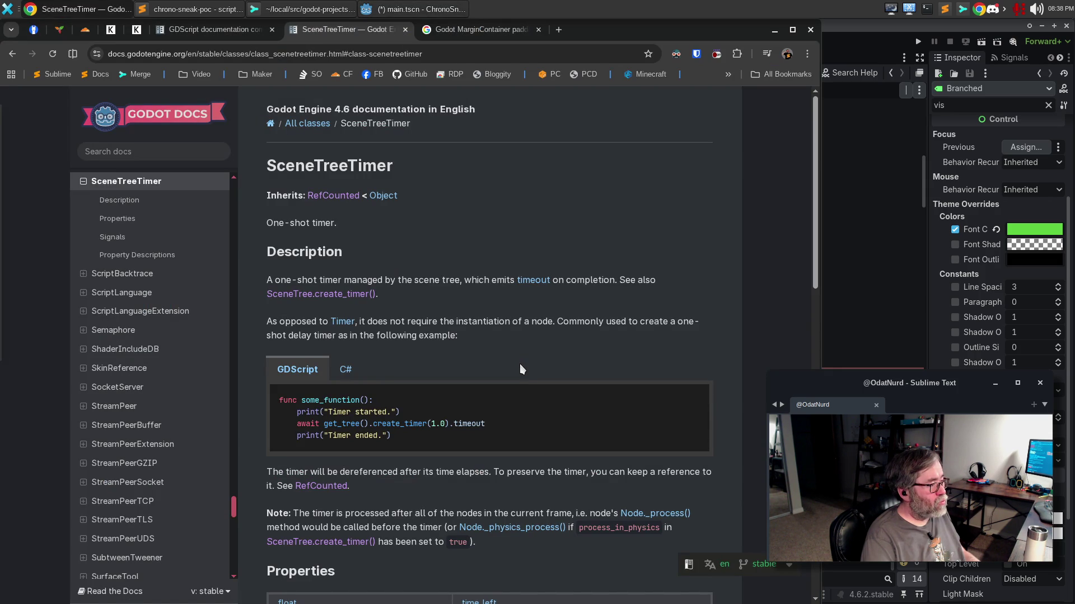
pyautogui.hotkey('alt', 'Tab')
pyautogui.write('timeout.connect(_')
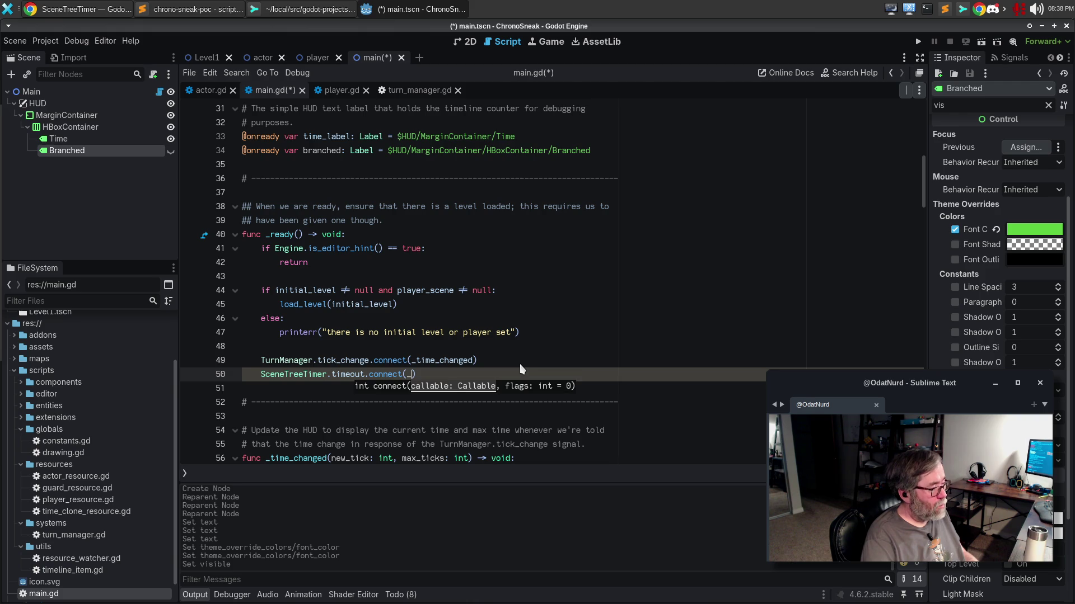
pyautogui.write('timer')
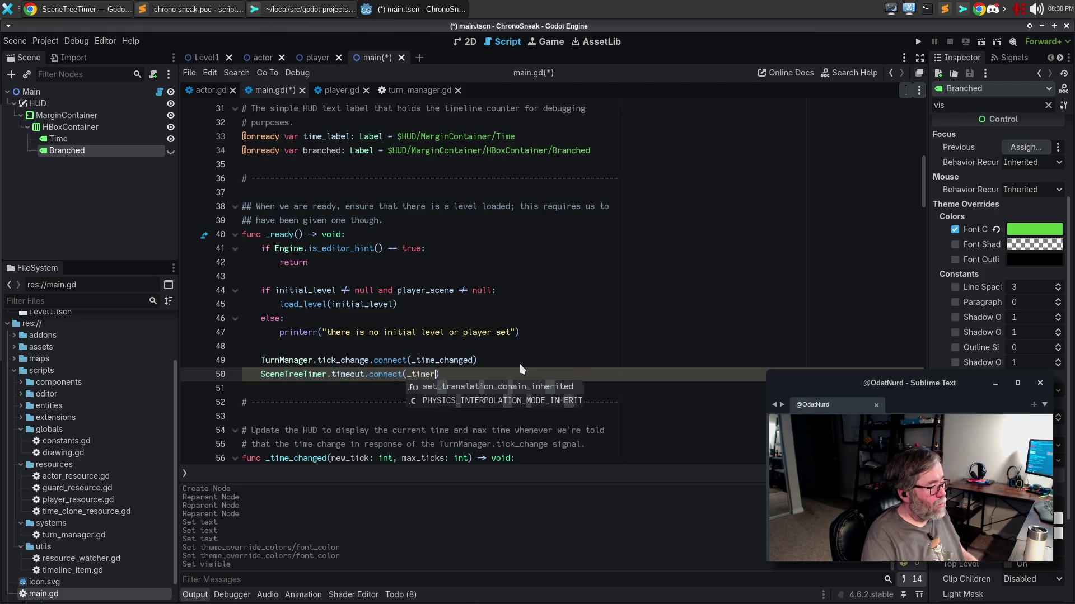
pyautogui.write('_')
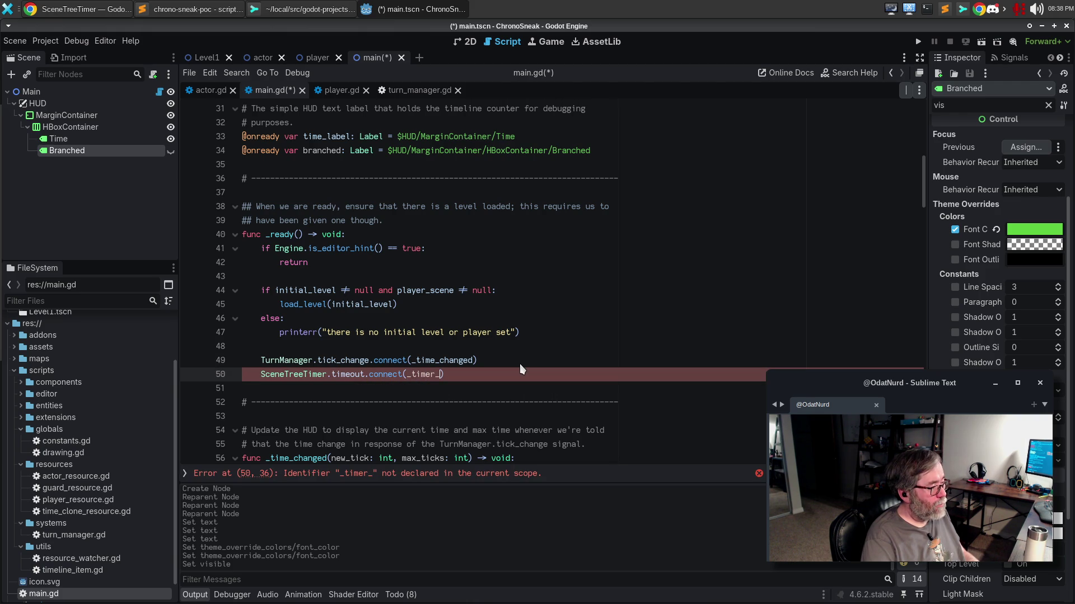
pyautogui.write('triggered')
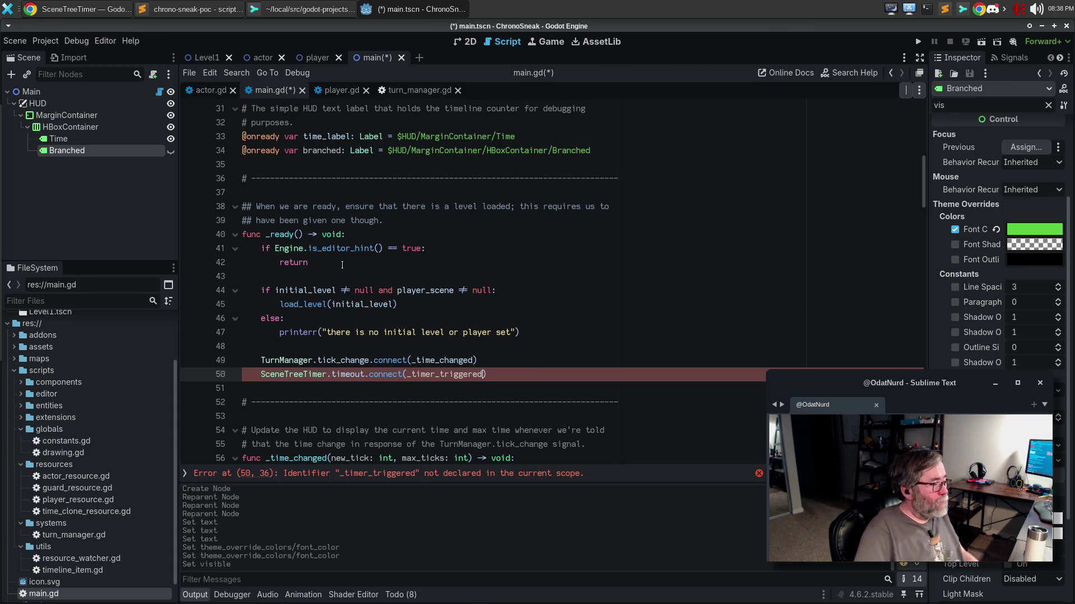
# Below _time_changed, paste a dashed comment separator to start a new empty section.
pyautogui.scroll(-4, 373, 285)
pyautogui.click(367, 342)
pyautogui.press('Down')
pyautogui.press('Up')
pyautogui.press('Down')
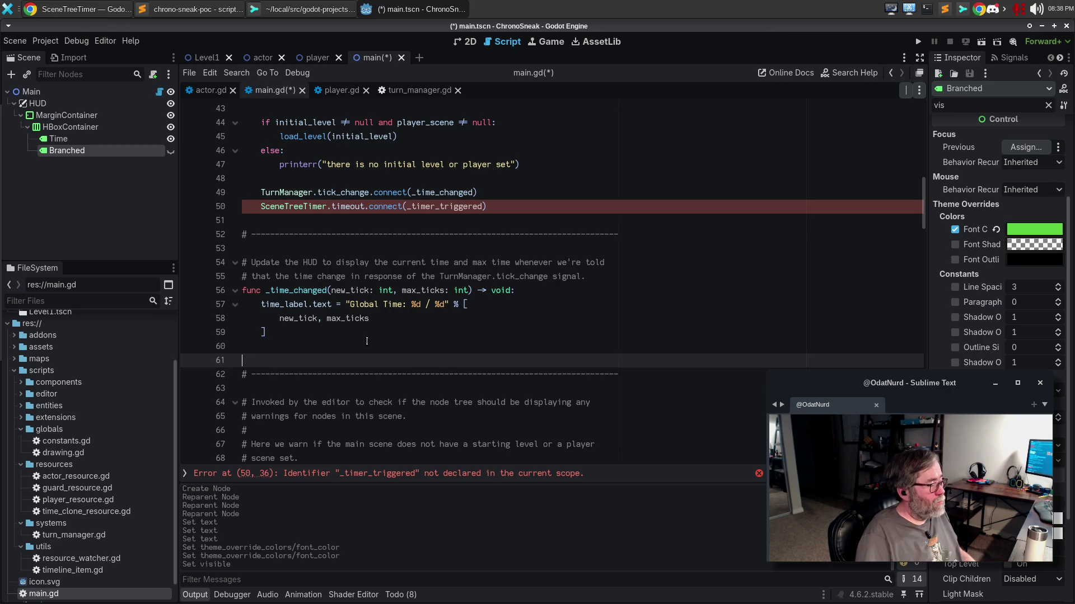
pyautogui.hotkey('ctrl', 'v')
pyautogui.press('Return')
pyautogui.press('Return')
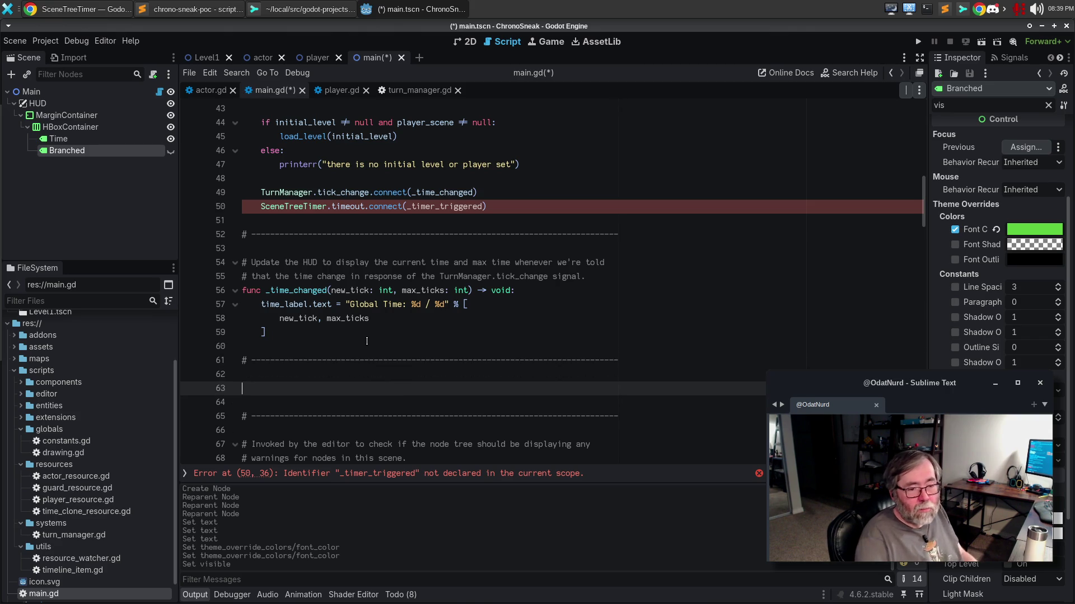
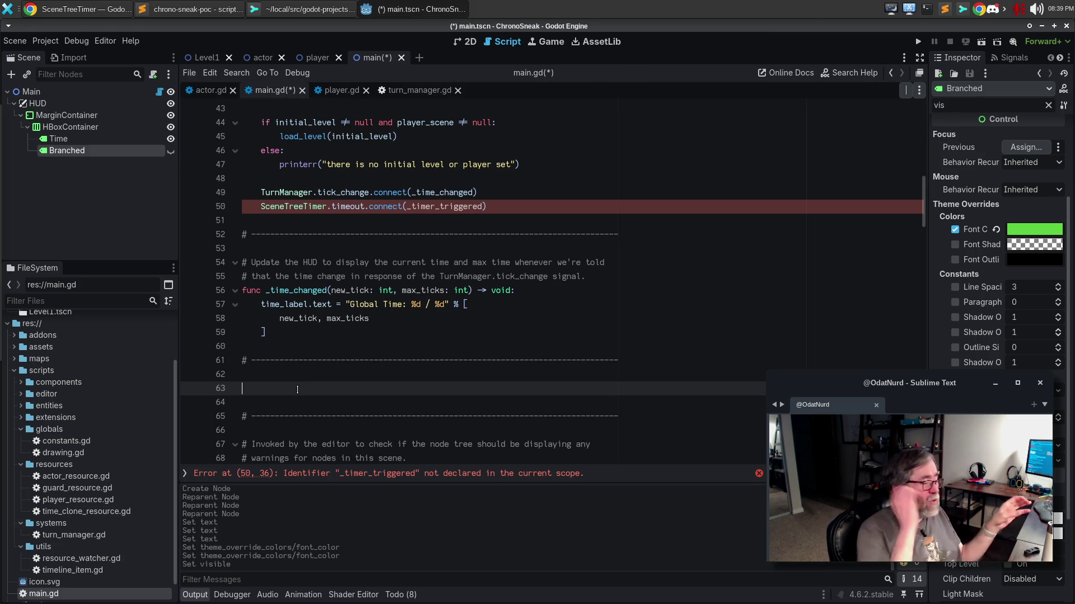
# Write a _timer_triggered() -> void function that sets branched.visible = false, fix the 'branced' typo, and save.
pyautogui.write('f')
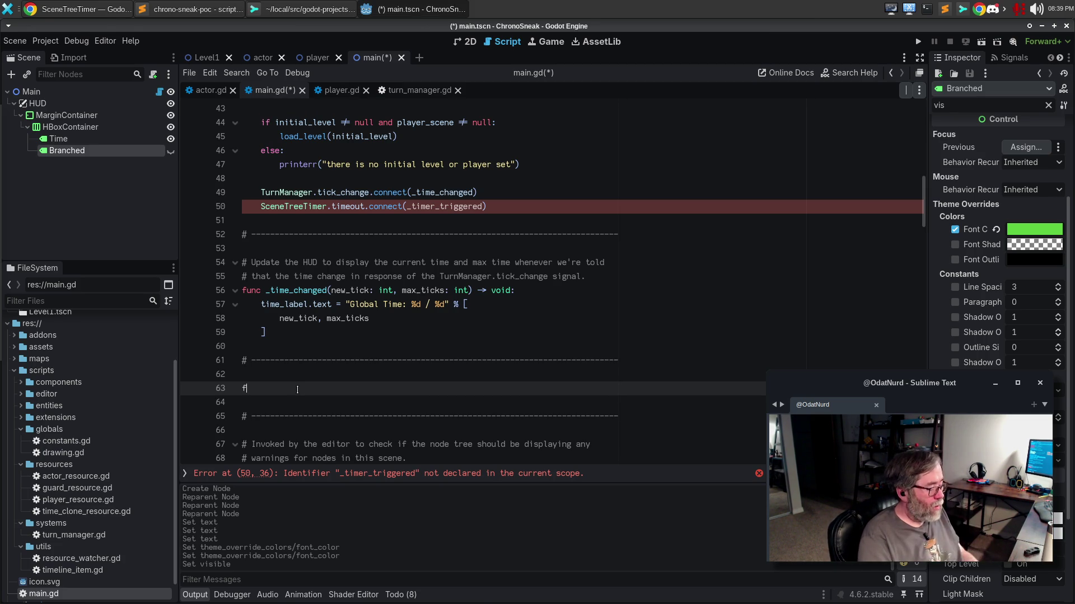
pyautogui.write('unc _timer_')
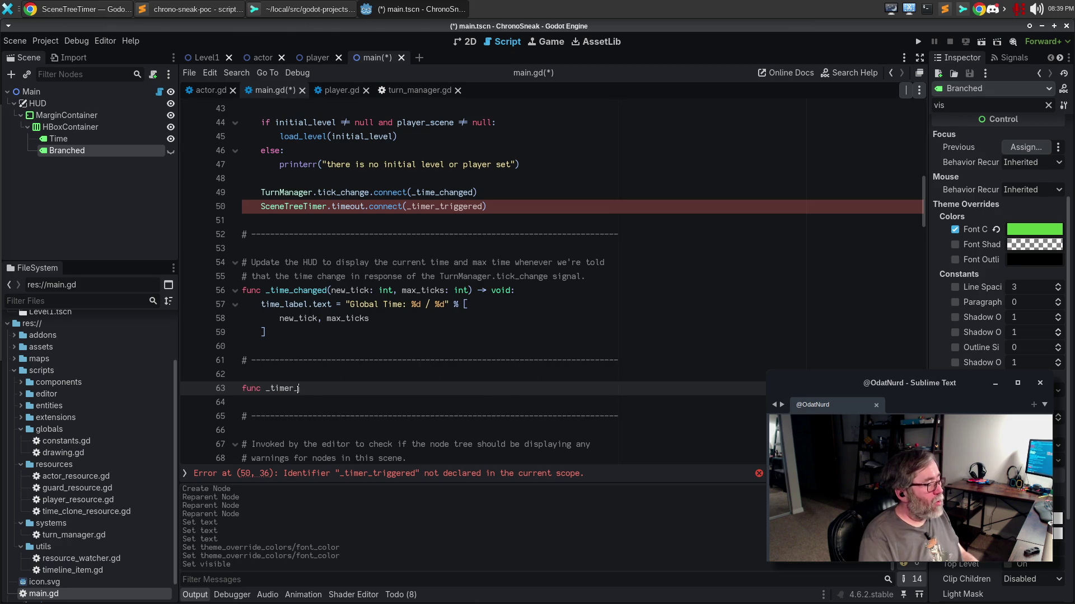
pyautogui.write('triggered() -> void')
pyautogui.write(':')
pyautogui.press('Return')
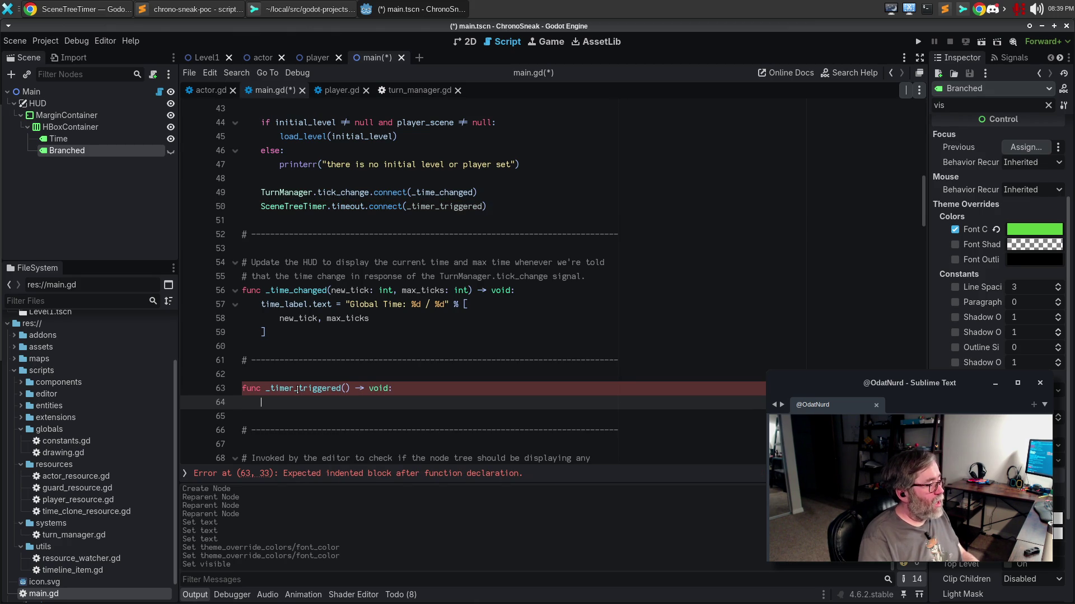
pyautogui.write('branced.visible = false')
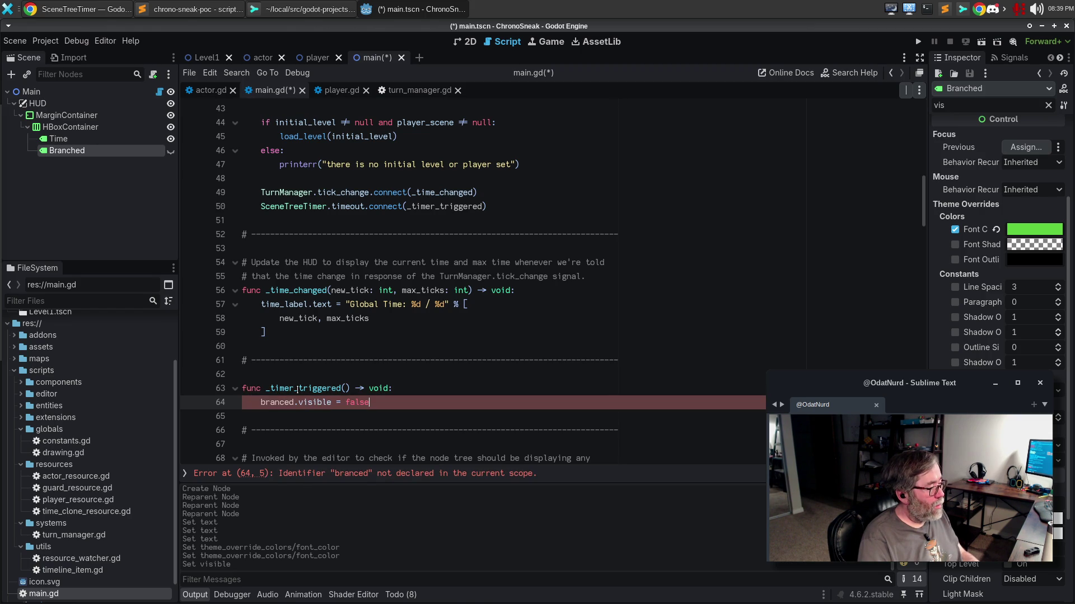
pyautogui.hotkey('ctrl', 'Left')
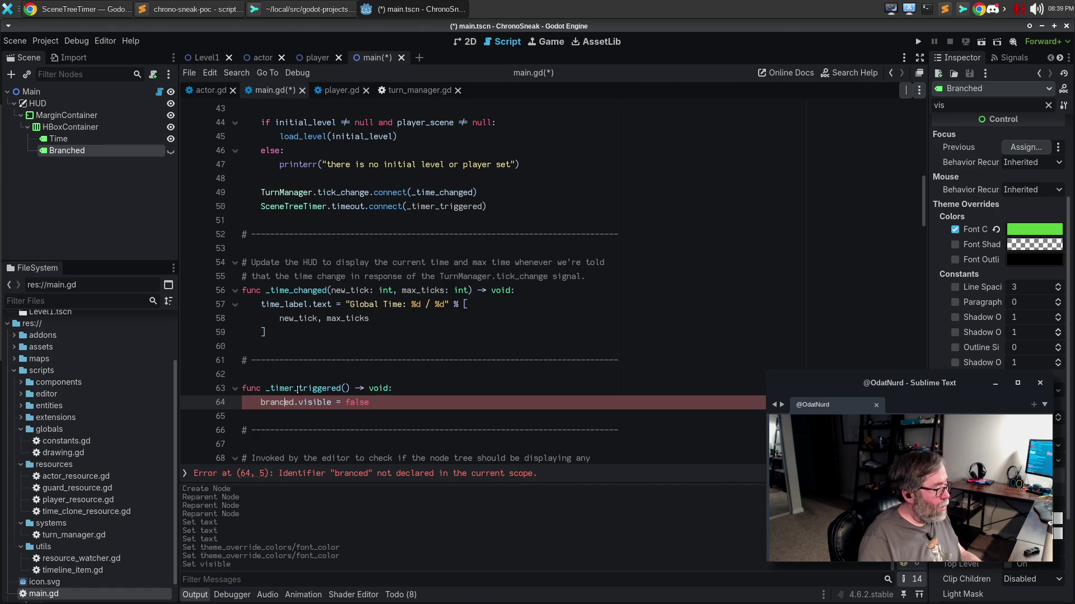
pyautogui.write('h')
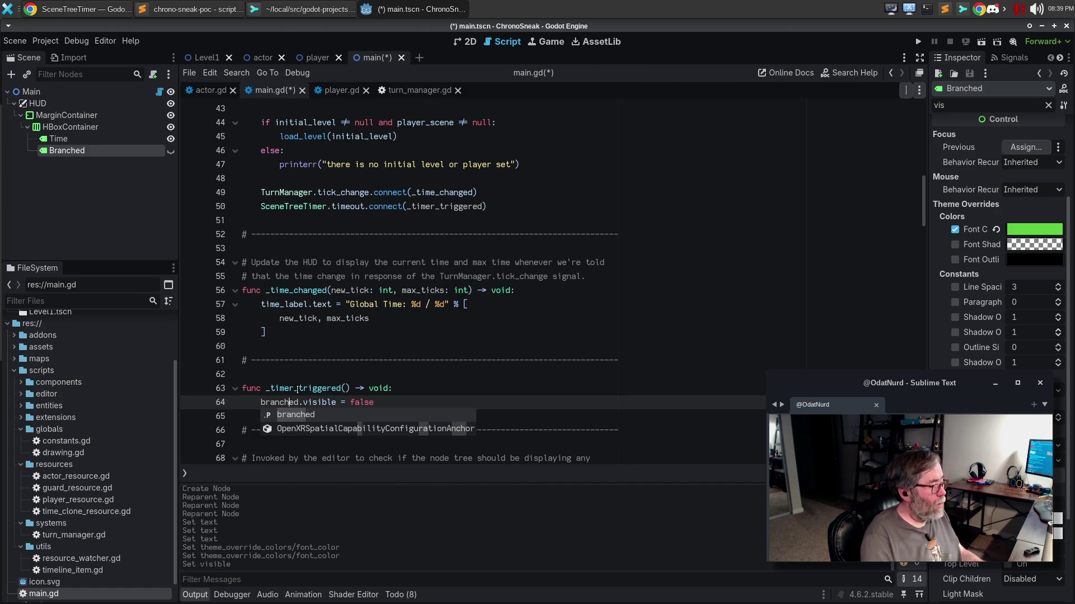
pyautogui.press('Escape')
pyautogui.hotkey('ctrl', 's')
pyautogui.click(531, 195)
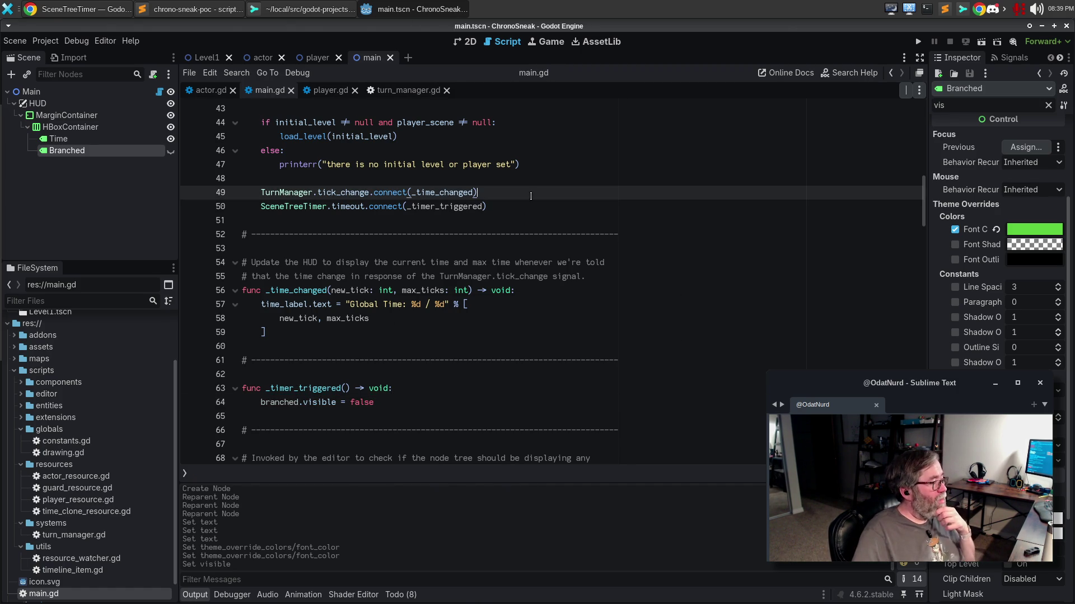
# Add TurnManager.timeline_branched.connect(_timeline_branched) on line 50, then bring the browser's SceneTreeTimer docs forward.
pyautogui.press('Return')
pyautogui.write('TurnManager.')
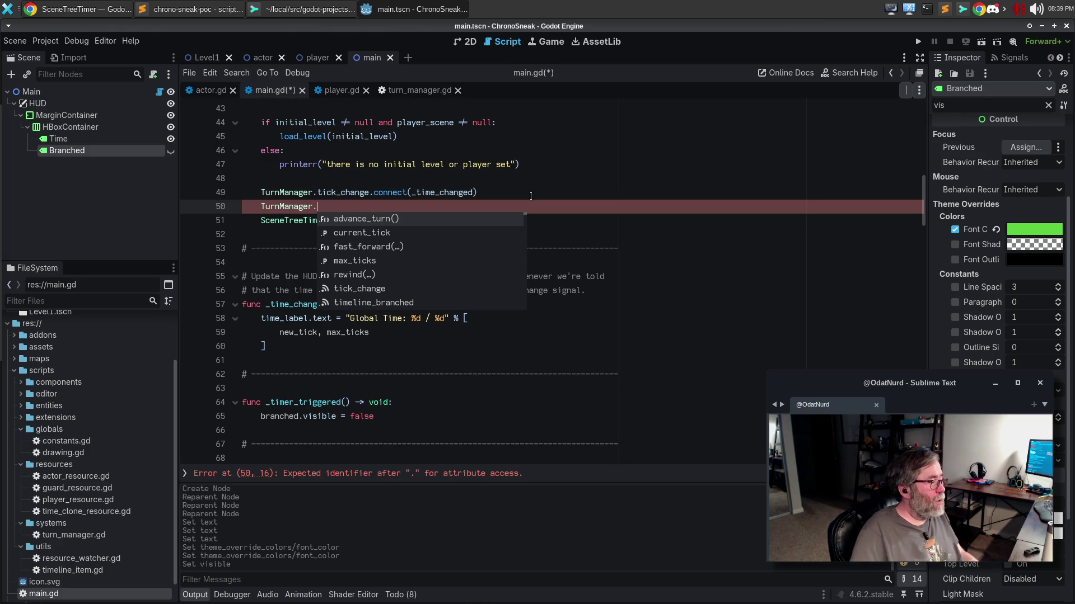
pyautogui.doubleClick(346, 301)
pyautogui.write('.connect(')
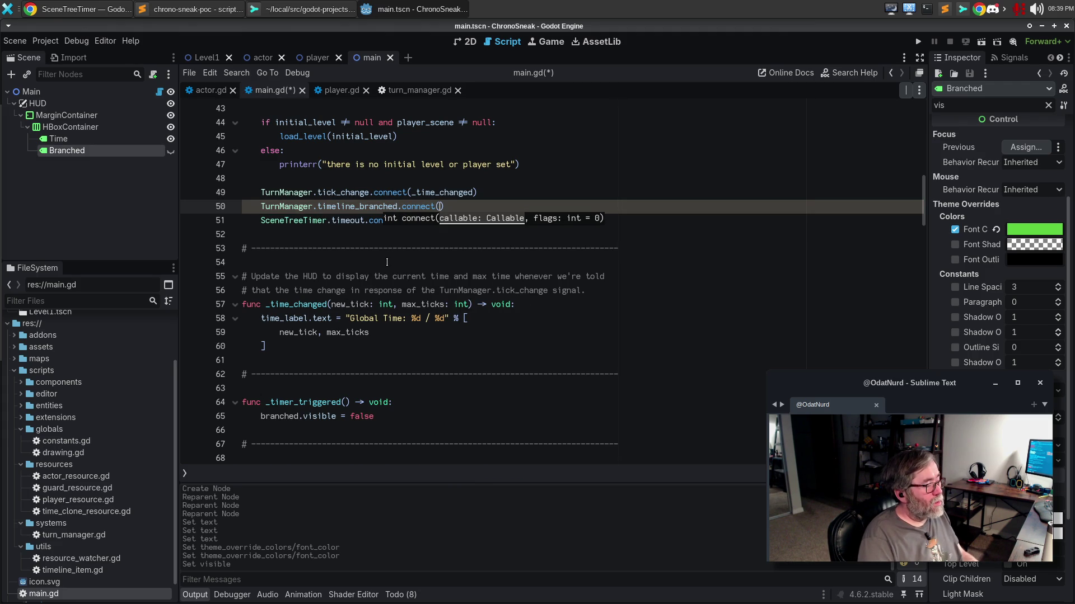
pyautogui.write('_ti')
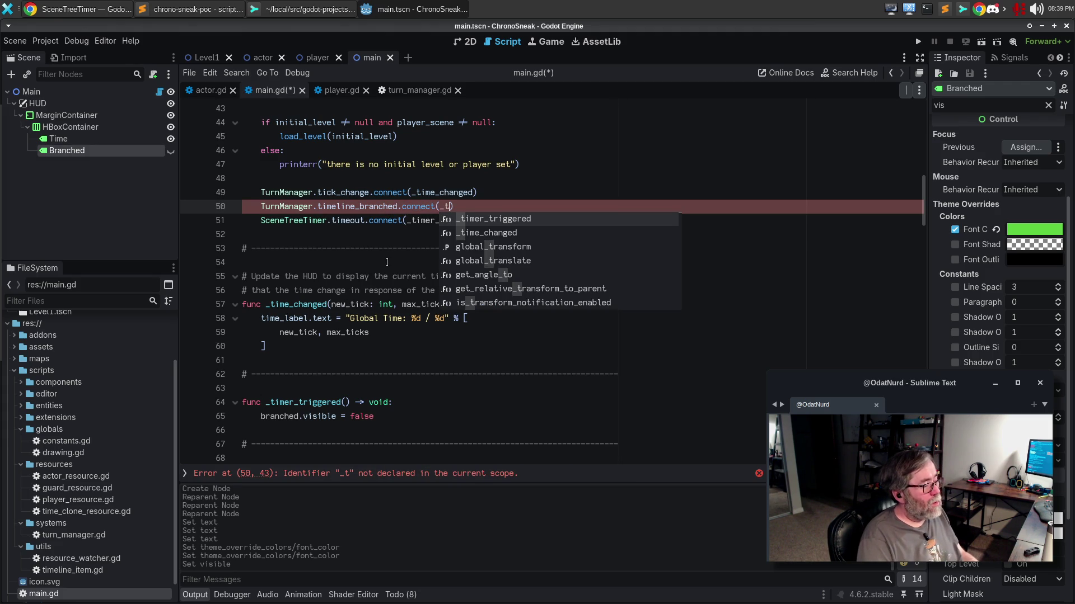
pyautogui.write('meline_branched')
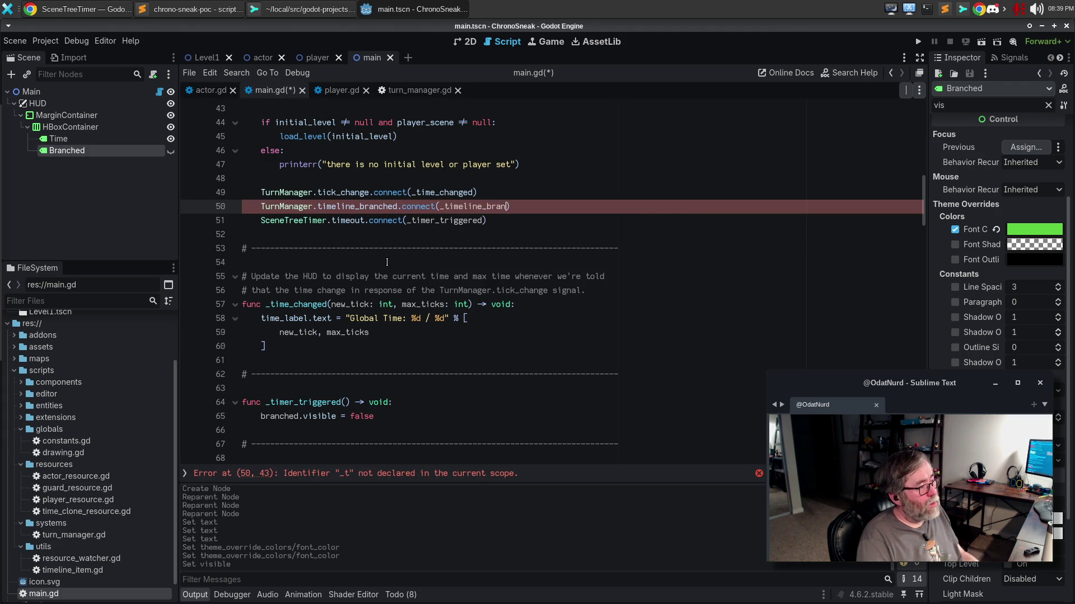
pyautogui.write(')')
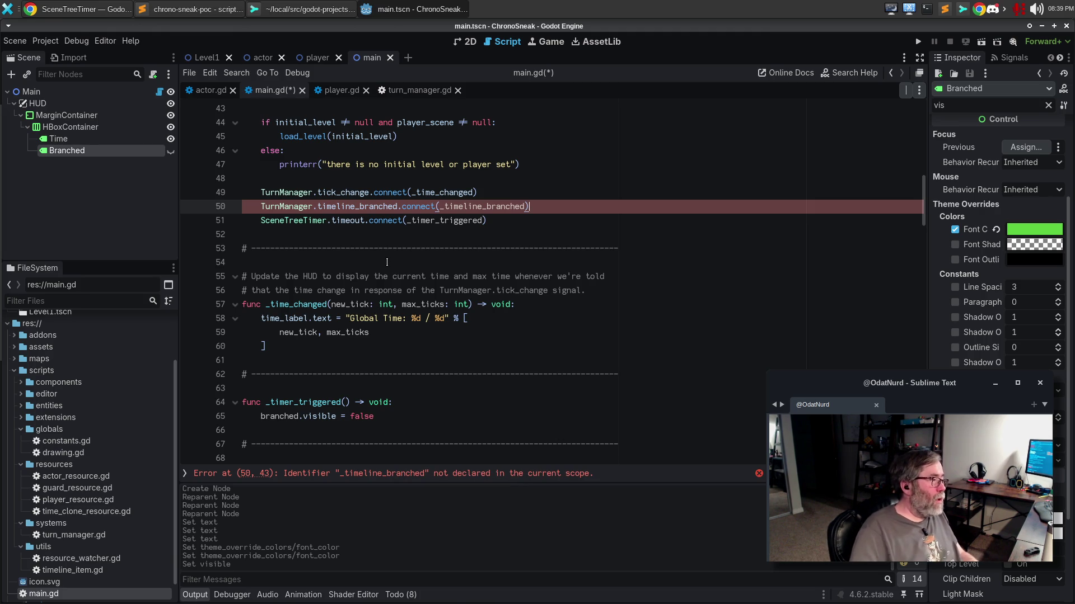
pyautogui.doubleClick(523, 206)
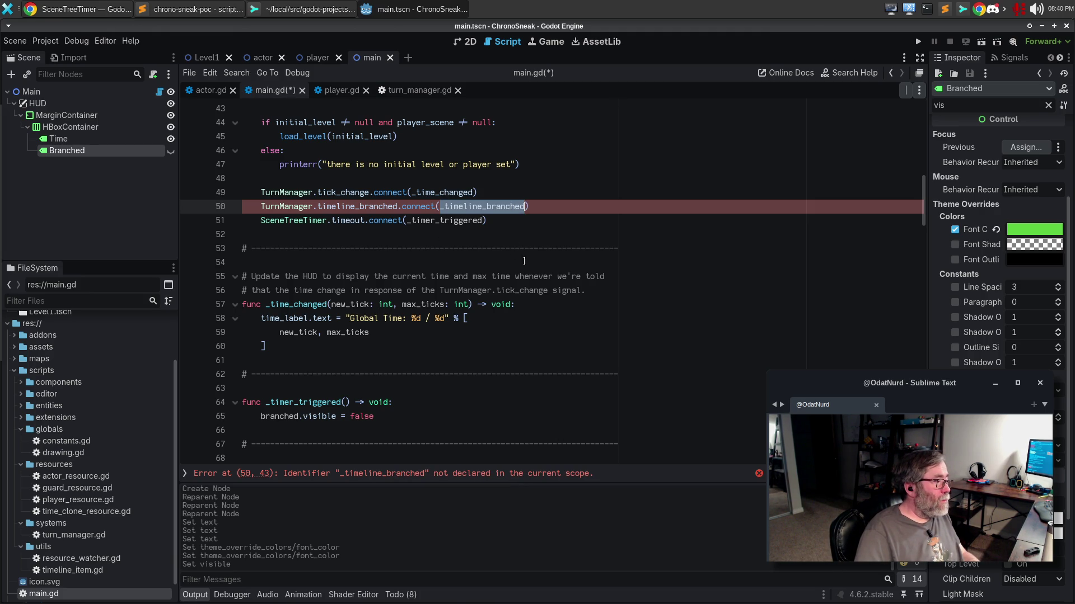
pyautogui.click(84, 7)
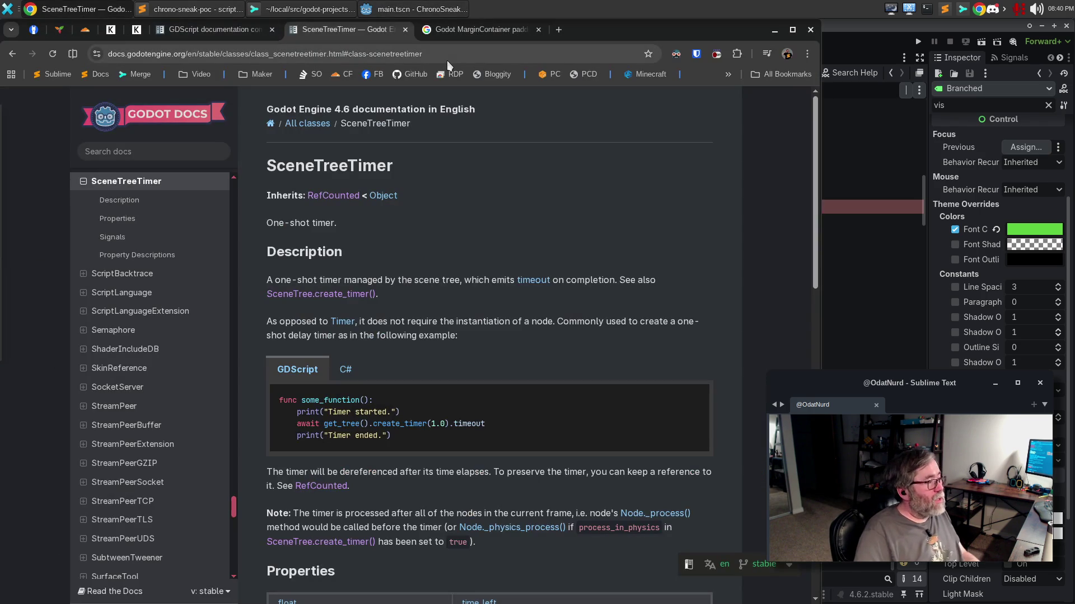
# In the Google tab, replace the old query with a search for 'gdscript anonymous function'.
pyautogui.click(480, 32)
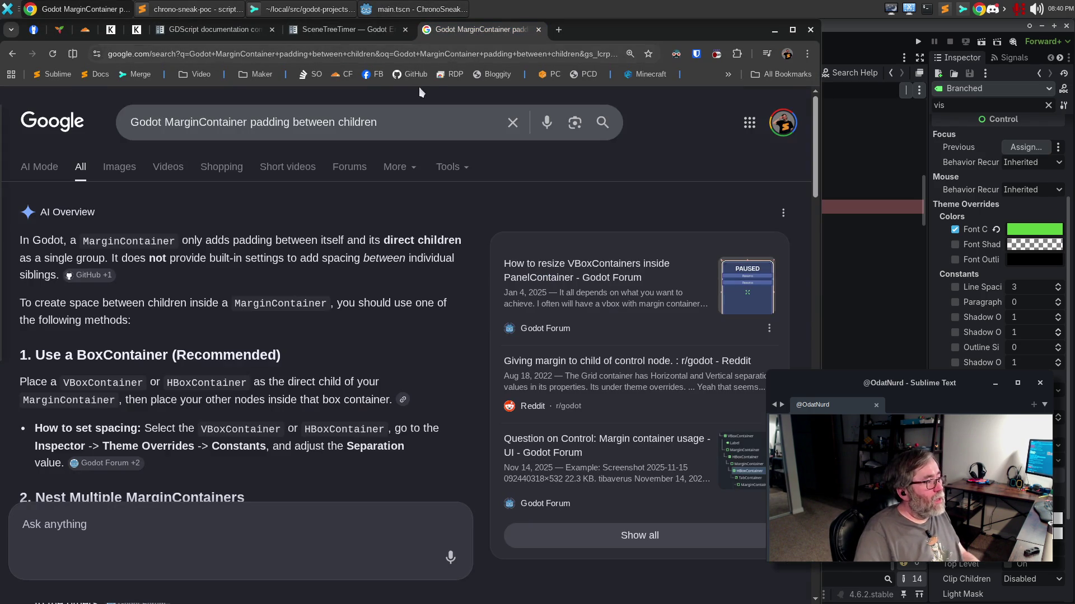
pyautogui.moveTo(403, 128); pyautogui.dragTo(103, 115)
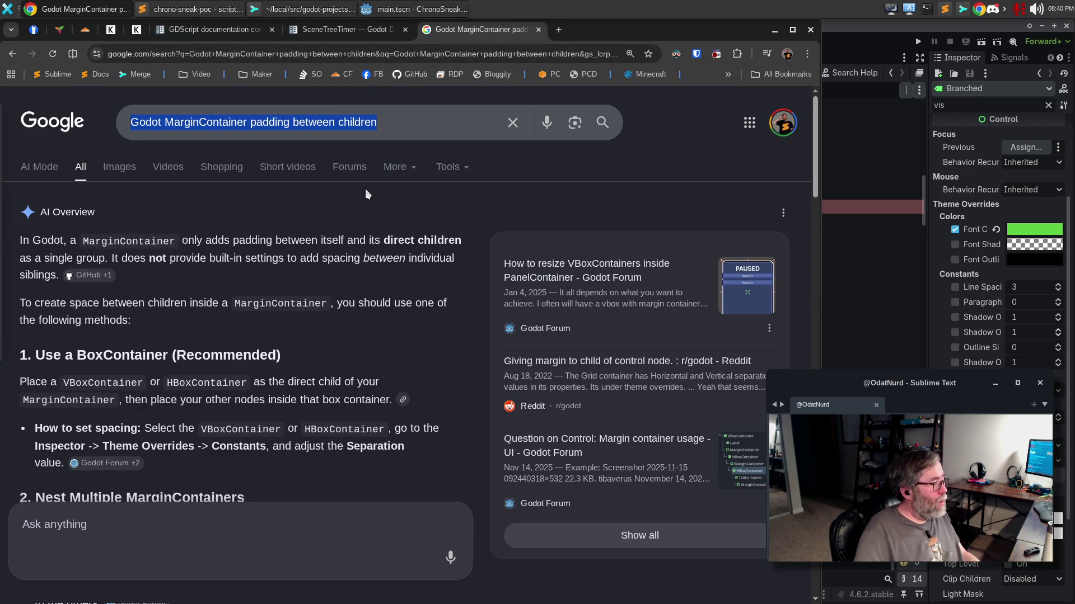
pyautogui.write('godot')
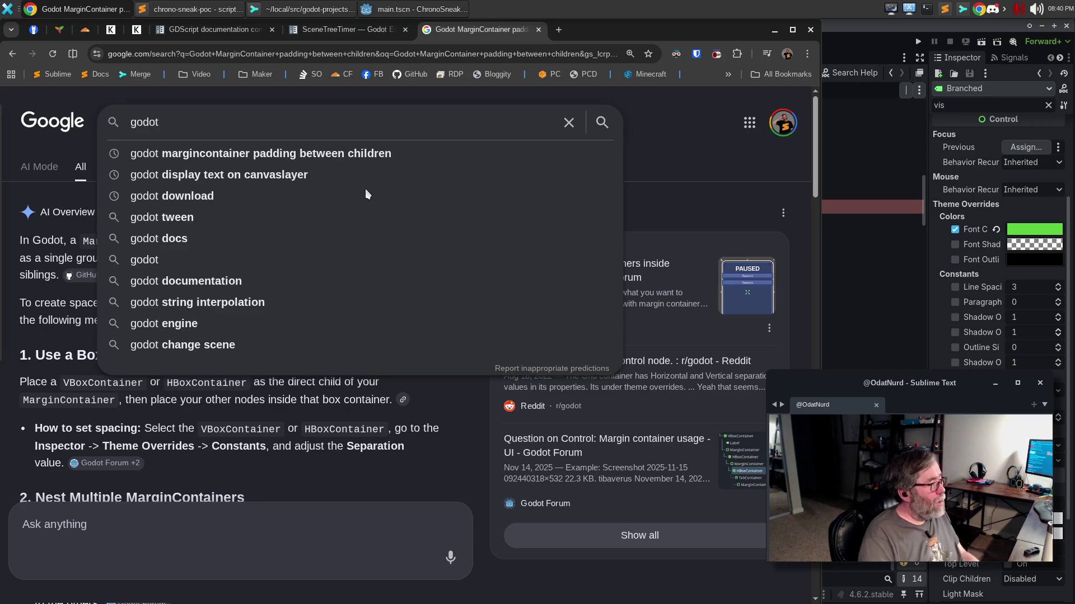
pyautogui.press('BackSpace')
pyautogui.press('BackSpace')
pyautogui.press('BackSpace')
pyautogui.write('gdscrip')
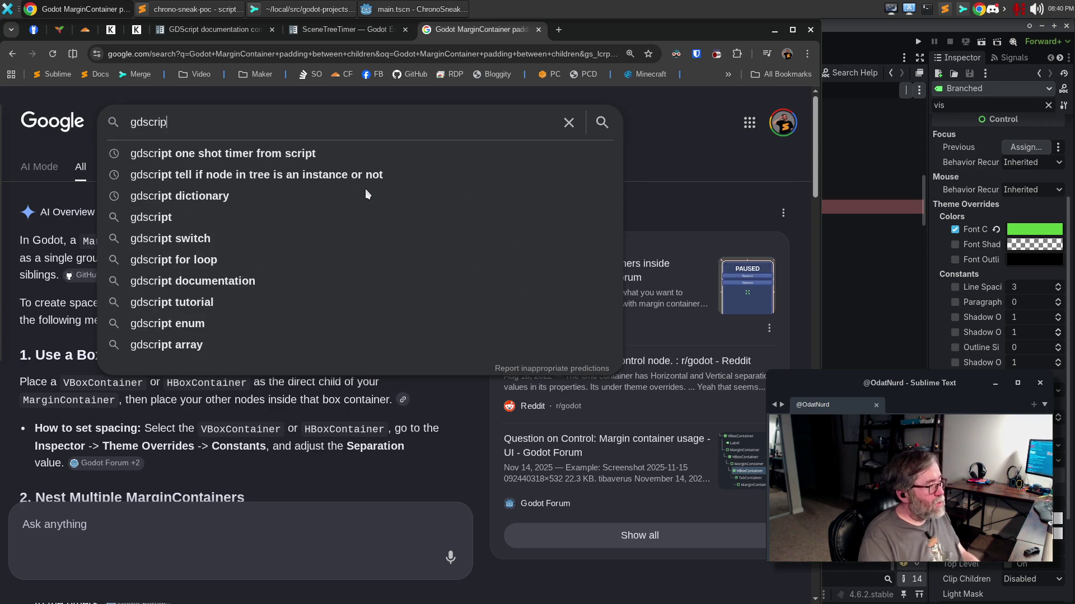
pyautogui.write('t anon')
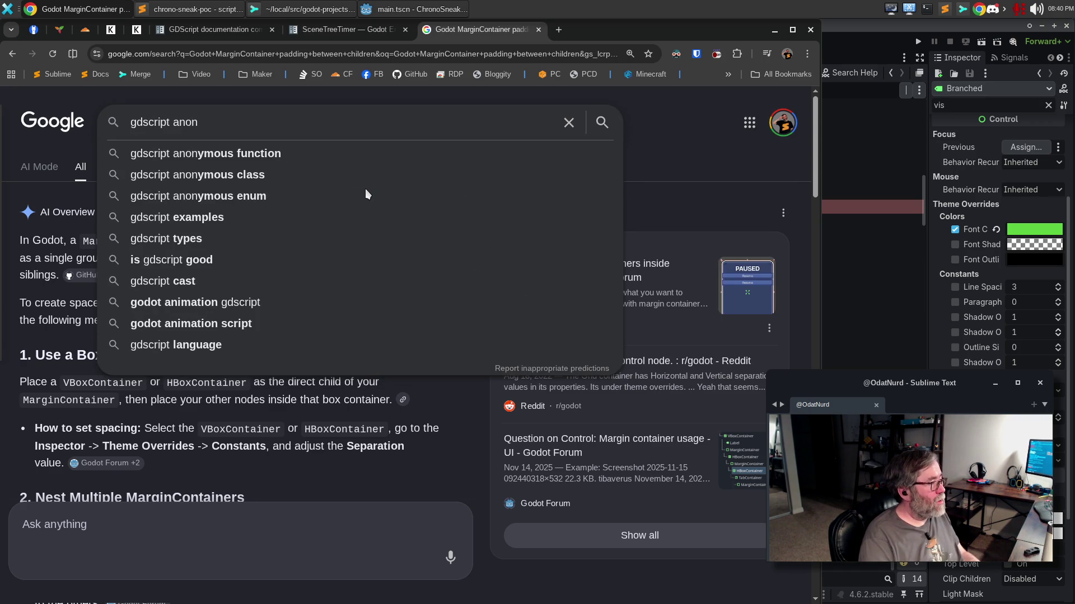
pyautogui.press('Down')
pyautogui.press('Return')
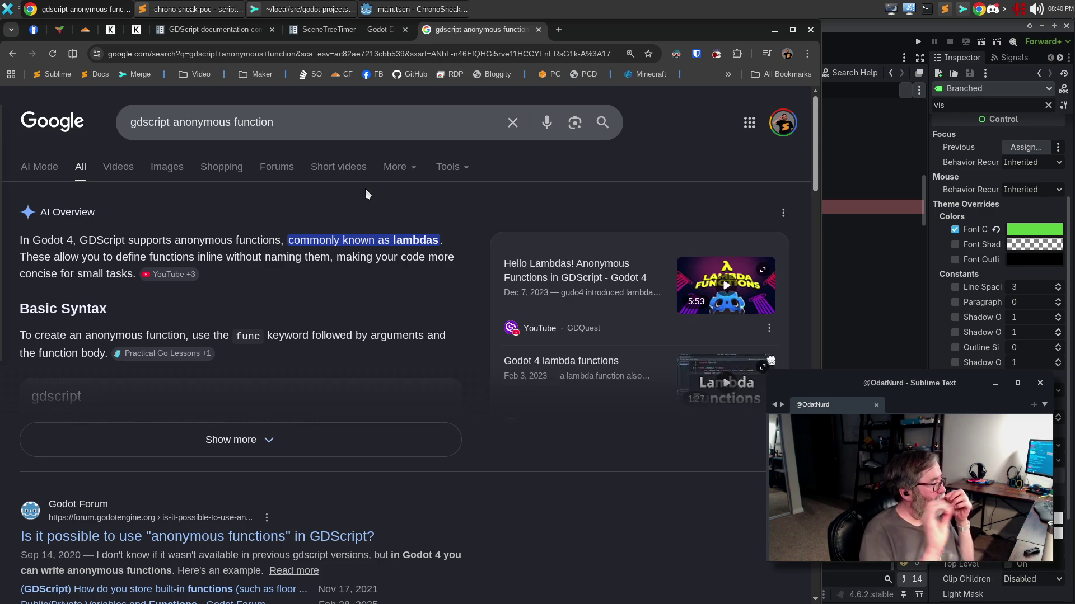
# Expand the AI Overview, scroll the results, and open the GDScript reference page on Godot Docs.
pyautogui.click(338, 431)
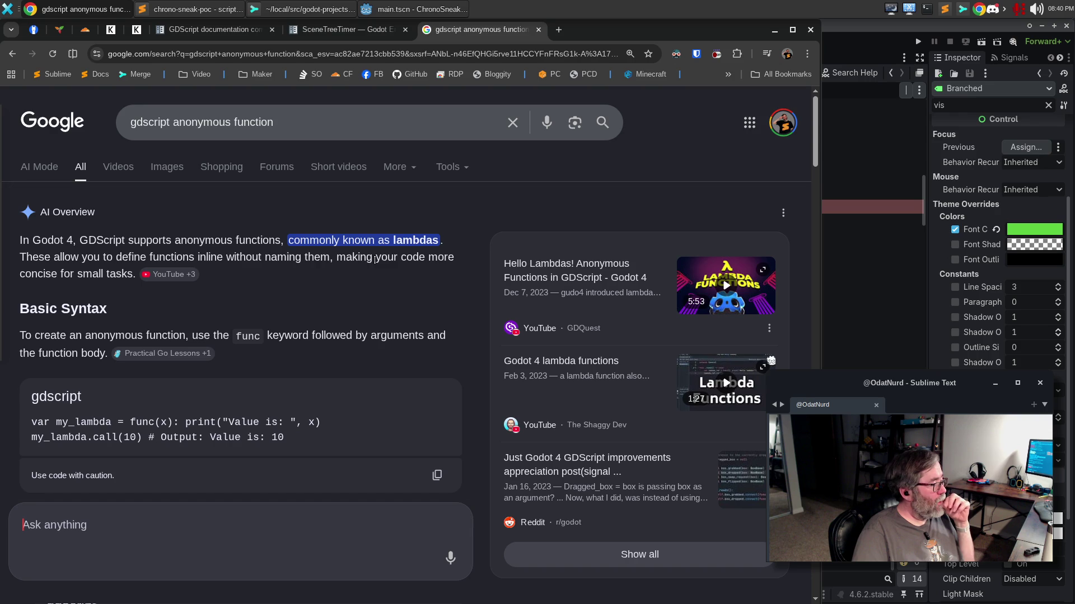
pyautogui.scroll(-4, 374, 259)
pyautogui.scroll(-3, 374, 260)
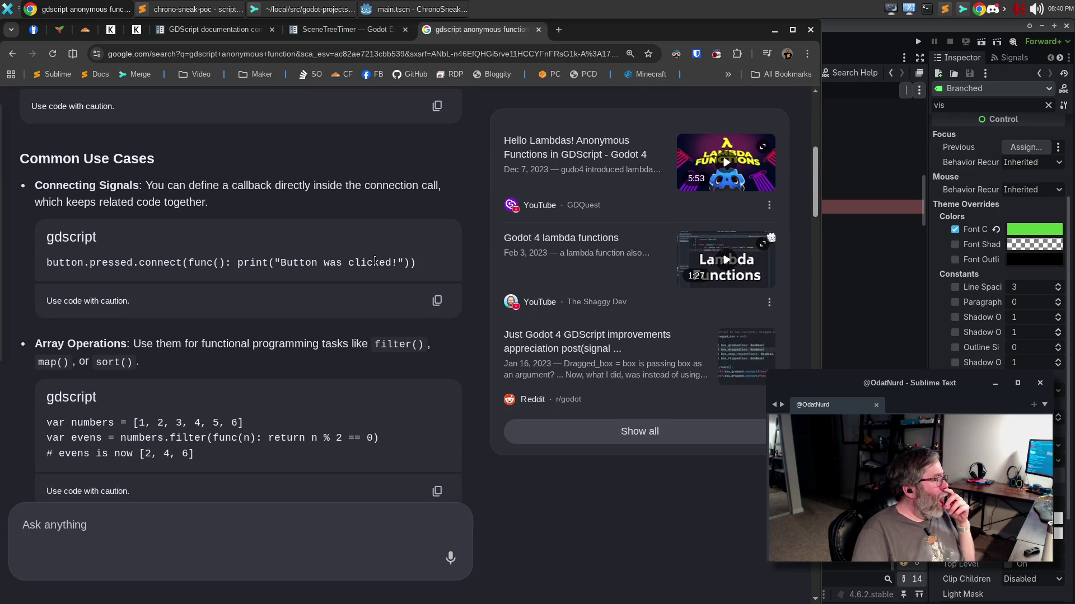
pyautogui.scroll(-4, 374, 260)
pyautogui.scroll(-5, 374, 260)
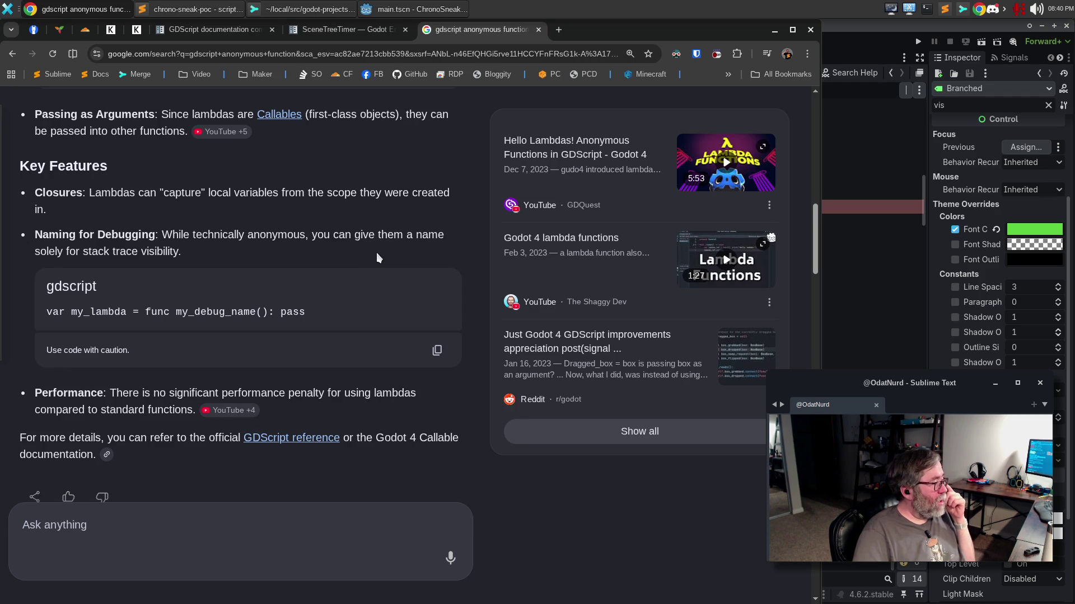
pyautogui.scroll(7, 377, 246)
pyautogui.scroll(-5, 377, 247)
pyautogui.scroll(-2, 377, 243)
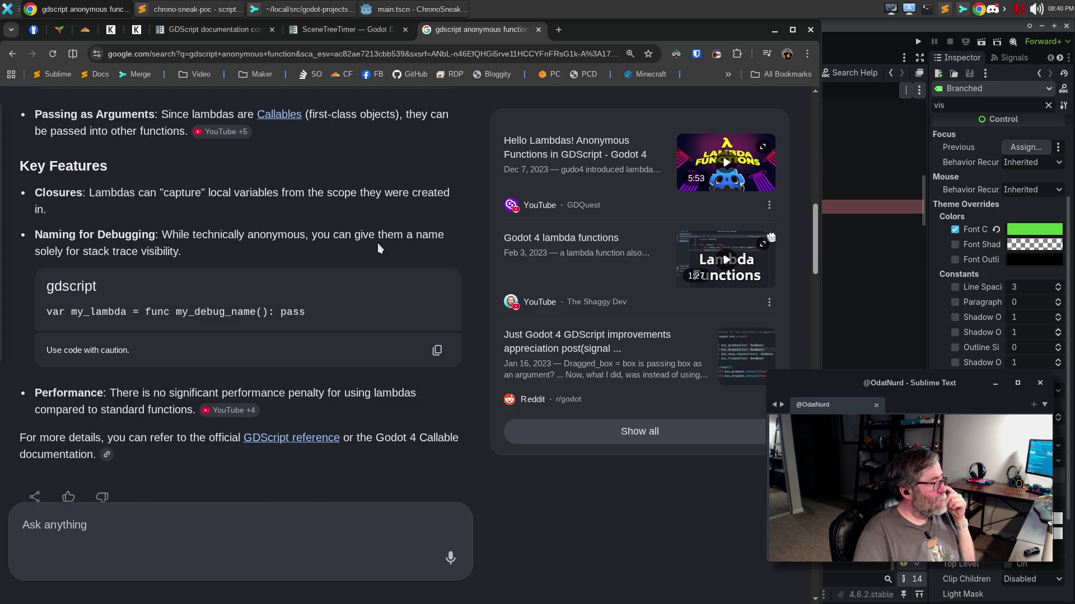
pyautogui.scroll(-7, 377, 247)
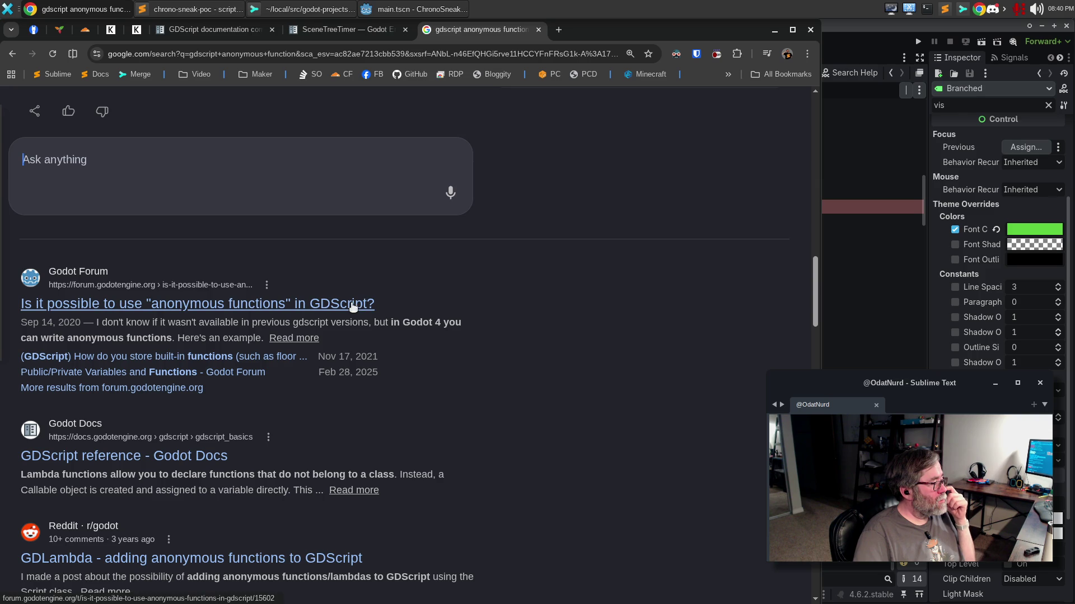
pyautogui.click(227, 457)
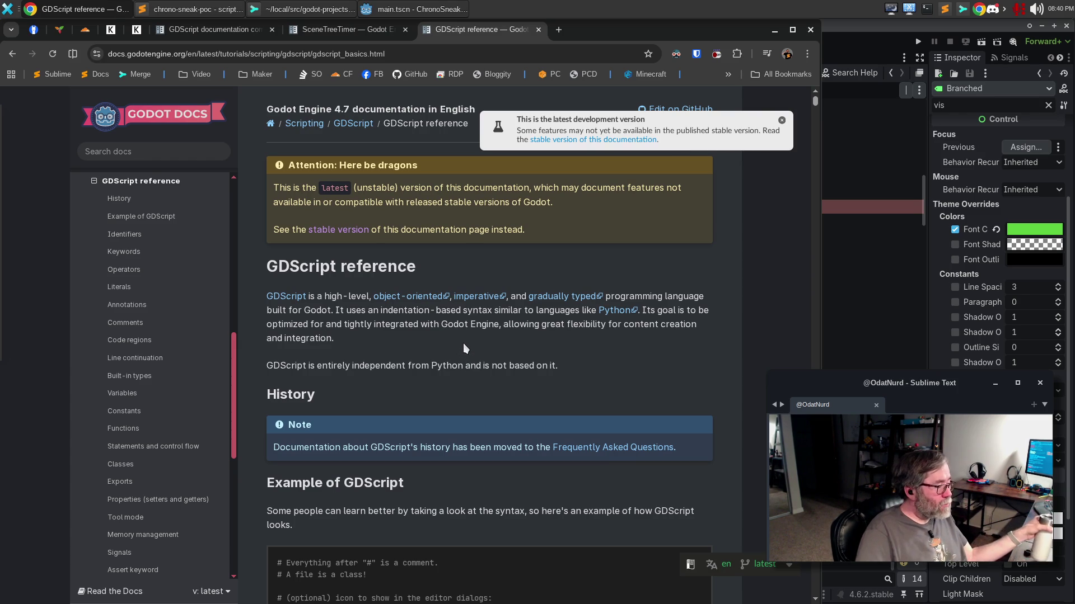
# Read the GDScript reference example code, then return to main.gd in the Godot editor.
pyautogui.scroll(-10, 462, 333)
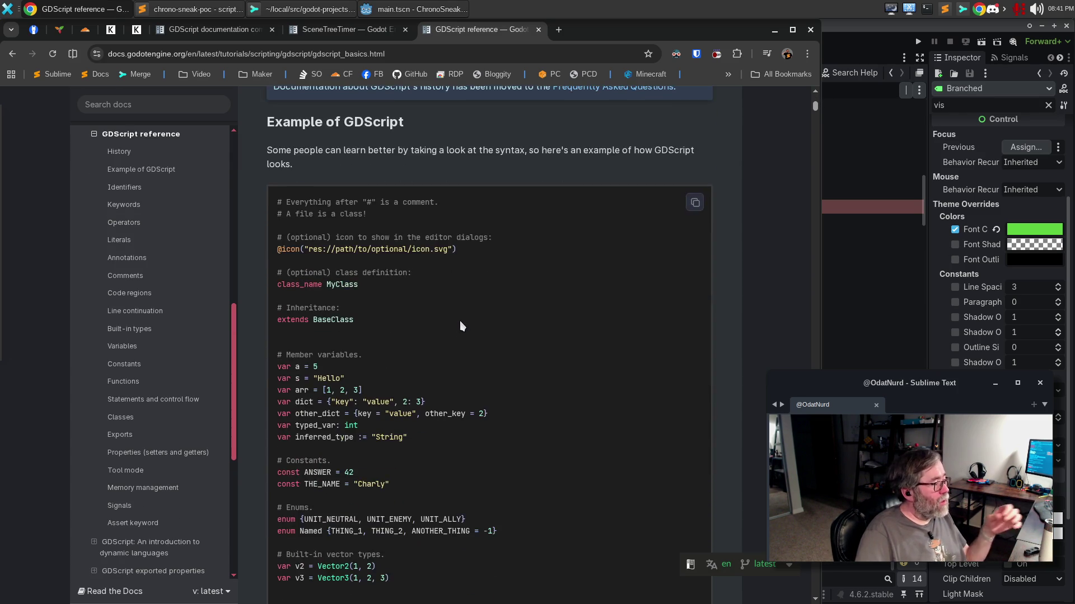
pyautogui.scroll(-6, 500, 290)
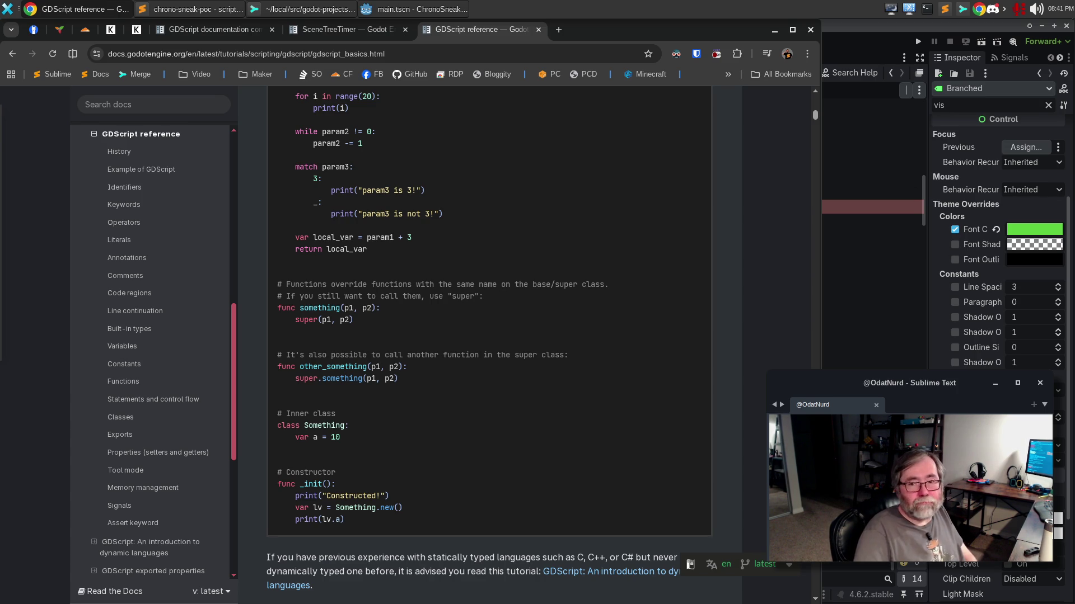
pyautogui.click(957, 43)
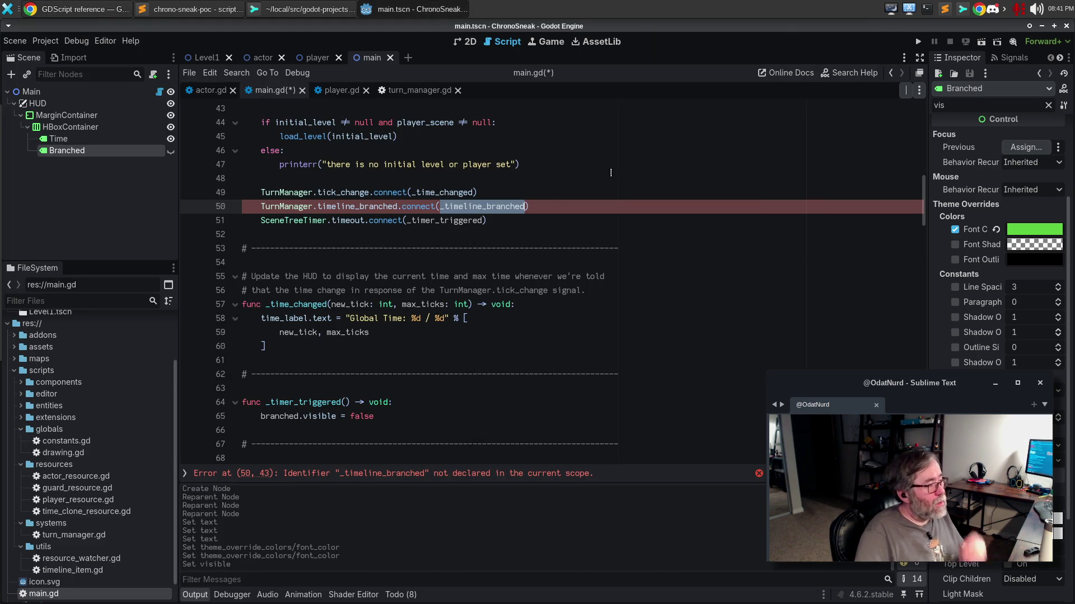
# Replace the _timeline_branched callback on line 50 with an inline func(tick: int): lambda header.
pyautogui.doubleClick(472, 207)
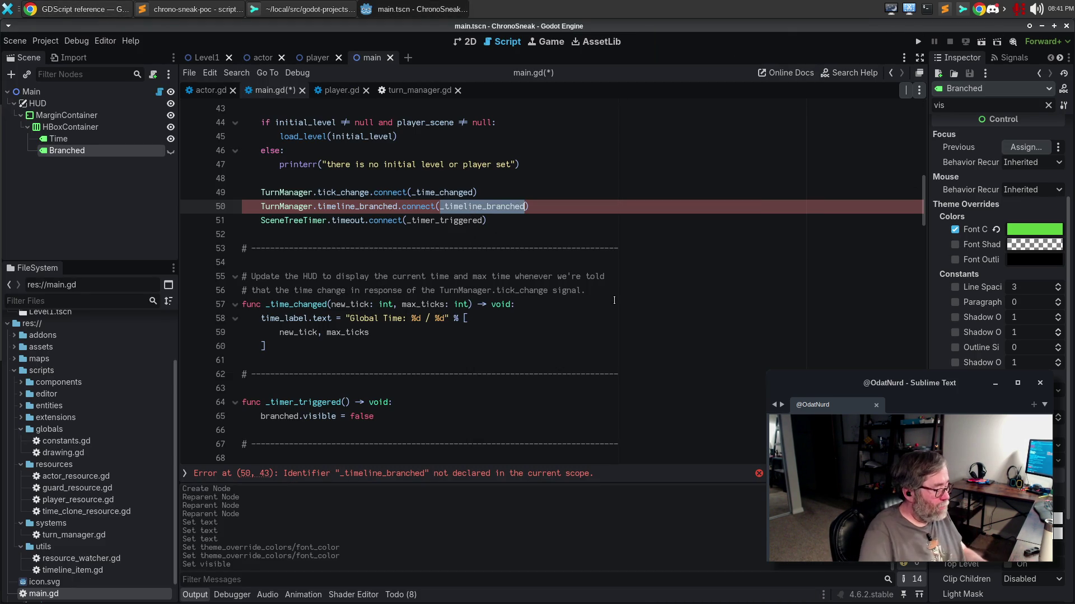
pyautogui.press('BackSpace')
pyautogui.write('func')
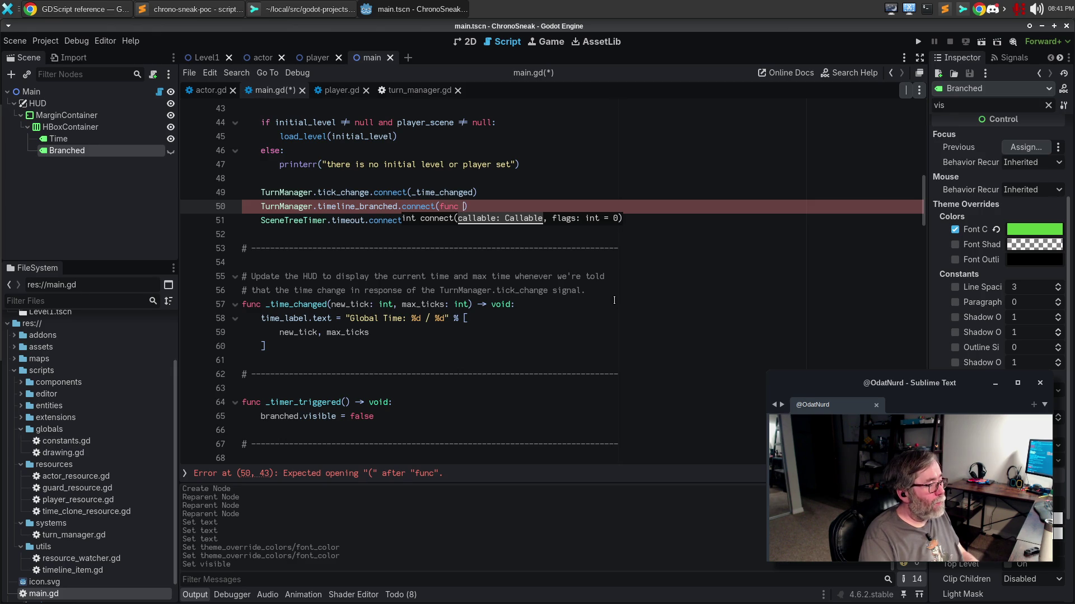
pyautogui.press('Right')
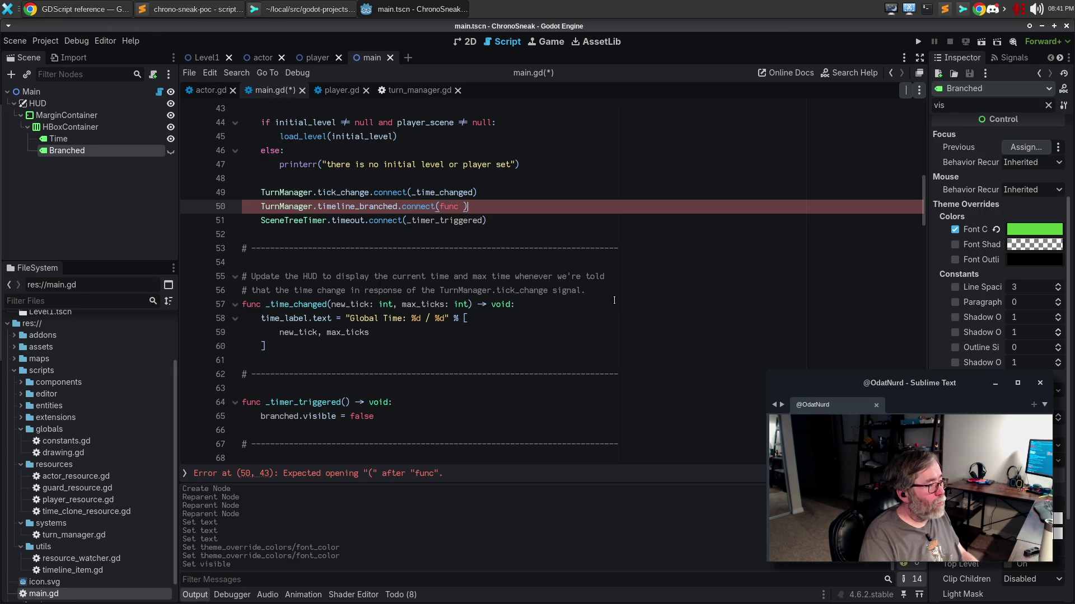
pyautogui.press('BackSpace')
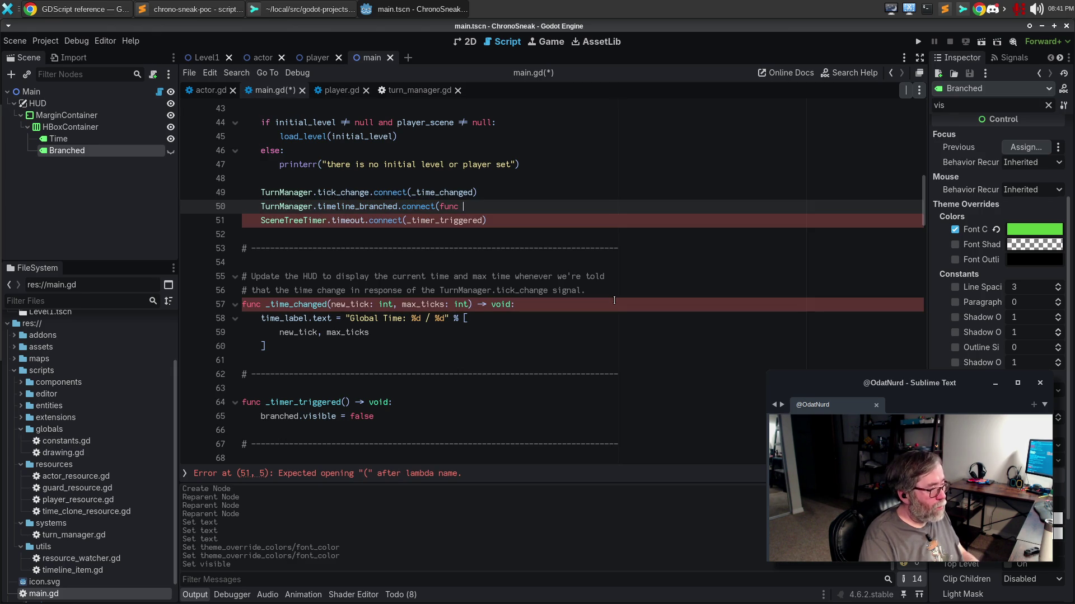
pyautogui.write('(tick: i')
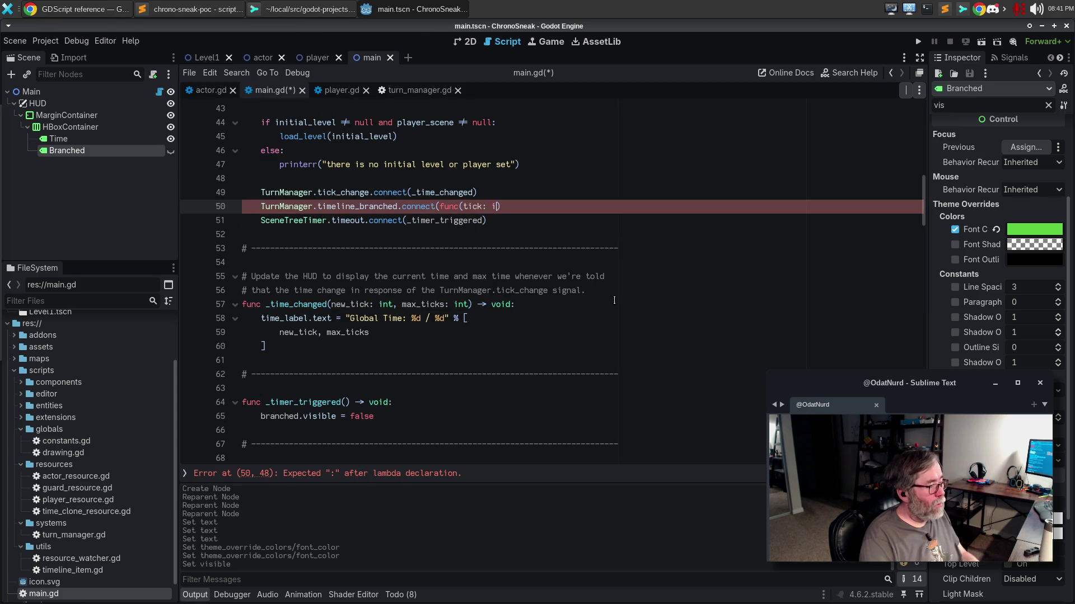
pyautogui.write('nt)')
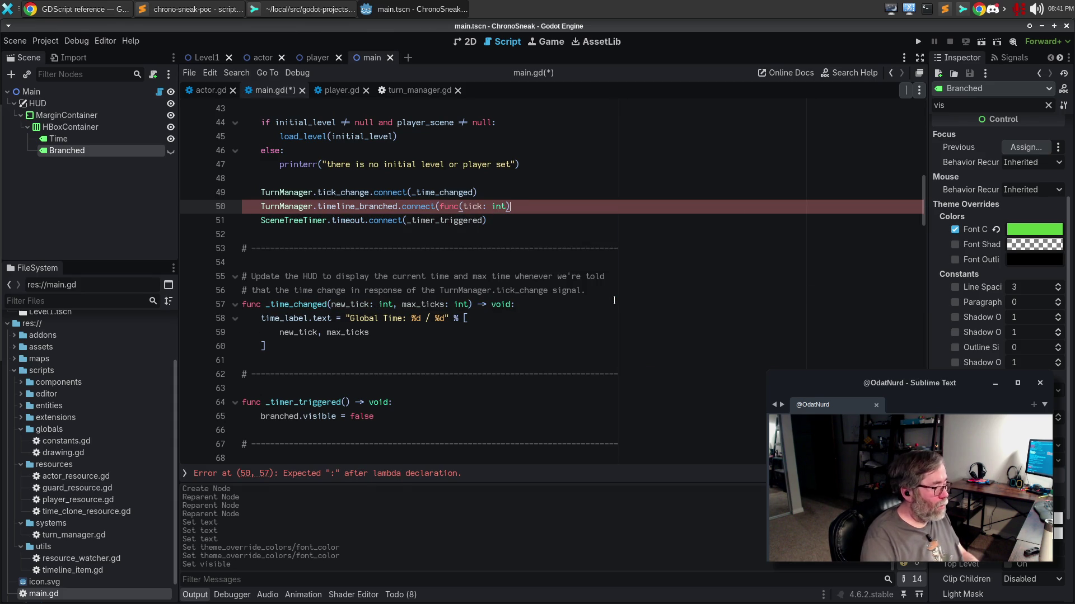
pyautogui.press('Return')
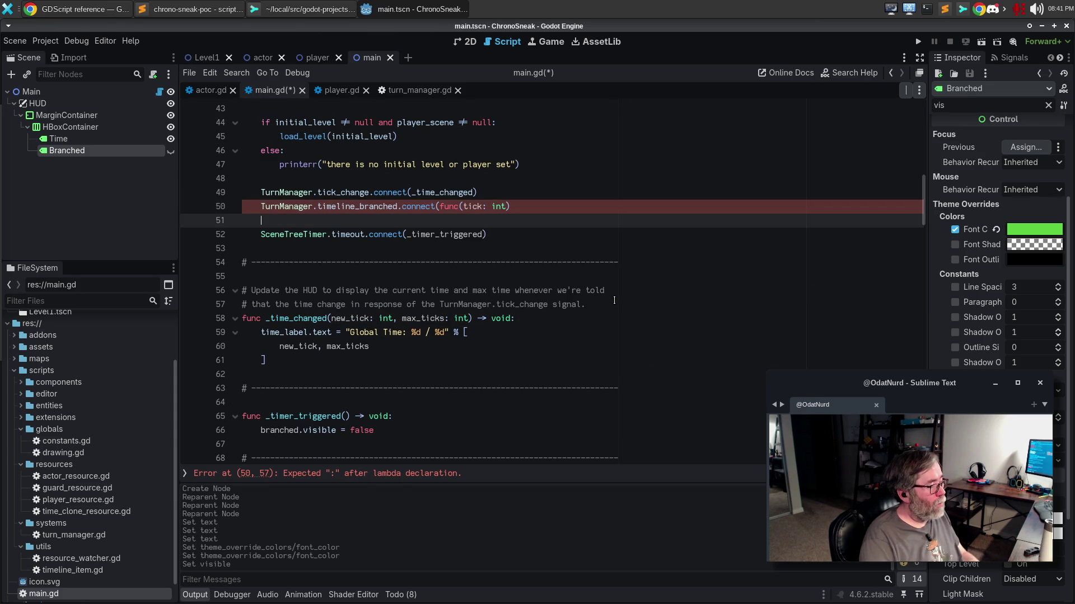
pyautogui.press('Up')
pyautogui.press('End')
pyautogui.write(':')
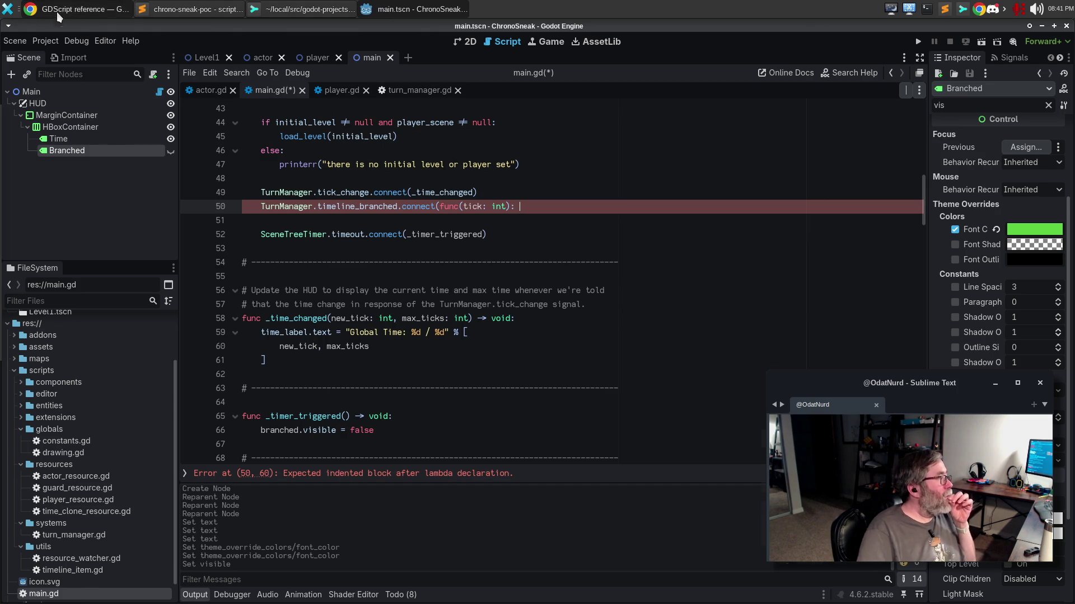
pyautogui.click(77, 10)
pyautogui.click(238, 54)
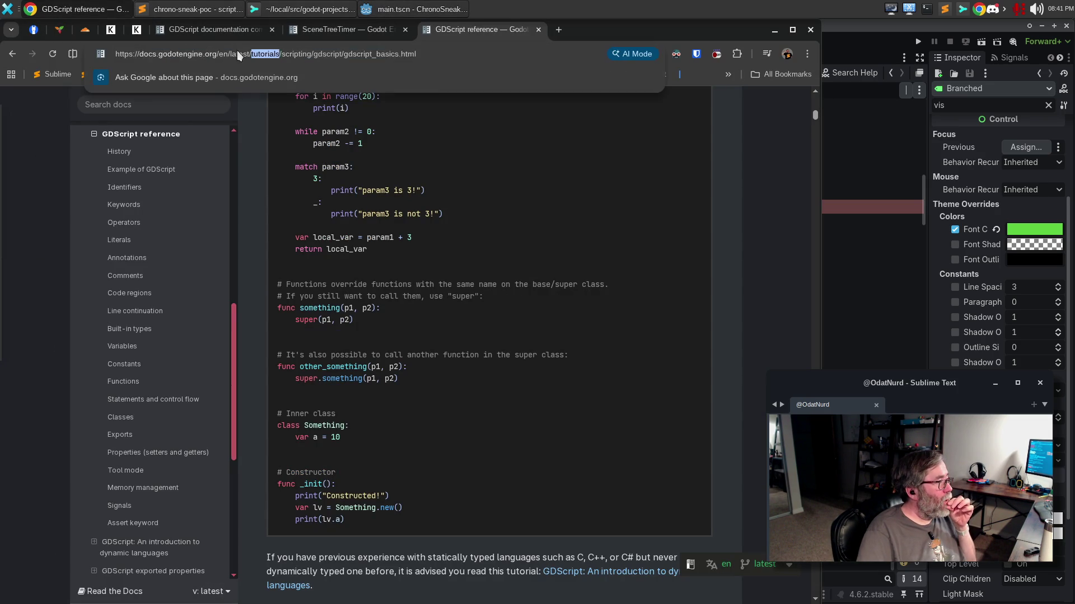
pyautogui.write('gd')
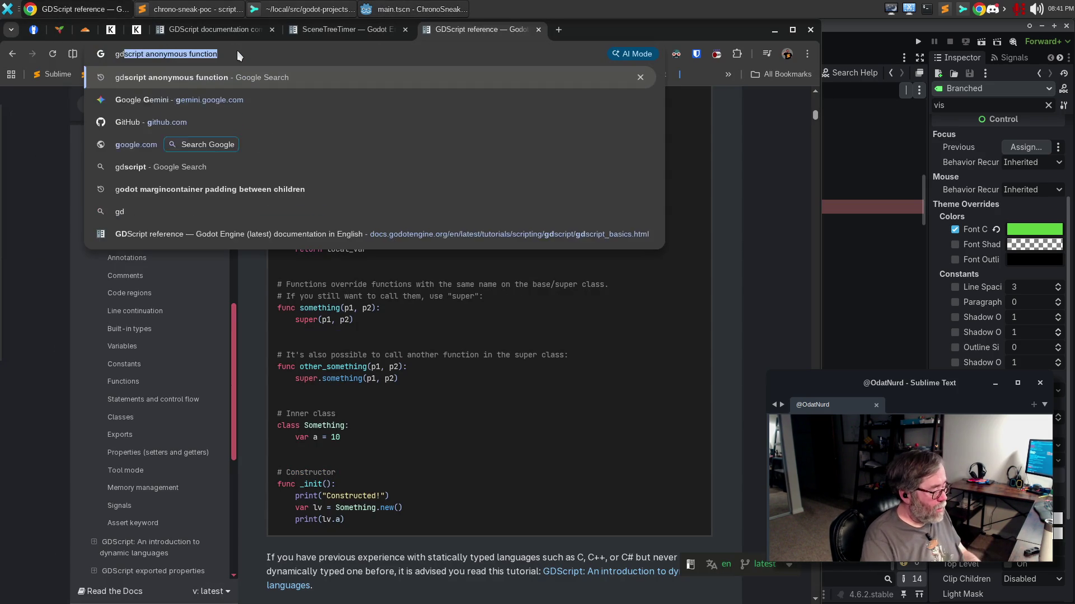
pyautogui.write('script multiple')
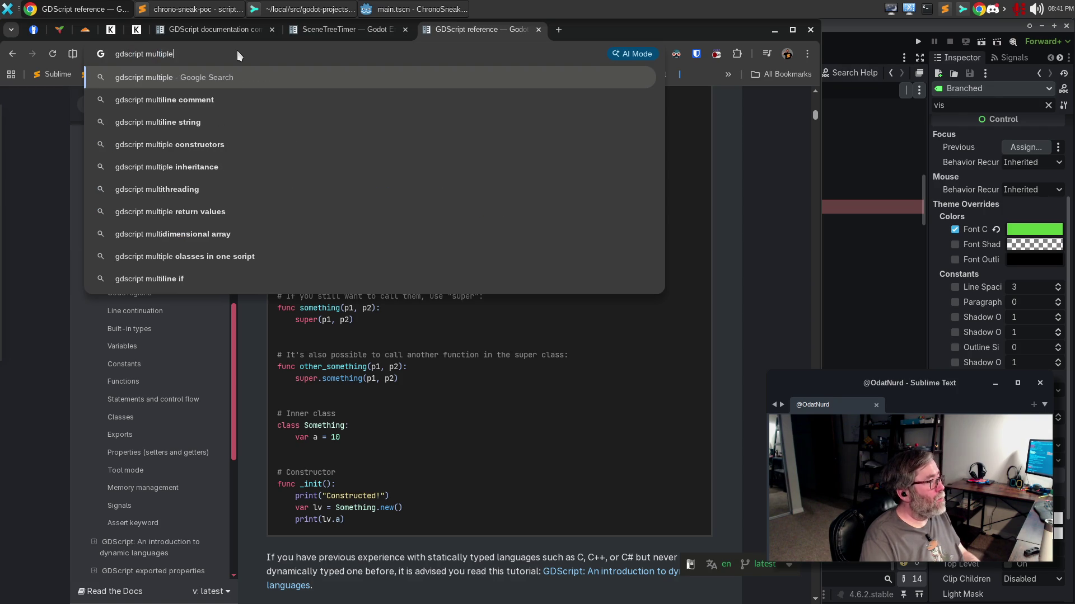
pyautogui.write(' line anonym')
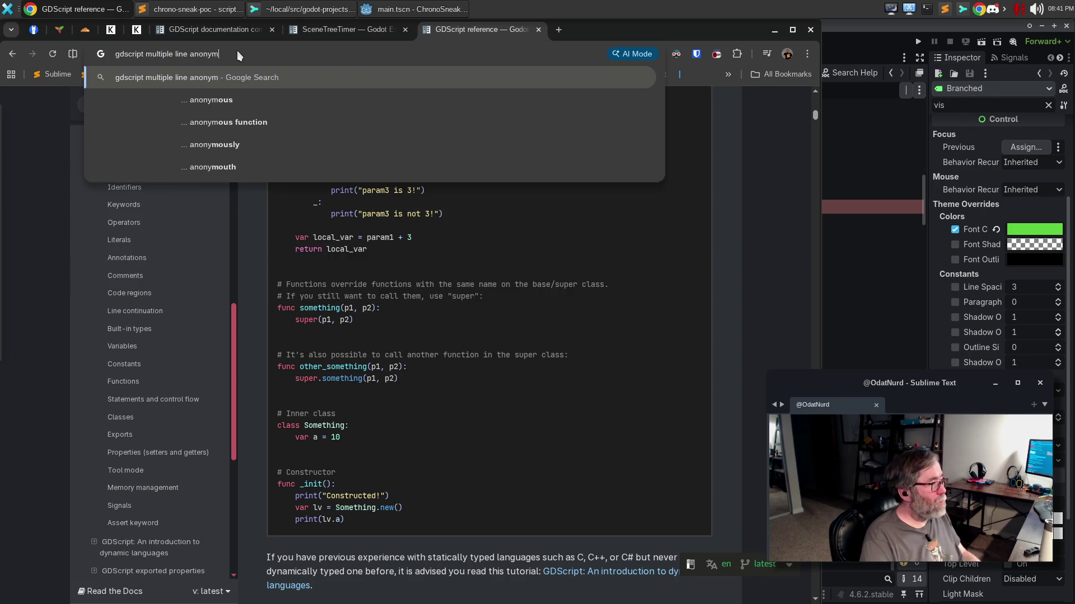
pyautogui.write('ous function')
pyautogui.press('Return')
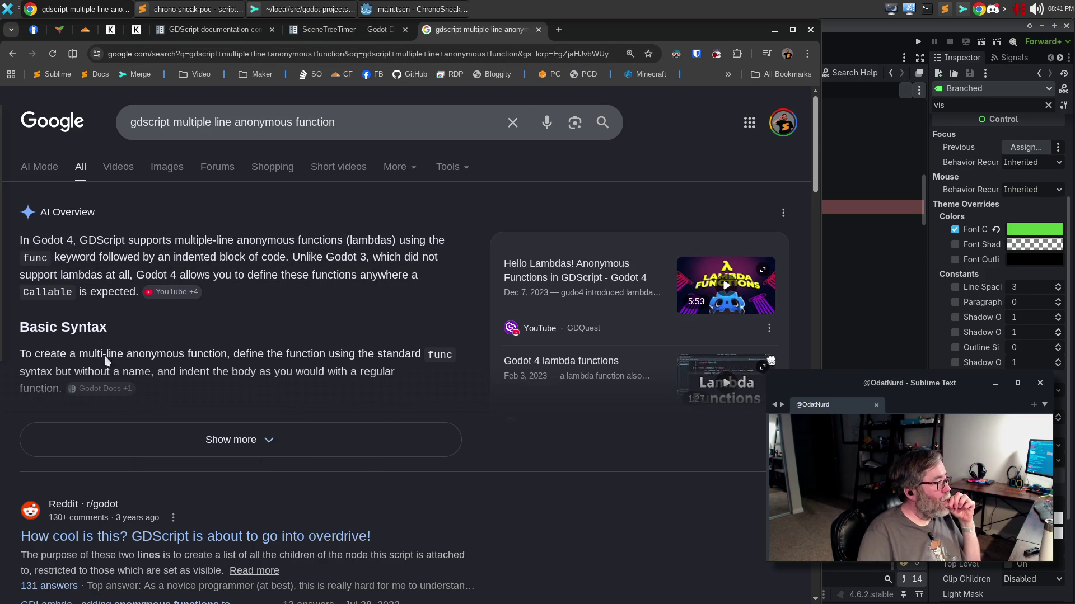
pyautogui.click(151, 432)
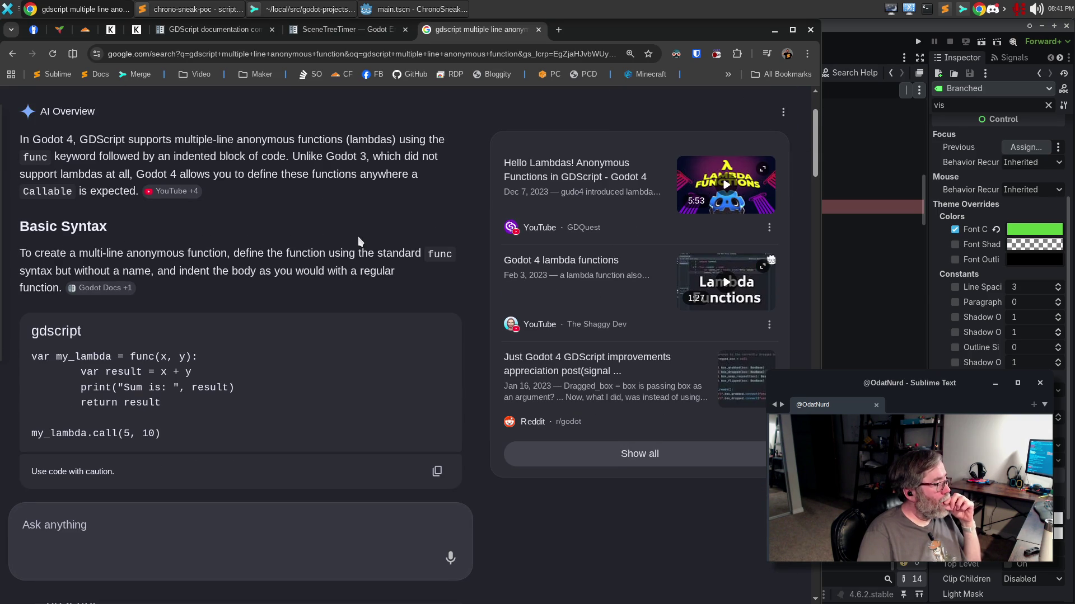
pyautogui.scroll(-3, 358, 241)
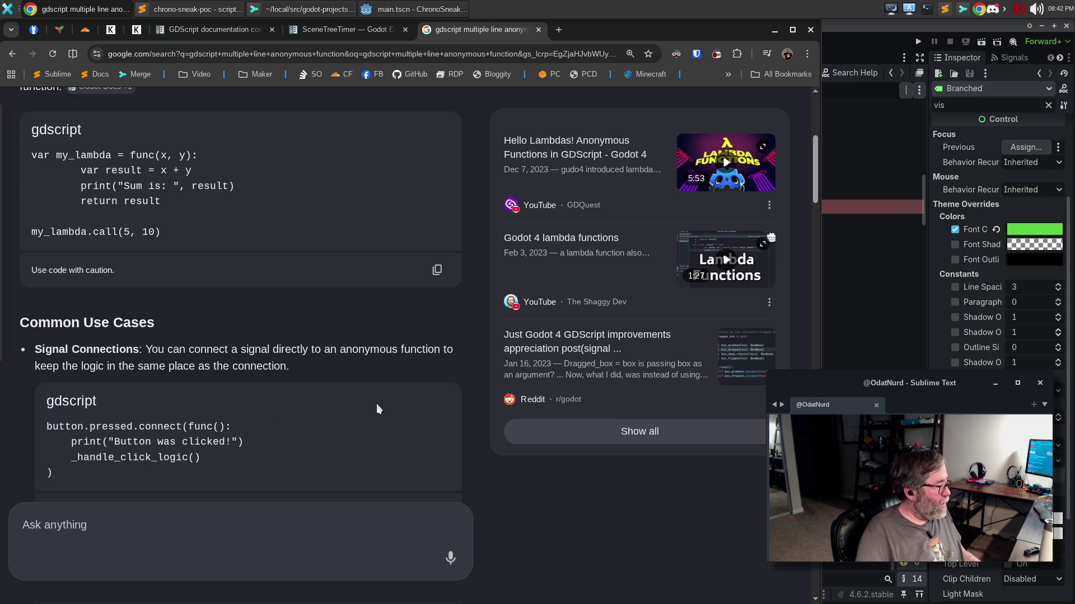
pyautogui.hotkey('alt', 'Tab')
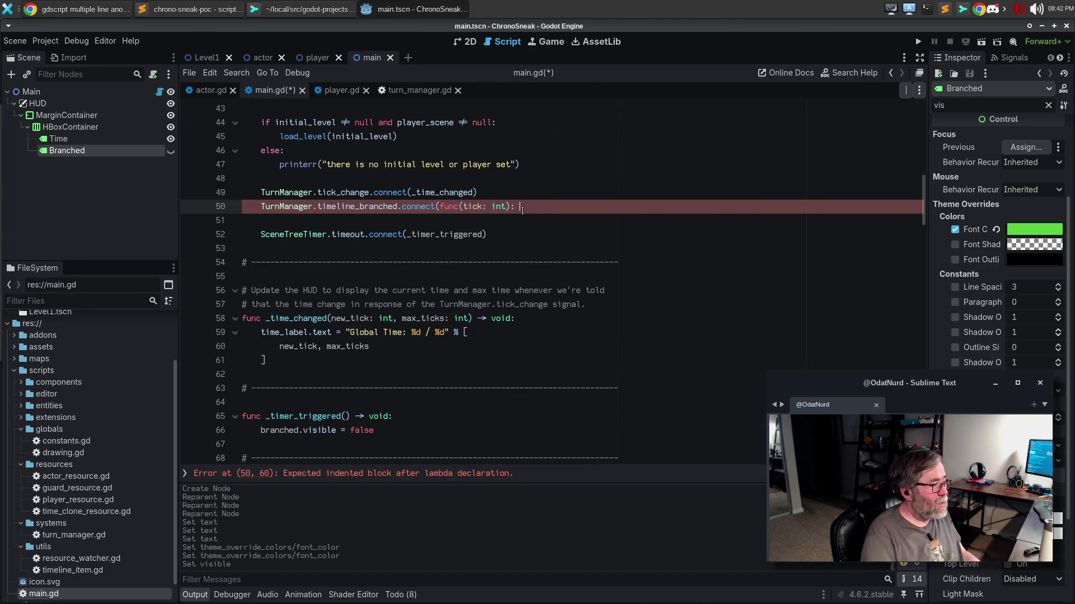
# Close the lambda with ')' on its own line, give it a pass body, and rename tick to _tick.
pyautogui.hotkey('alt', 'Tab')
pyautogui.hotkey('alt', 'Tab')
pyautogui.press('Return')
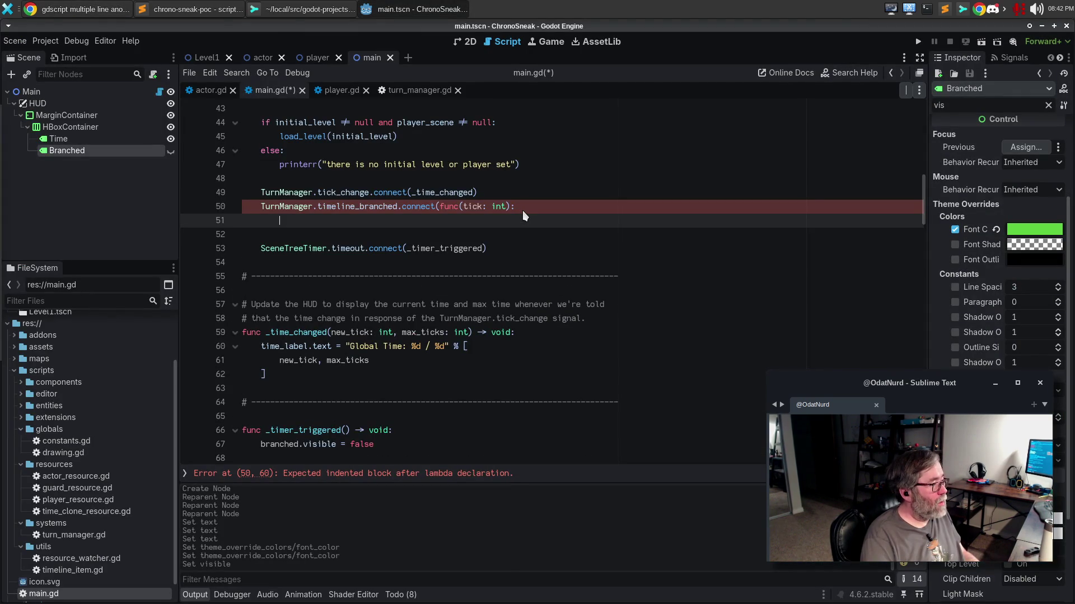
pyautogui.write(')')
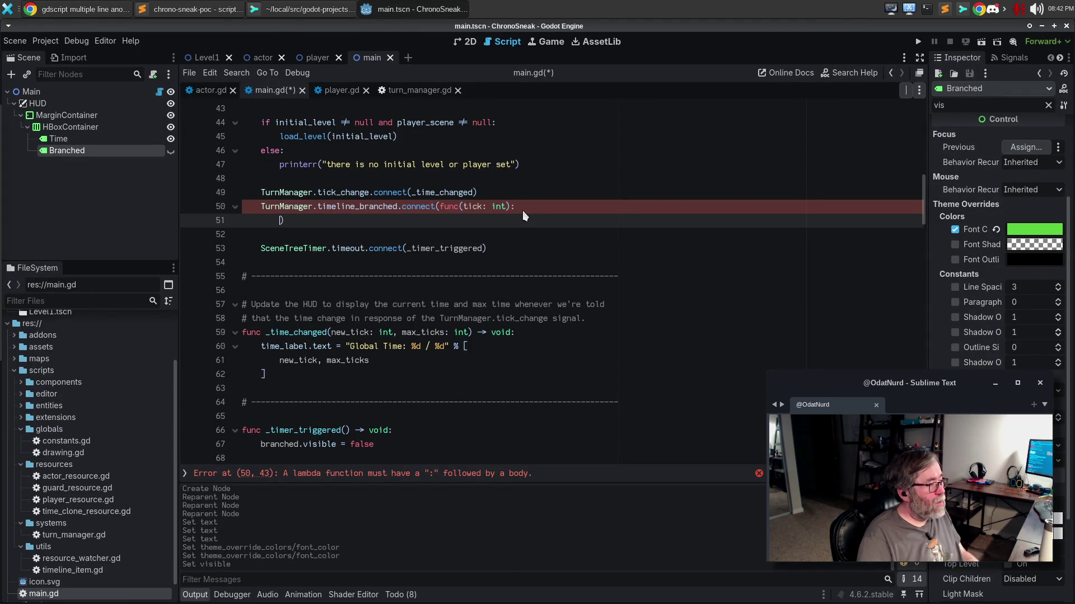
pyautogui.hotkey('shift', 'Tab')
pyautogui.press('Up')
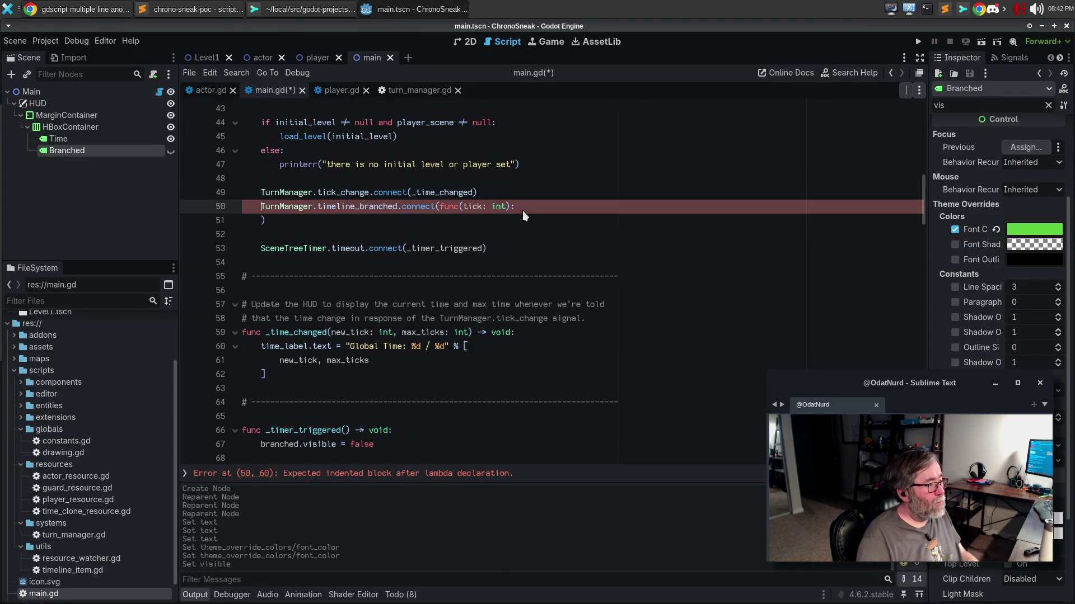
pyautogui.press('Return')
pyautogui.write('pass')
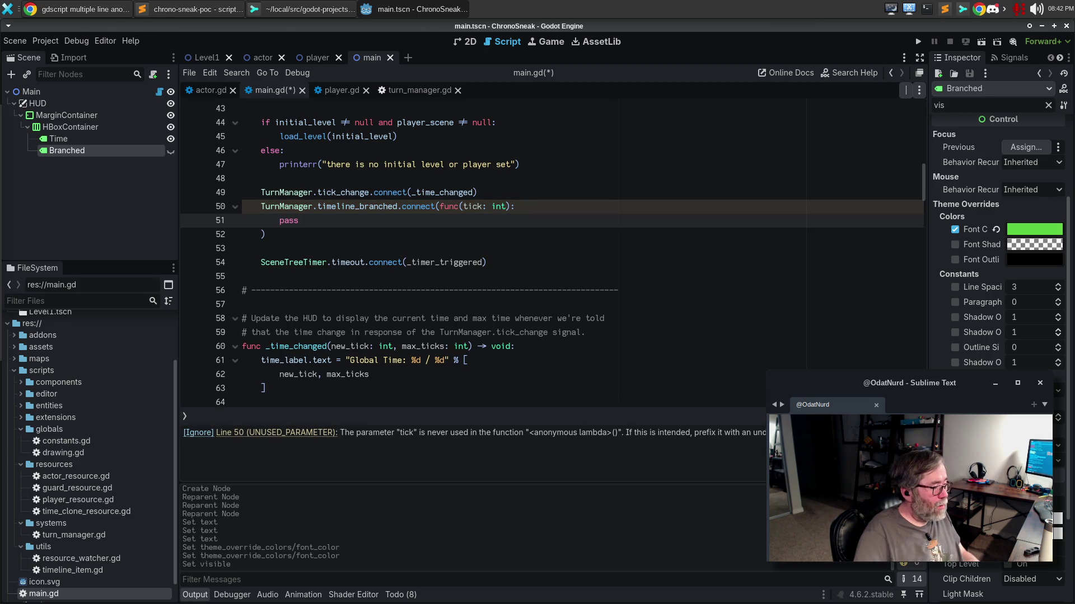
pyautogui.click(472, 206)
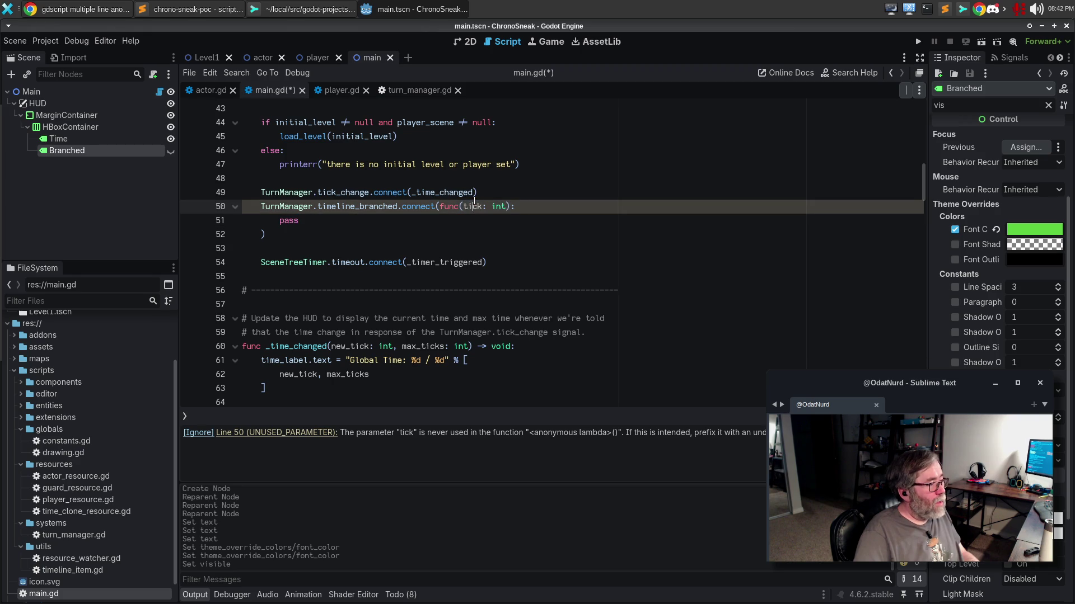
pyautogui.write('_')
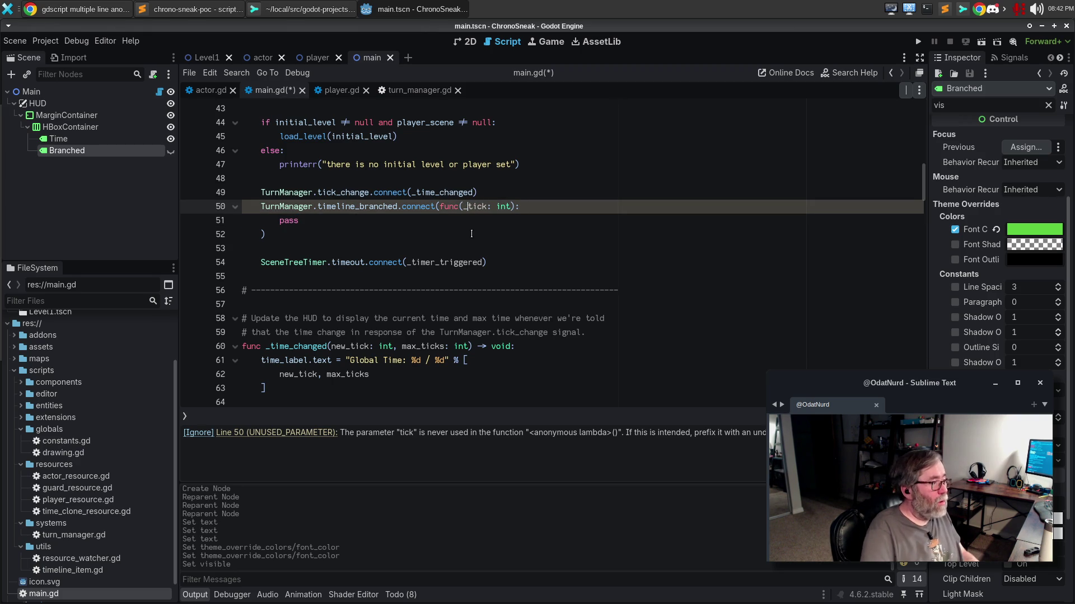
pyautogui.click(428, 89)
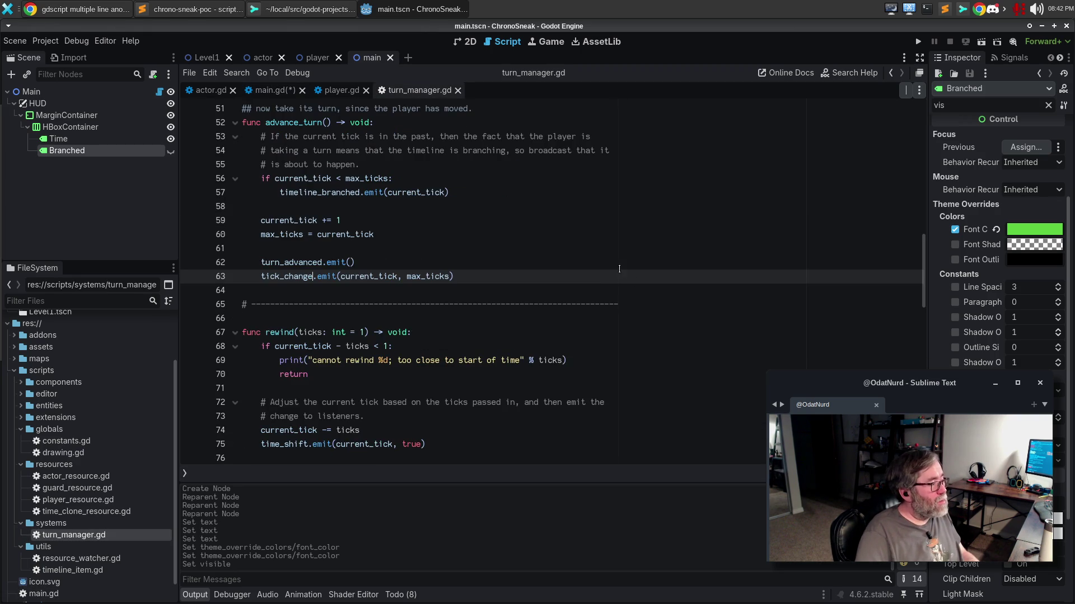
# In main.gd, replace the lambda's pass with branched.visible = true followed by a get_tree() call.
pyautogui.scroll(7, 636, 286)
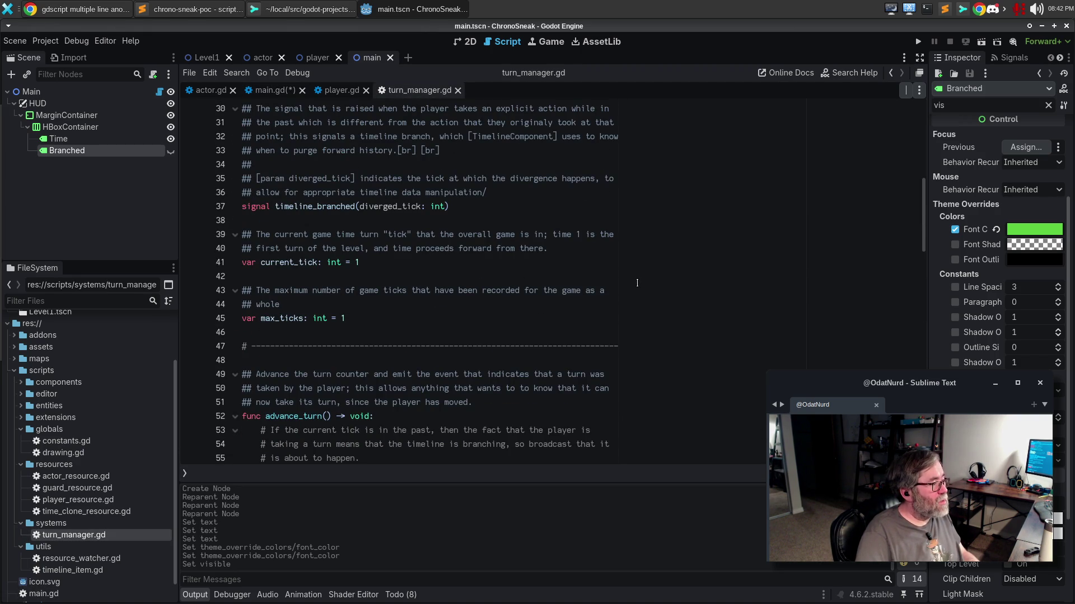
pyautogui.click(274, 91)
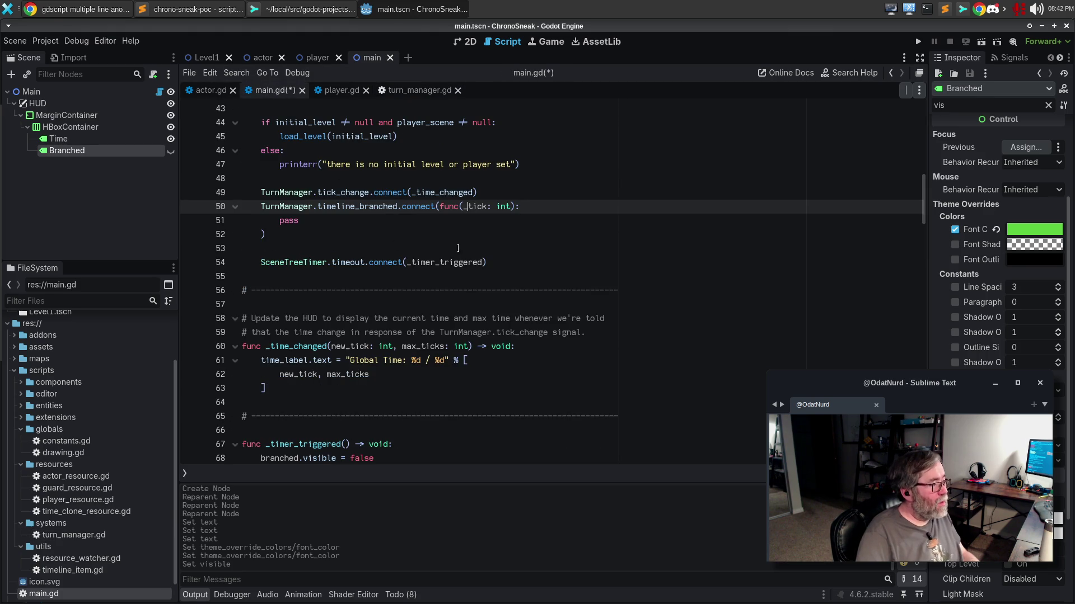
pyautogui.click(352, 220)
pyautogui.hotkey('ctrl', 'BackSpace')
pyautogui.write('#')
pyautogui.press('BackSpace')
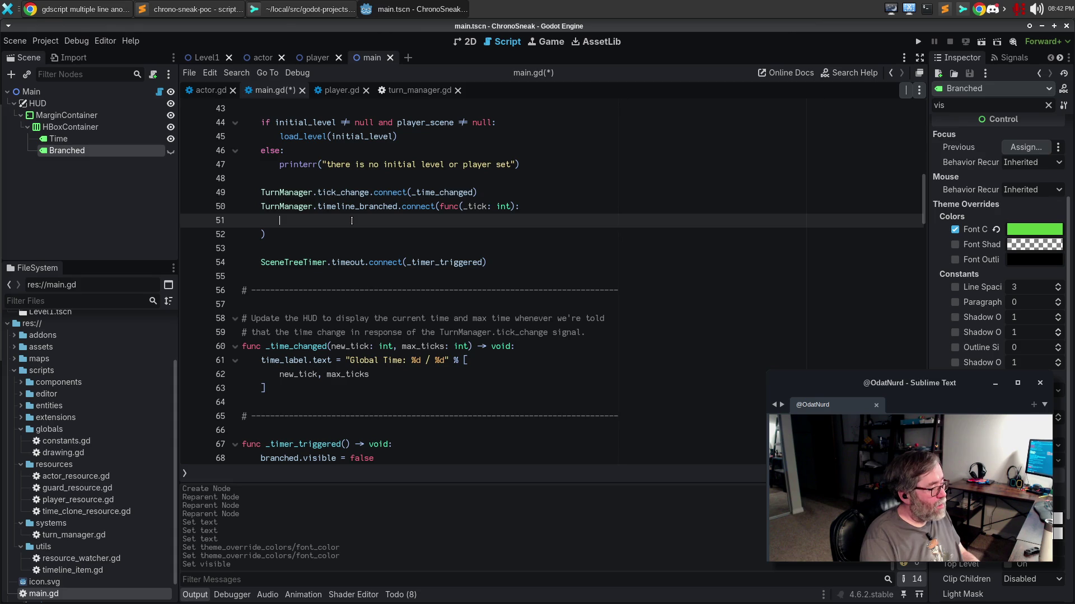
pyautogui.scroll(4, 489, 260)
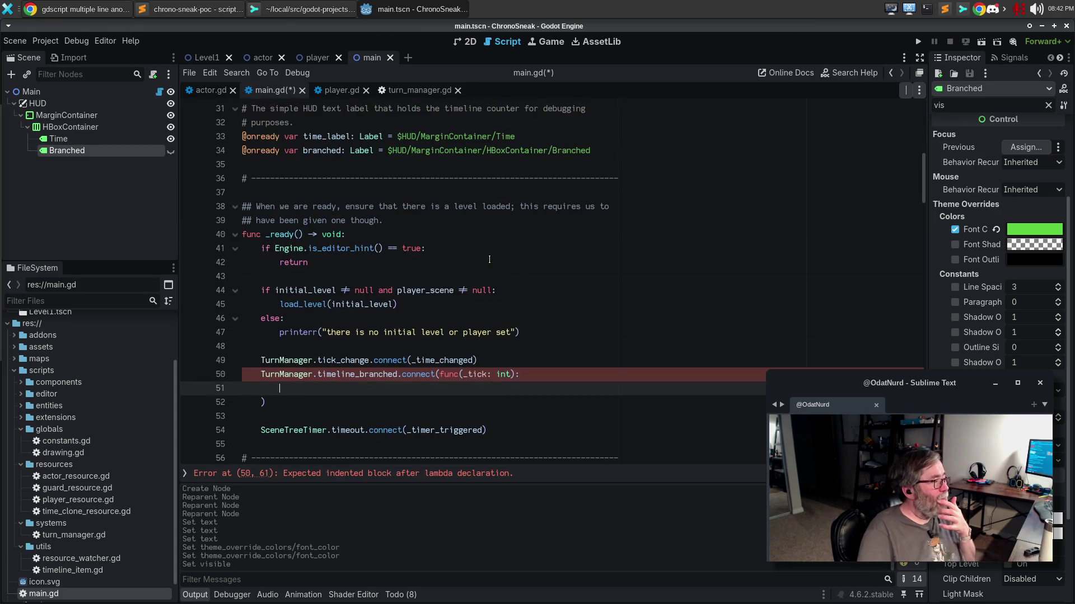
pyautogui.write('bra')
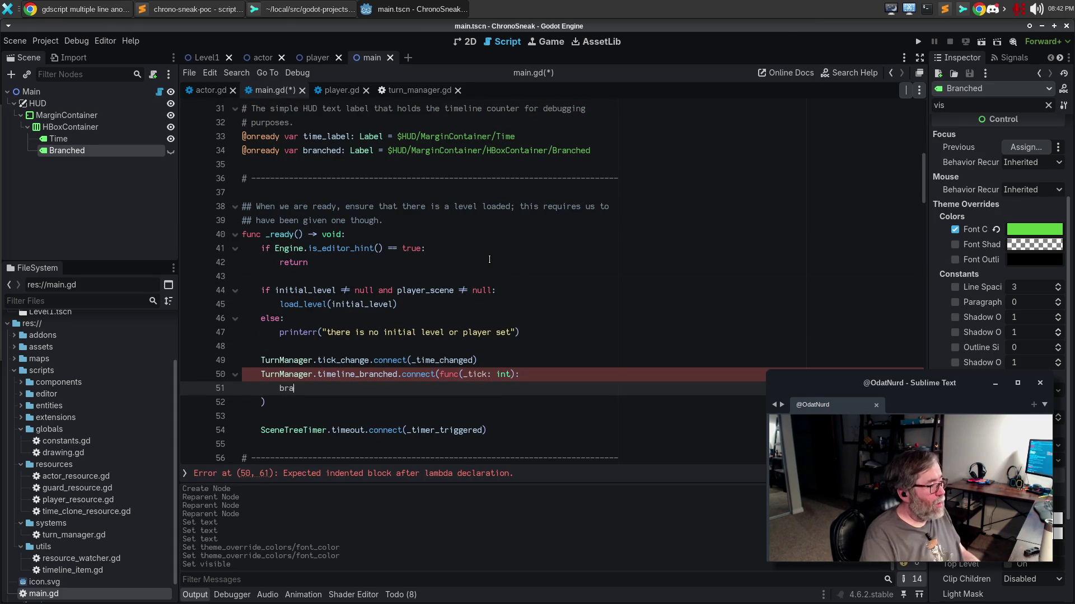
pyautogui.write('nched.')
pyautogui.write('visible = true')
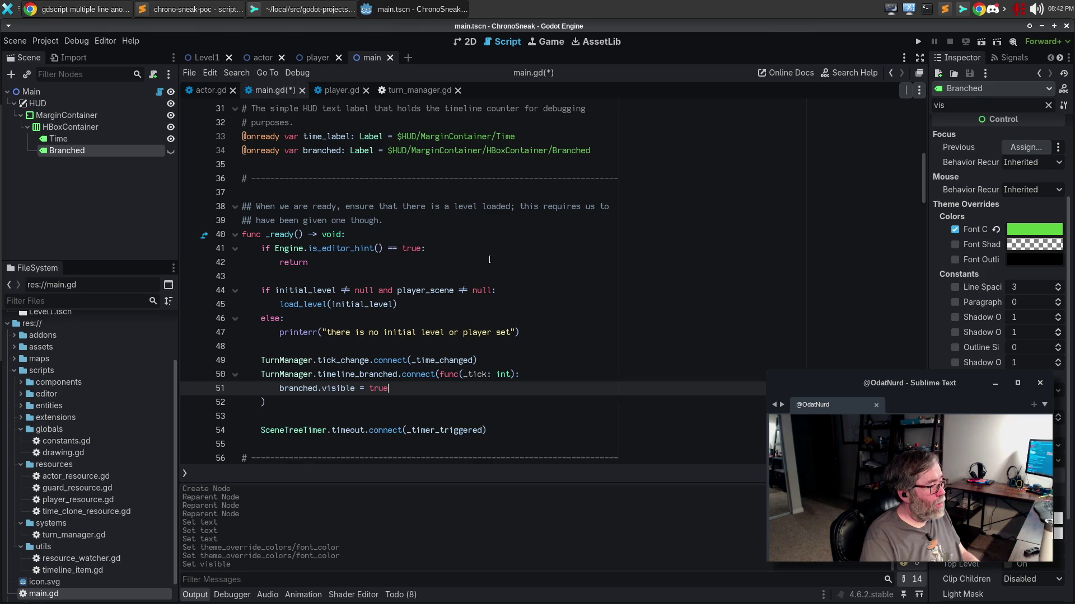
pyautogui.press('Return')
pyautogui.write('get_tree()')
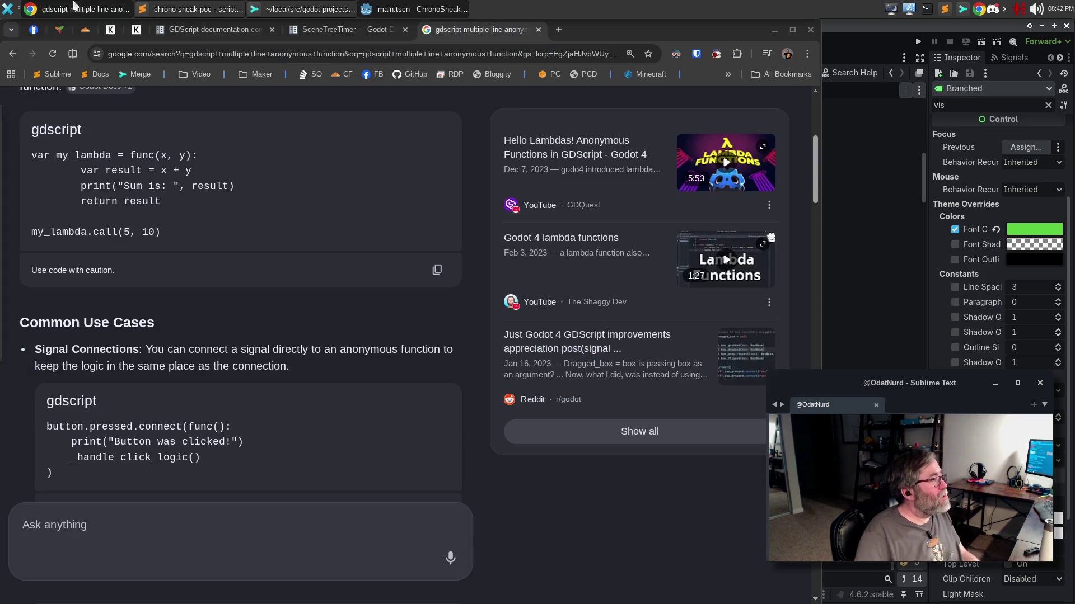
# Check the lambda search results and SceneTreeTimer docs in Chrome, then return to Godot.
pyautogui.click(79, 9)
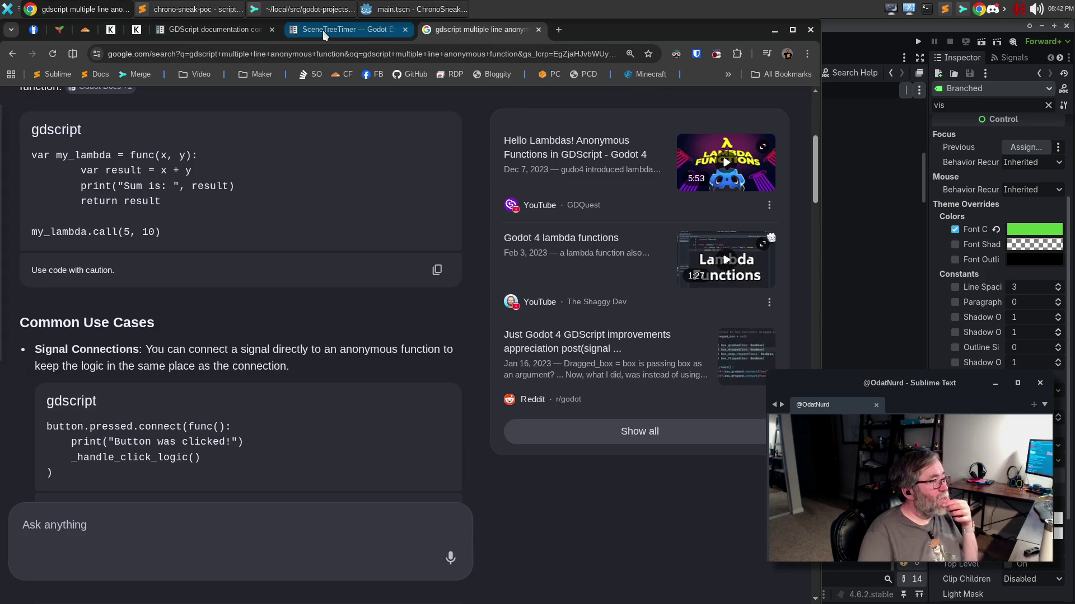
pyautogui.click(324, 30)
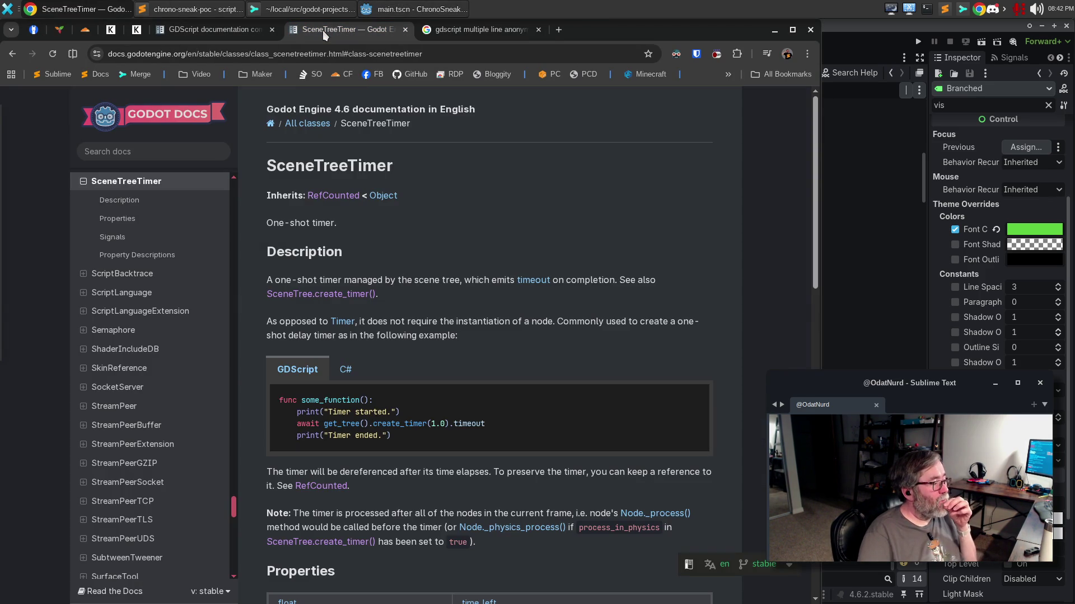
pyautogui.hotkey('alt', 'Tab')
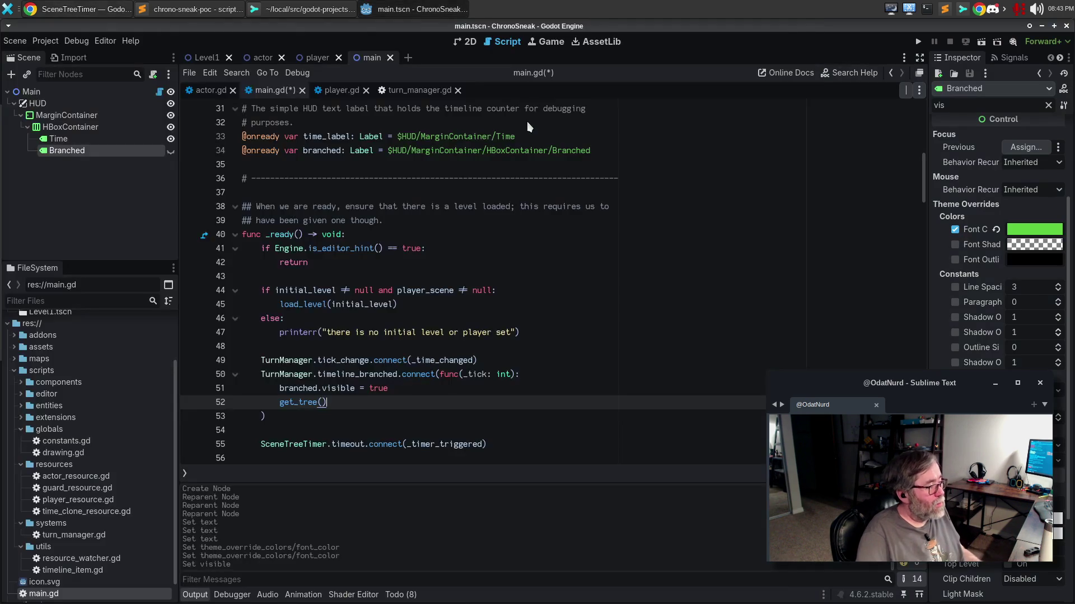
# Complete line 52 as get_tree().create_timer(1.0), save main.gd, and run the project with F5.
pyautogui.write('.createTi')
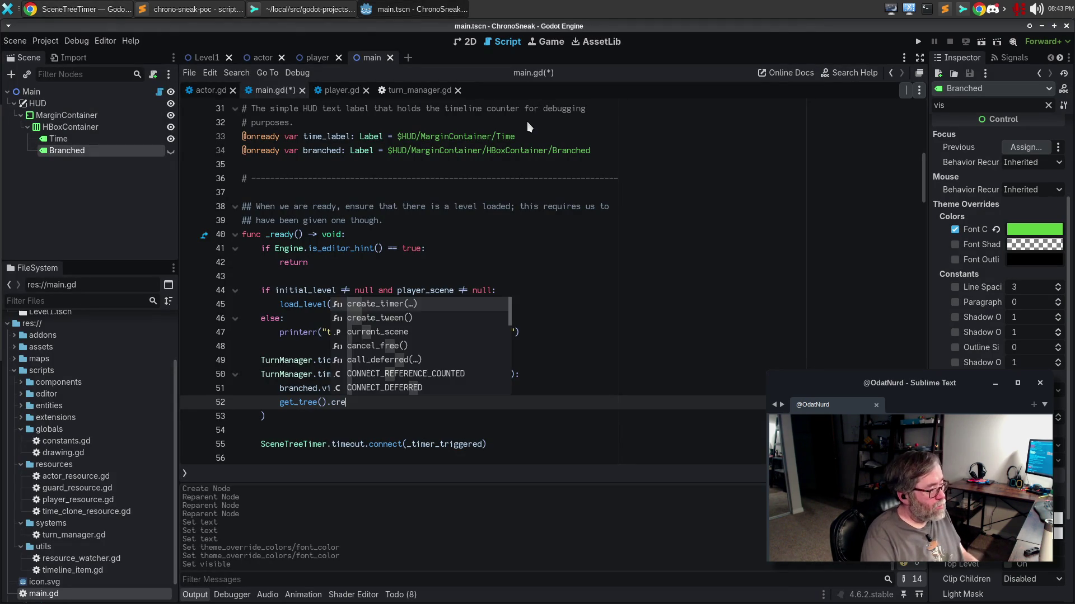
pyautogui.press('BackSpace')
pyautogui.press('BackSpace')
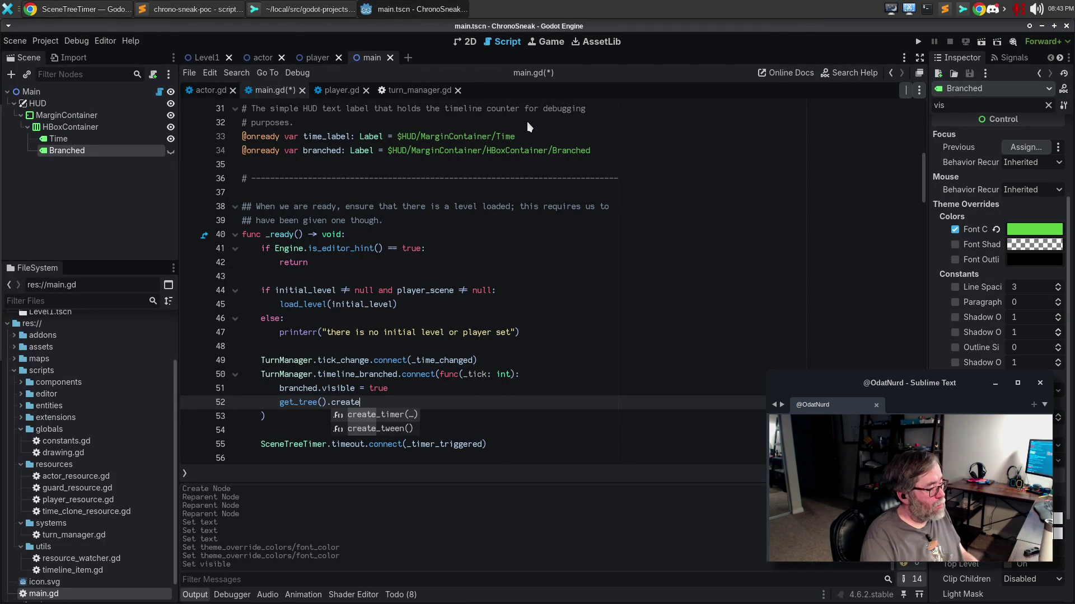
pyautogui.press('Return')
pyautogui.write('1.0')
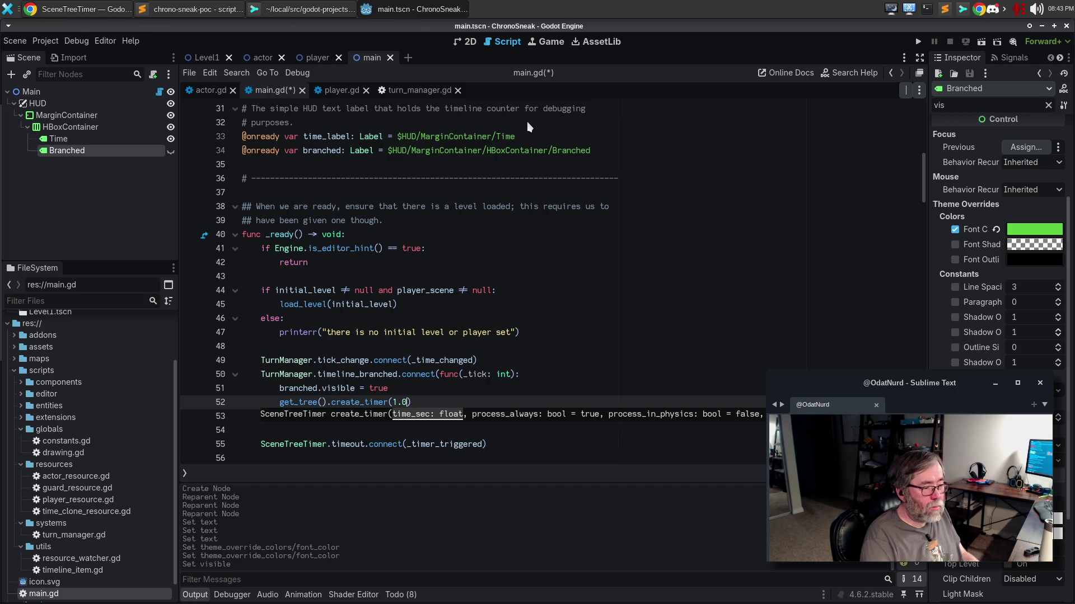
pyautogui.hotkey('ctrl', 's')
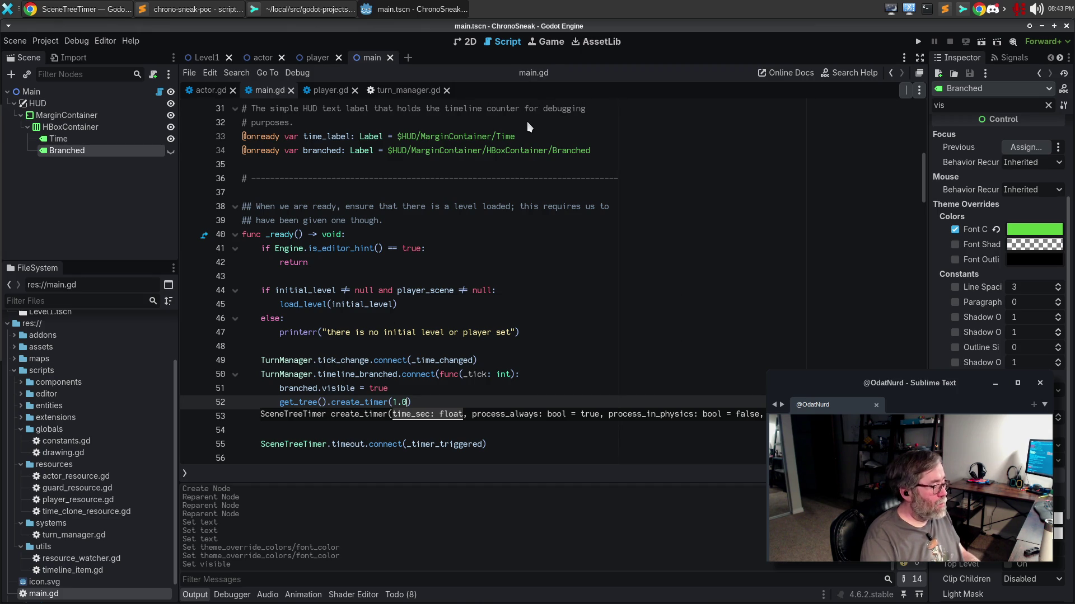
pyautogui.press('Down')
pyautogui.press('Down')
pyautogui.press('Down')
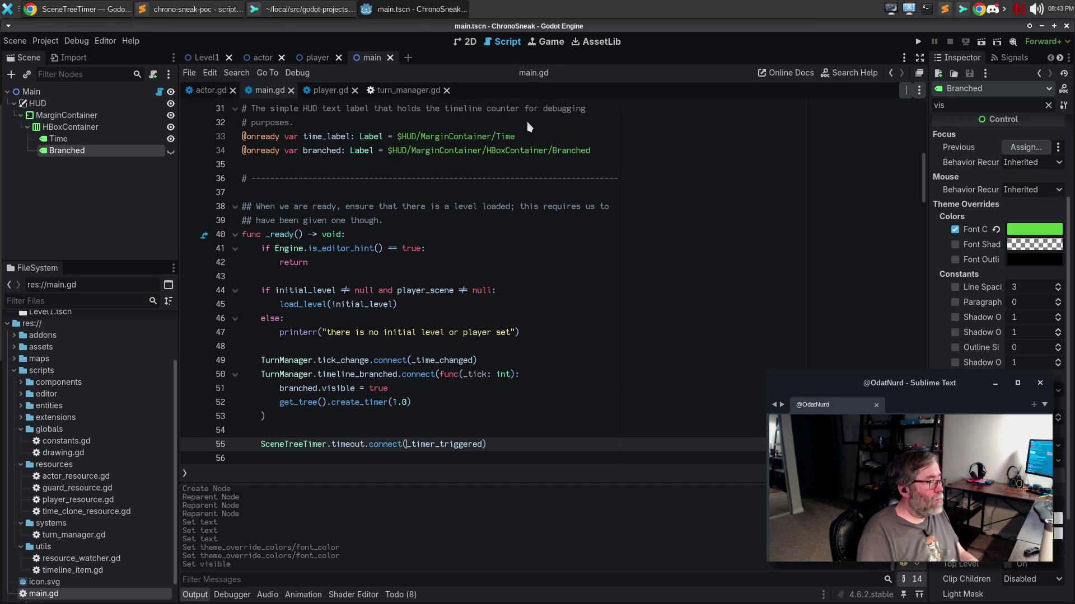
pyautogui.press('F5')
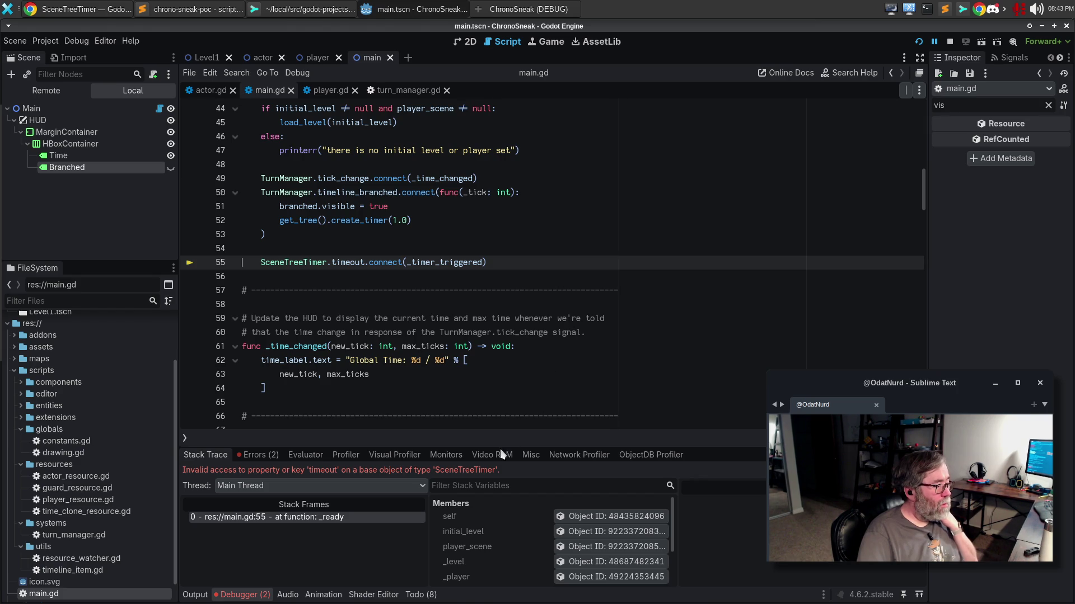
# Select SceneTreeTimer in the debugger's timeout error and bring its browser documentation forward.
pyautogui.doubleClick(473, 471)
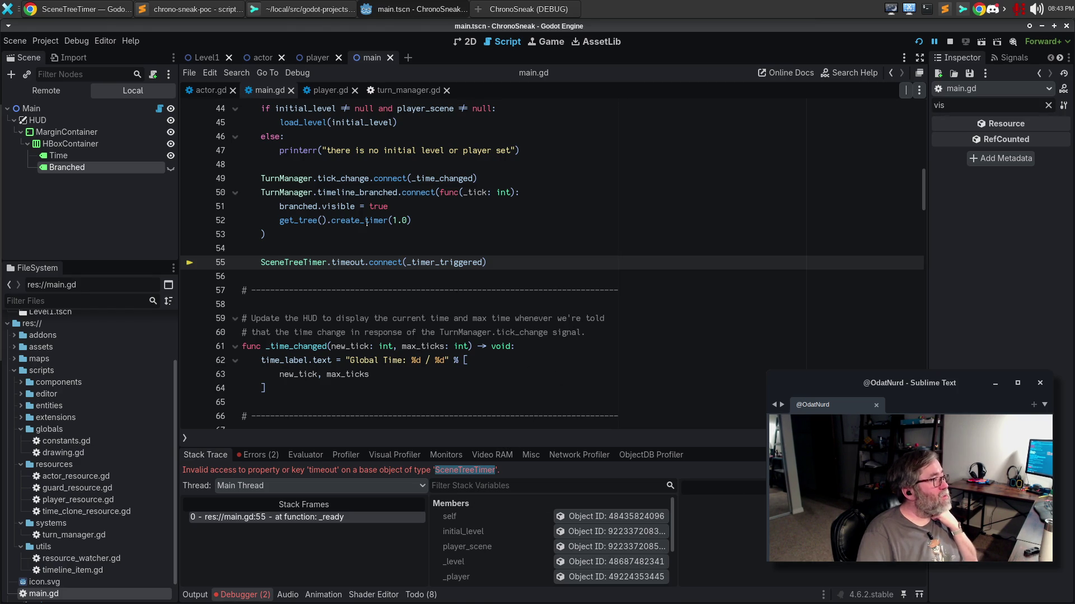
pyautogui.click(71, 6)
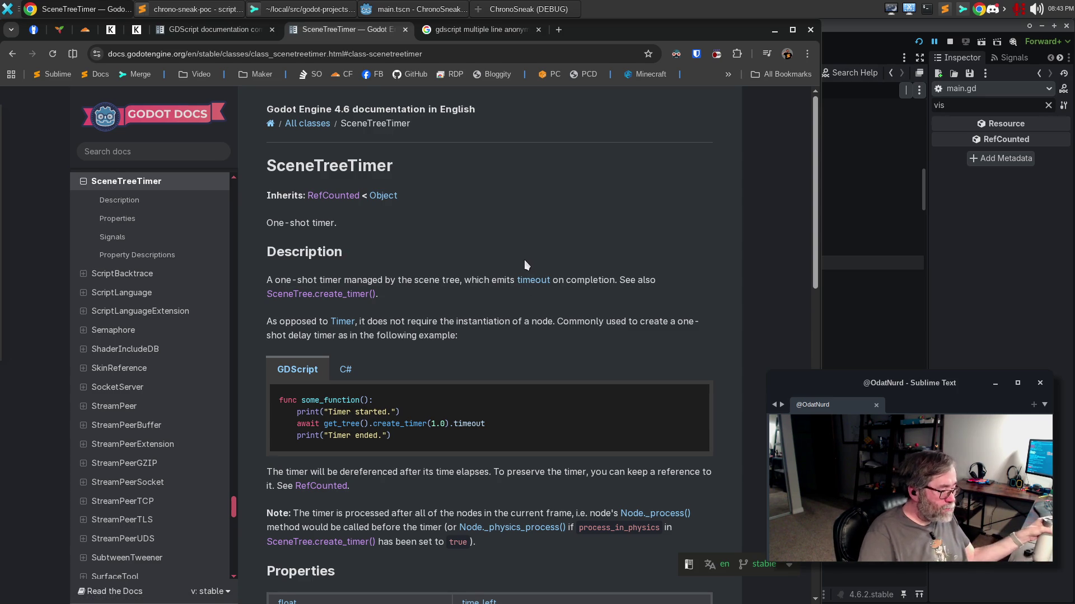
# Scroll the SceneTreeTimer page, read the SceneTree.create_timer() method docs, then return to the Godot editor.
pyautogui.scroll(-1, 521, 291)
pyautogui.scroll(-7, 519, 287)
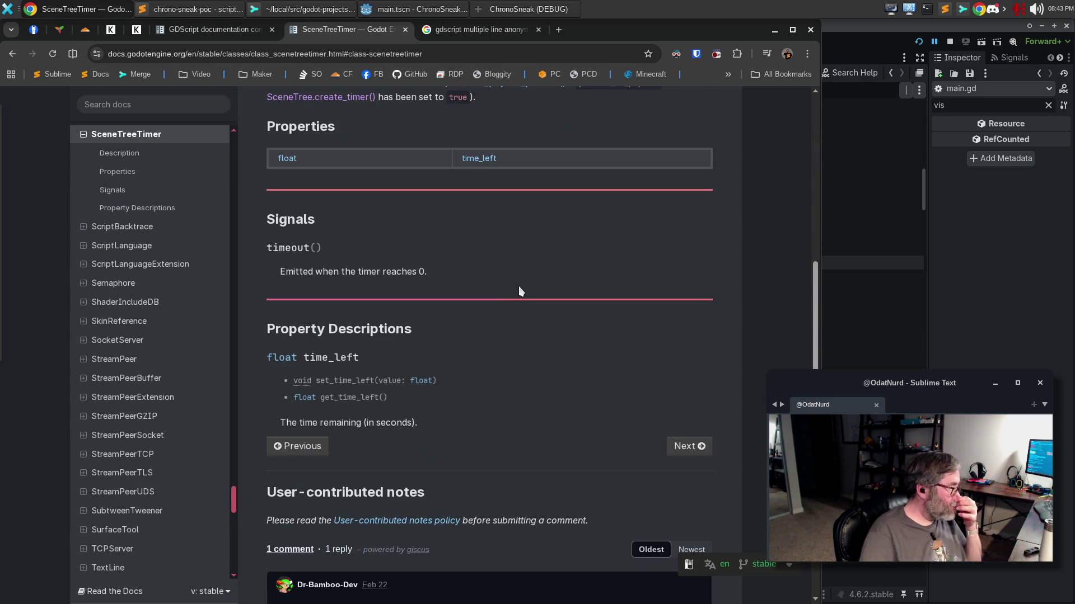
pyautogui.scroll(-5, 514, 284)
pyautogui.scroll(15, 515, 284)
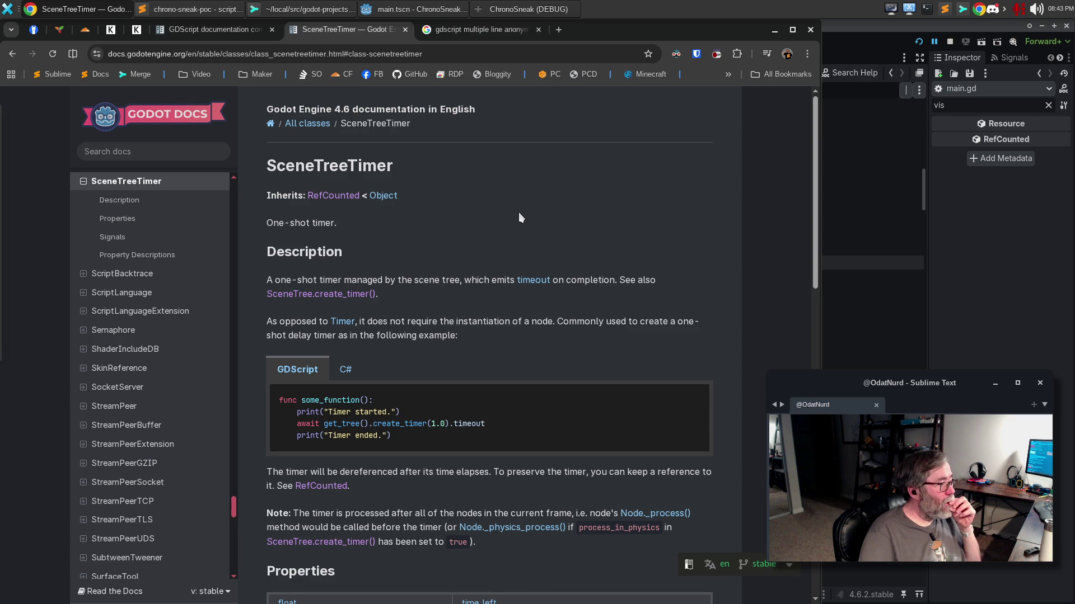
pyautogui.click(320, 295)
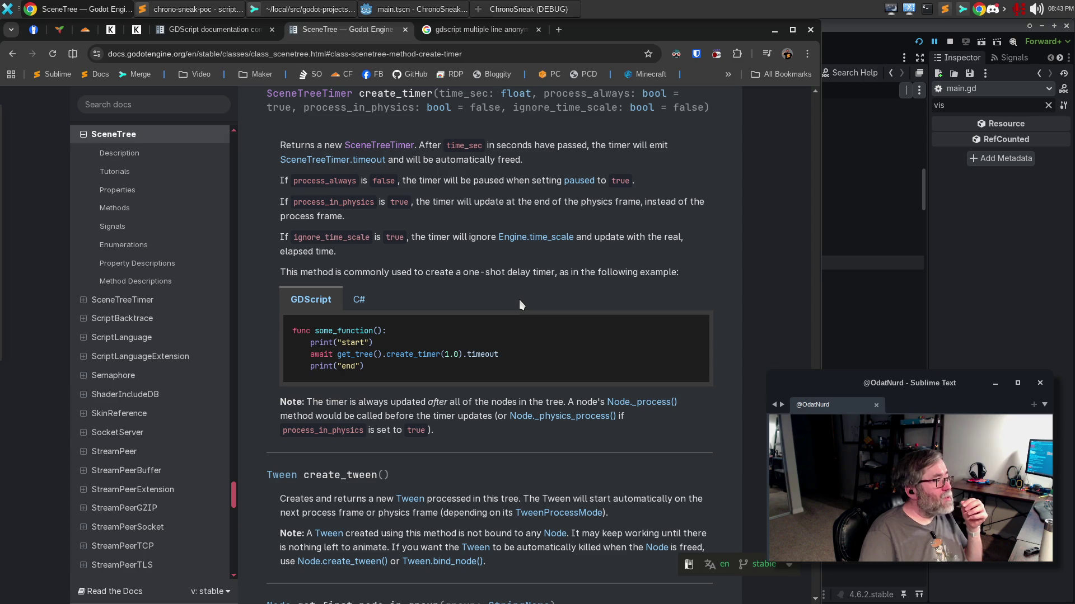
pyautogui.click(848, 43)
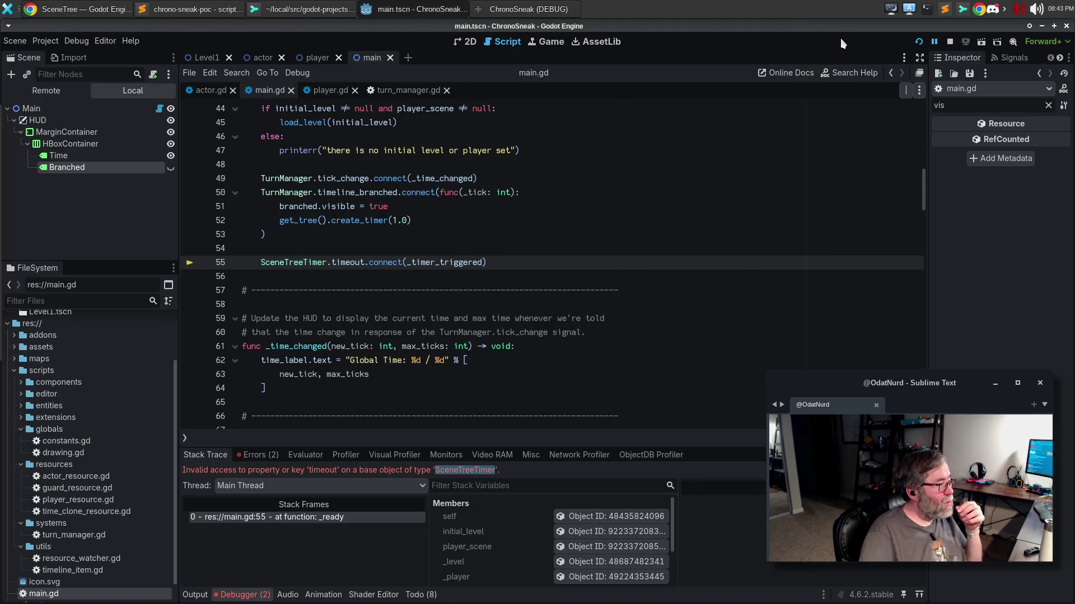
pyautogui.hotkey('alt', 'Tab')
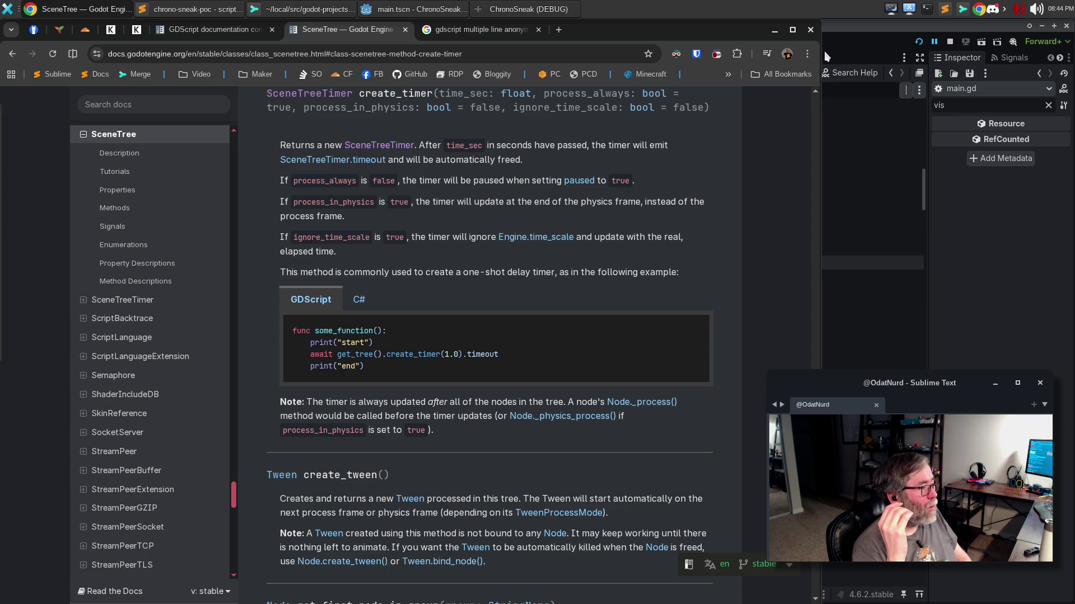
pyautogui.click(826, 56)
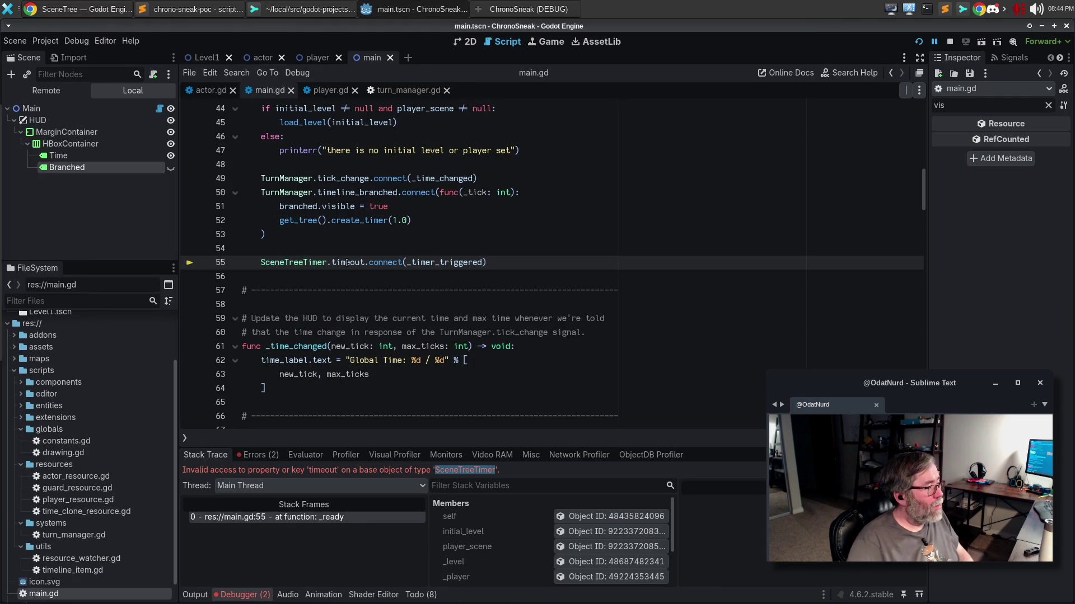
pyautogui.moveTo(341, 262)
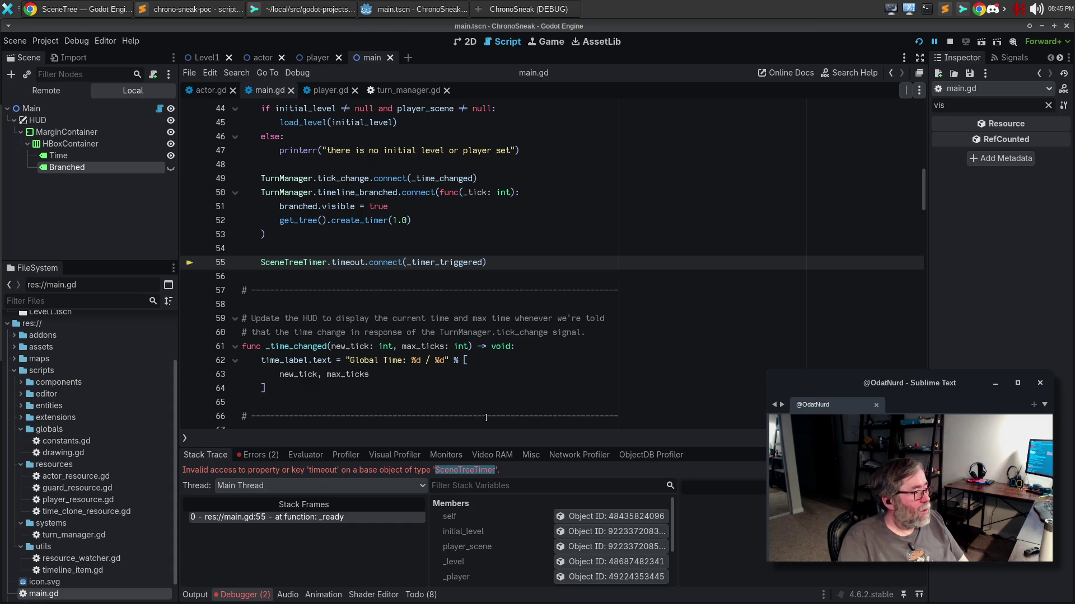
pyautogui.click(503, 394)
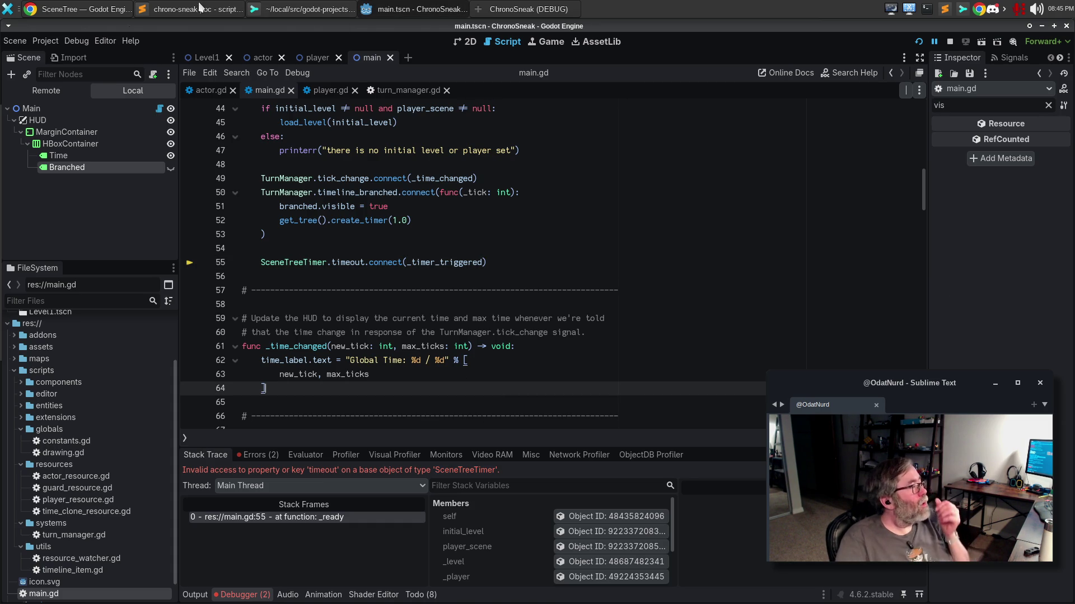
# Search Google for 'gdscript connect to a one shot timer'.
pyautogui.click(114, 9)
pyautogui.click(485, 31)
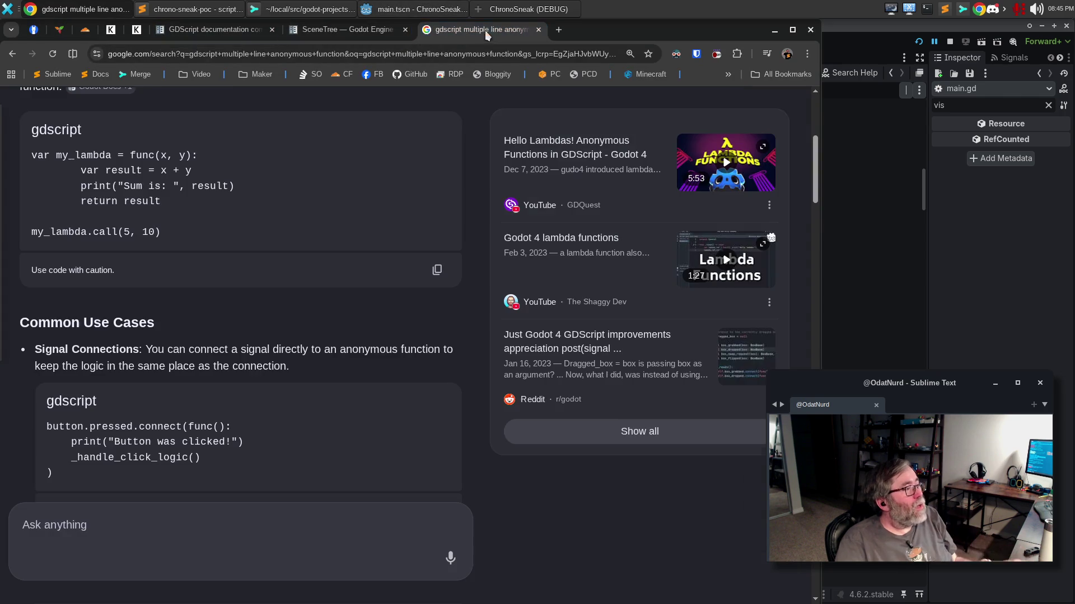
pyautogui.click(477, 59)
pyautogui.write('gdscript ')
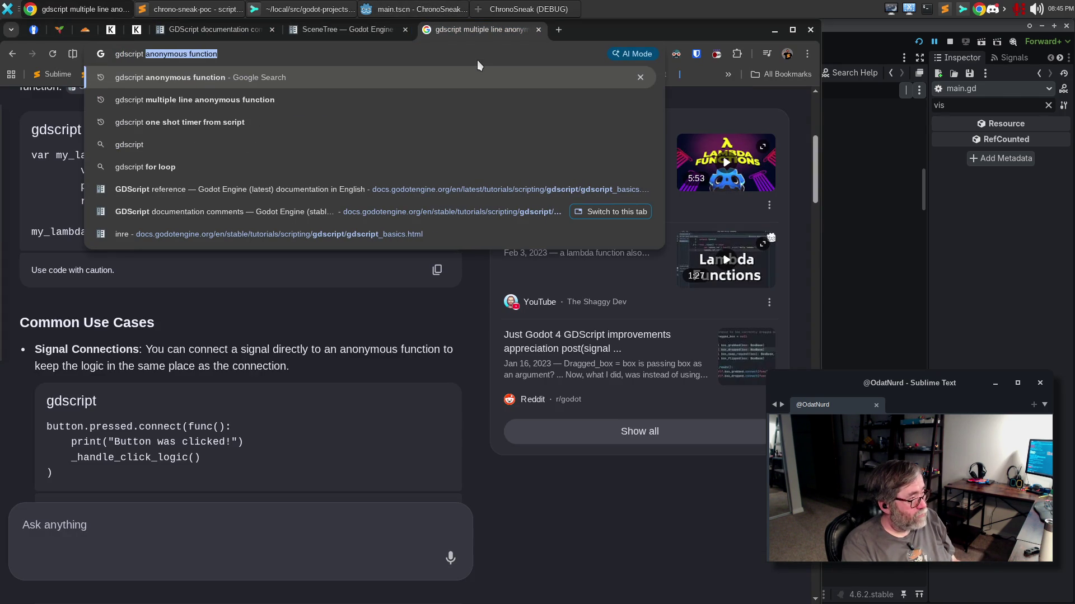
pyautogui.write('connect')
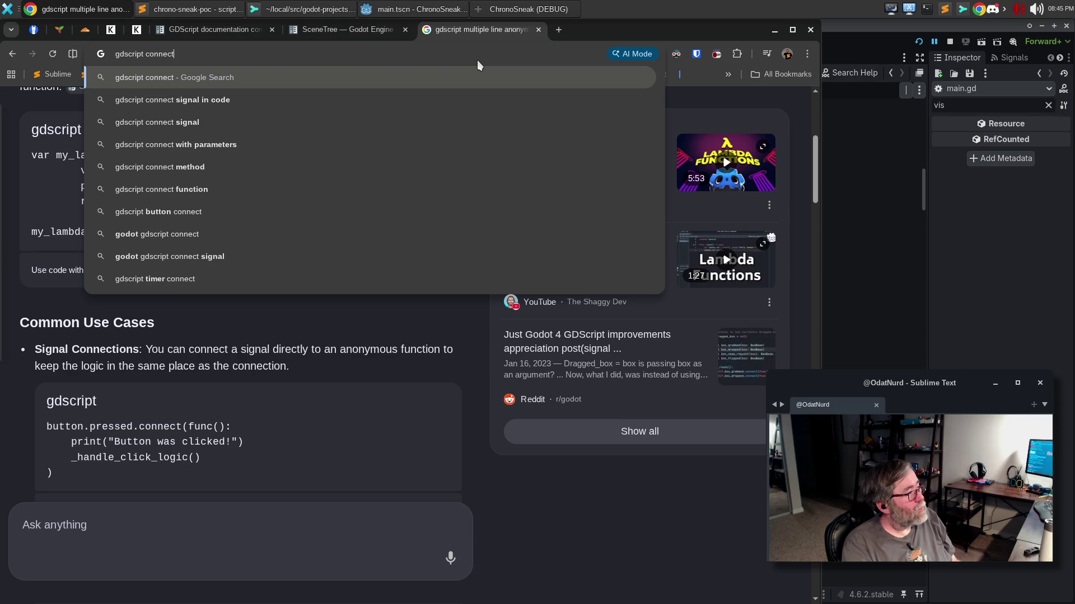
pyautogui.write(' to a one sh')
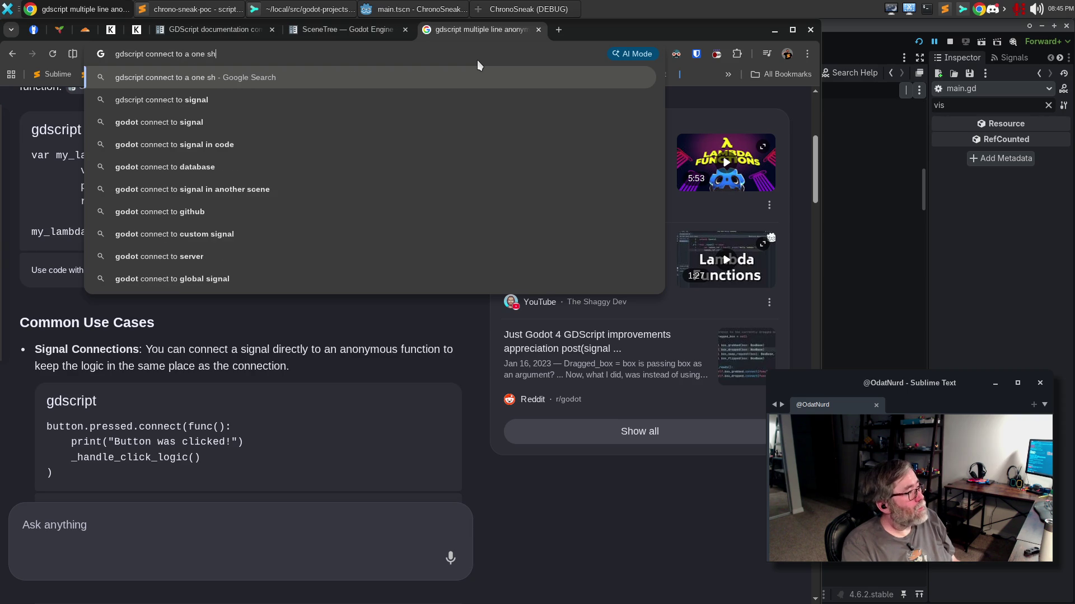
pyautogui.write('ot timer')
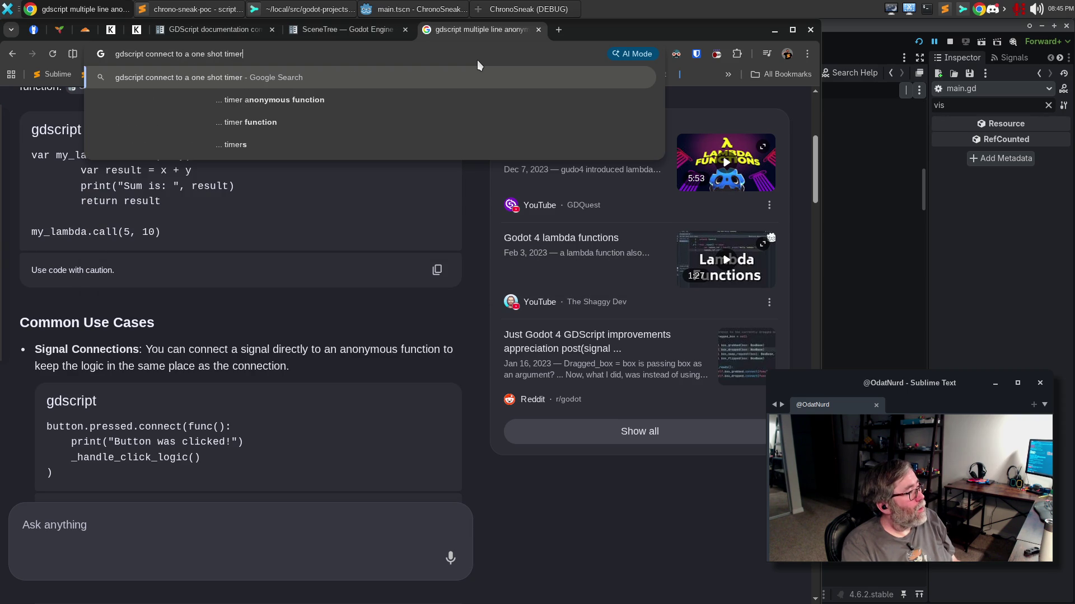
pyautogui.press('Return')
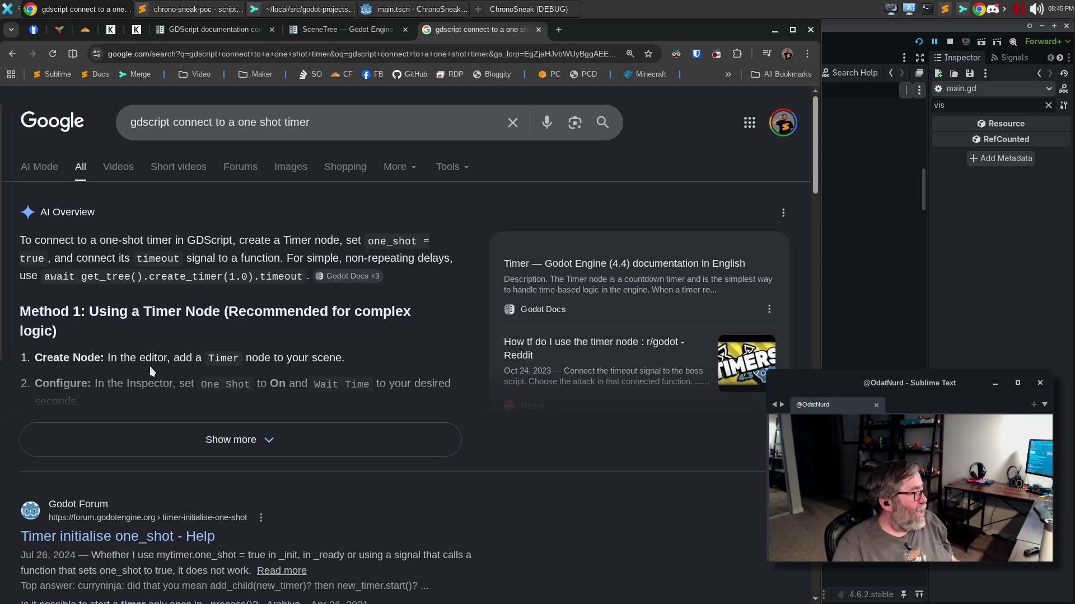
pyautogui.scroll(-4, 266, 437)
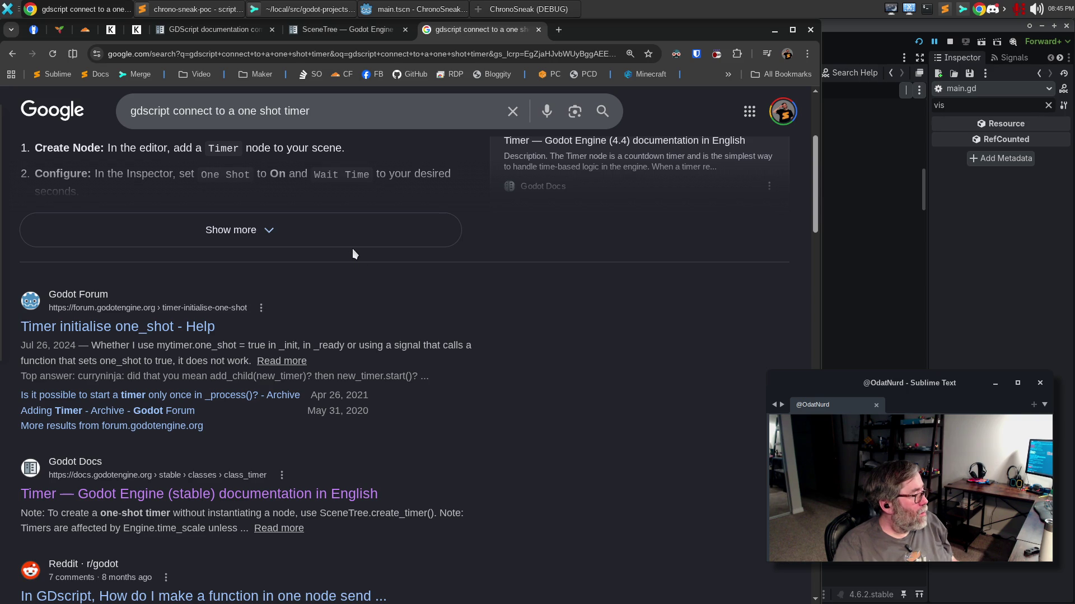
# Refine the search with 'without awaiting' and expand the AI Overview's create_timer().timeout.connect example.
pyautogui.click(336, 125)
pyautogui.write('wi')
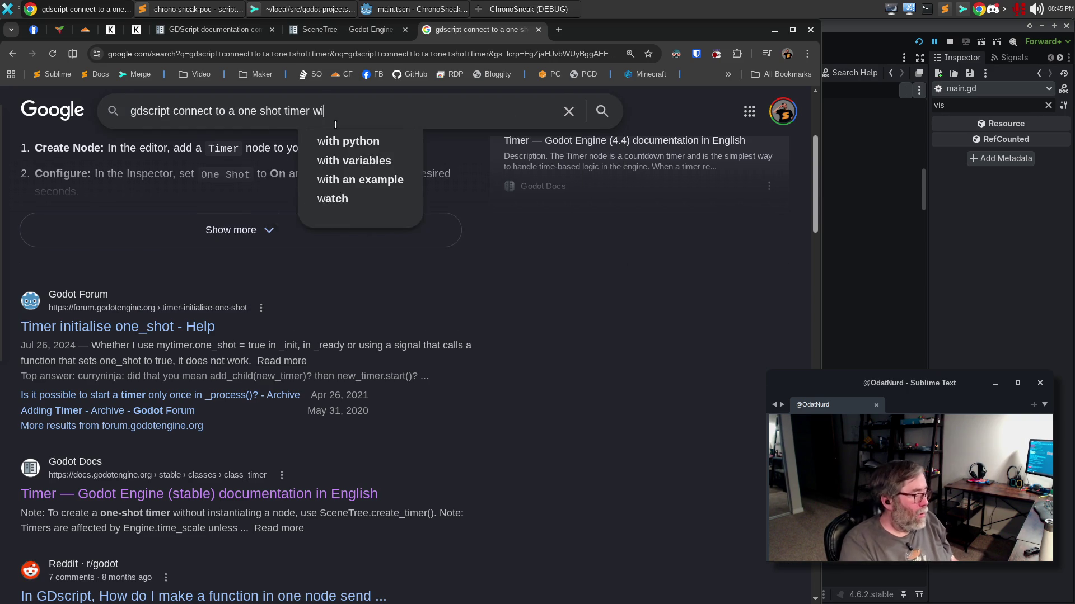
pyautogui.write('thout awaiting')
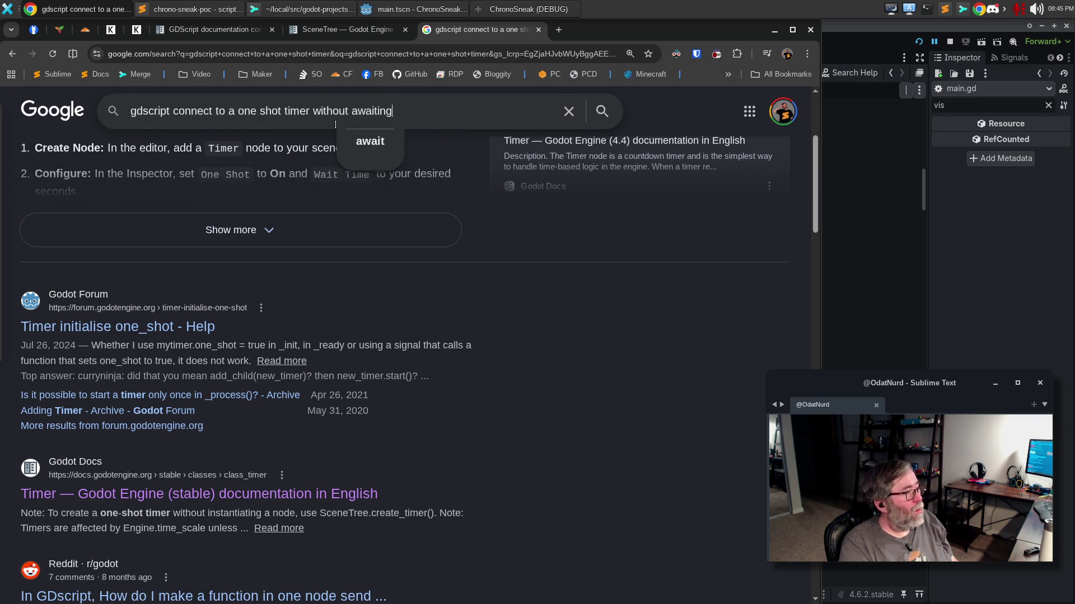
pyautogui.press('Return')
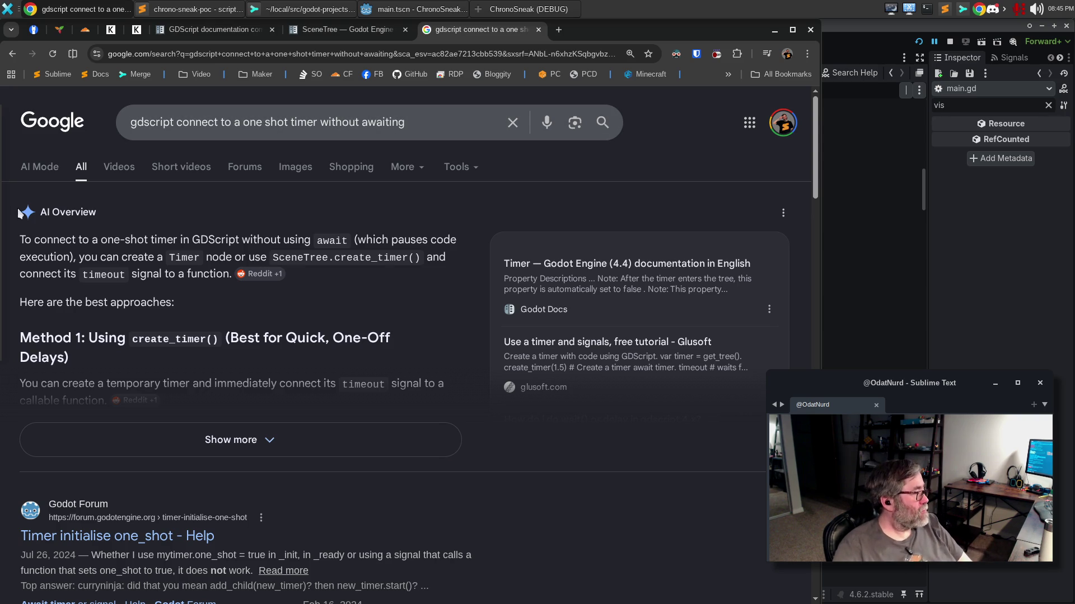
pyautogui.click(135, 453)
pyautogui.scroll(-3, 450, 380)
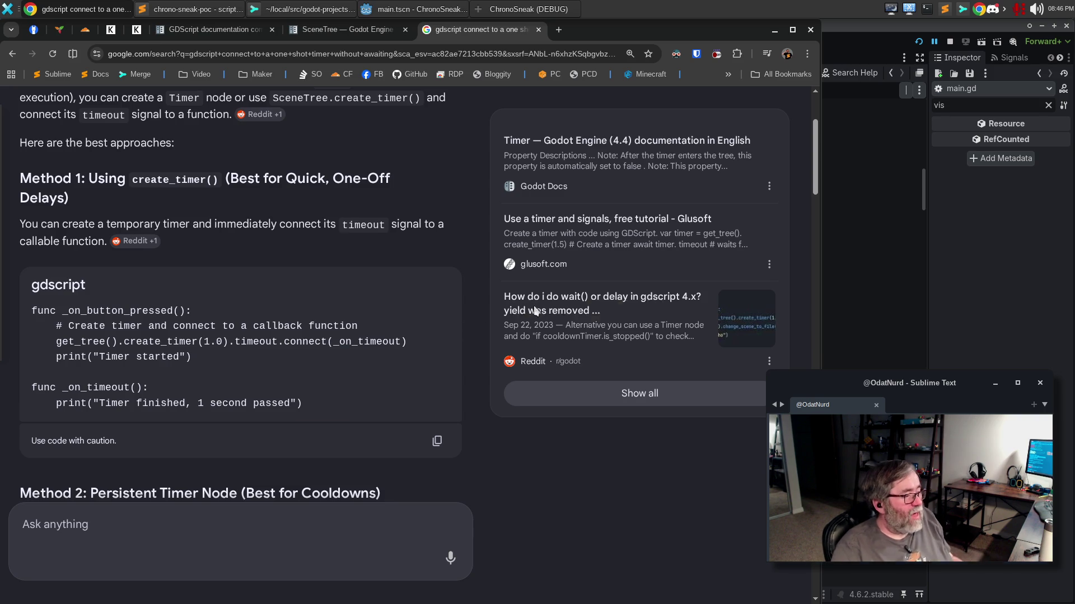
pyautogui.hotkey('alt', 'Tab')
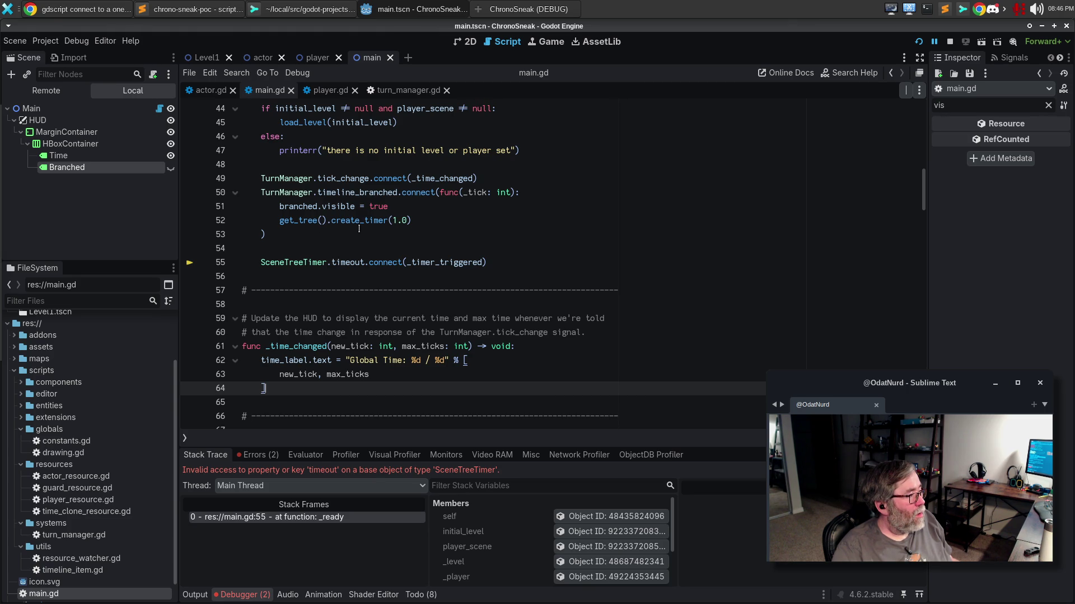
# Chain .timeout.connect(func(): onto the create_timer(1.0) call on line 52.
pyautogui.click(501, 257)
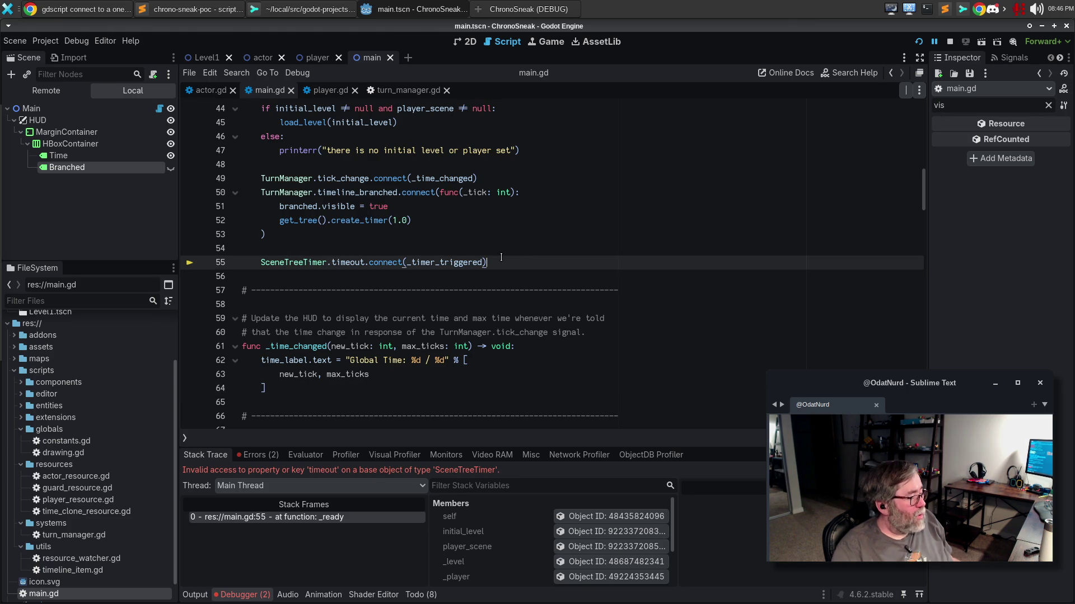
pyautogui.click(452, 223)
pyautogui.write('/t')
pyautogui.press('BackSpace')
pyautogui.press('BackSpace')
pyautogui.write('.timeout')
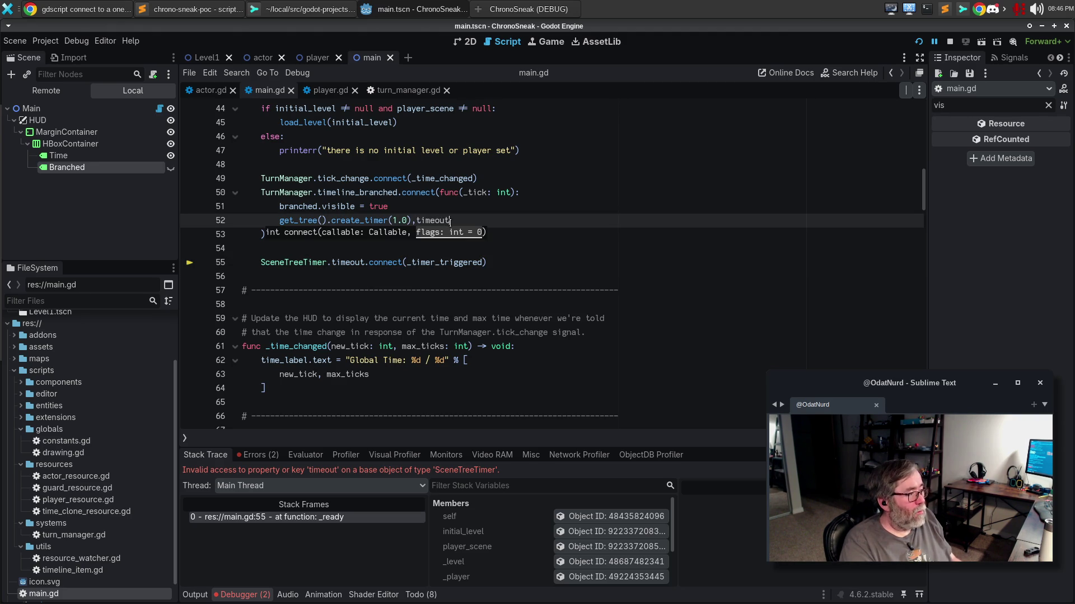
pyautogui.press('BackSpace')
pyautogui.press('BackSpace')
pyautogui.press('BackSpace')
pyautogui.write('.0),timeout.connect(func():')
pyautogui.press('Return')
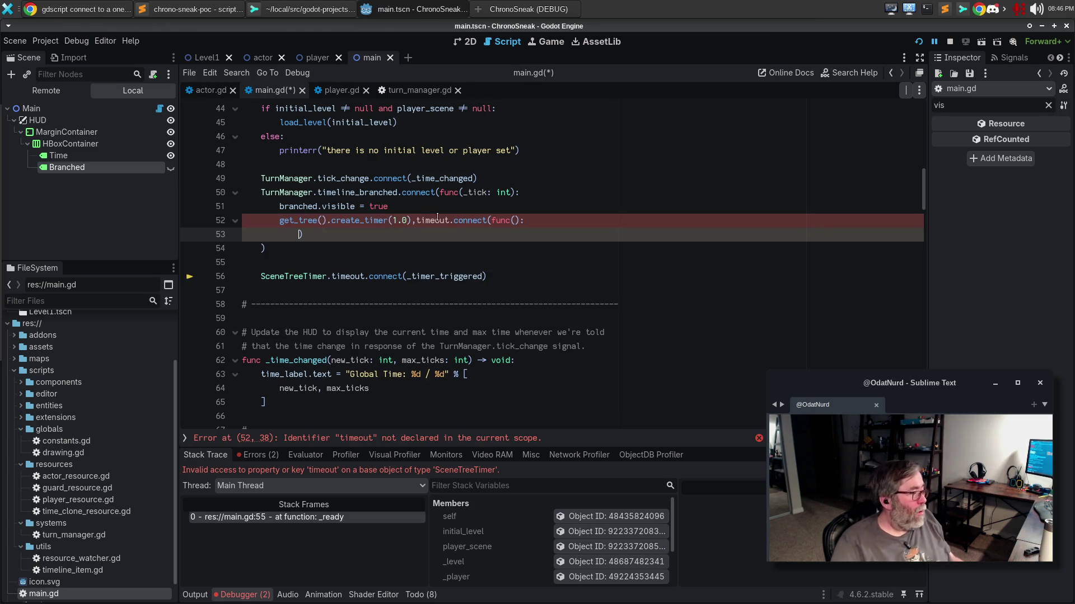
pyautogui.scroll(-2, 387, 385)
# Move branched.visible = false from _timer_triggered into the indented lambda body.
pyautogui.click(429, 385)
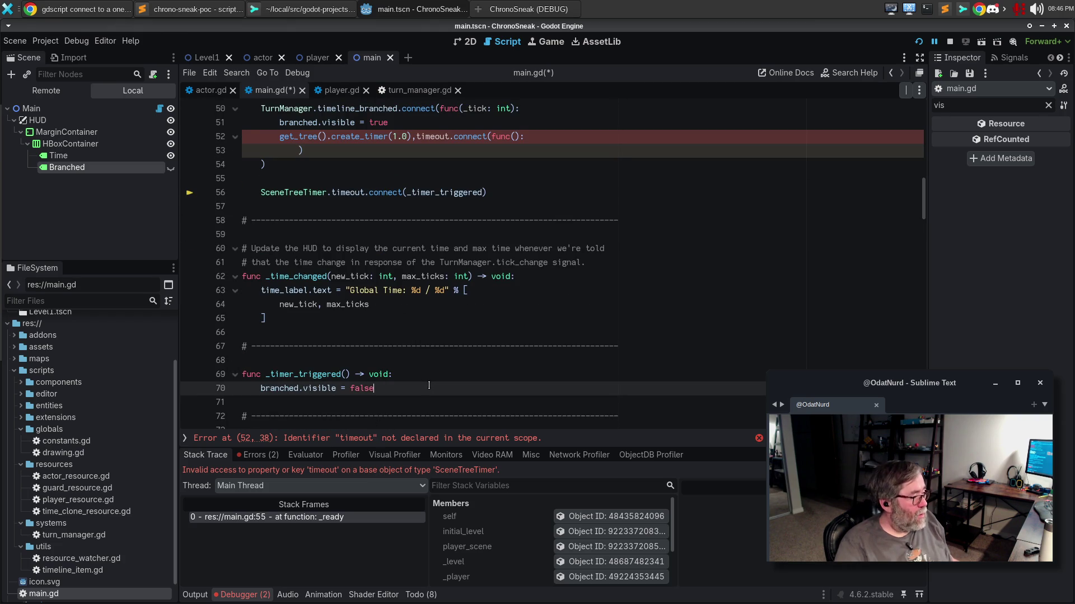
pyautogui.hotkey('ctrl', 'x')
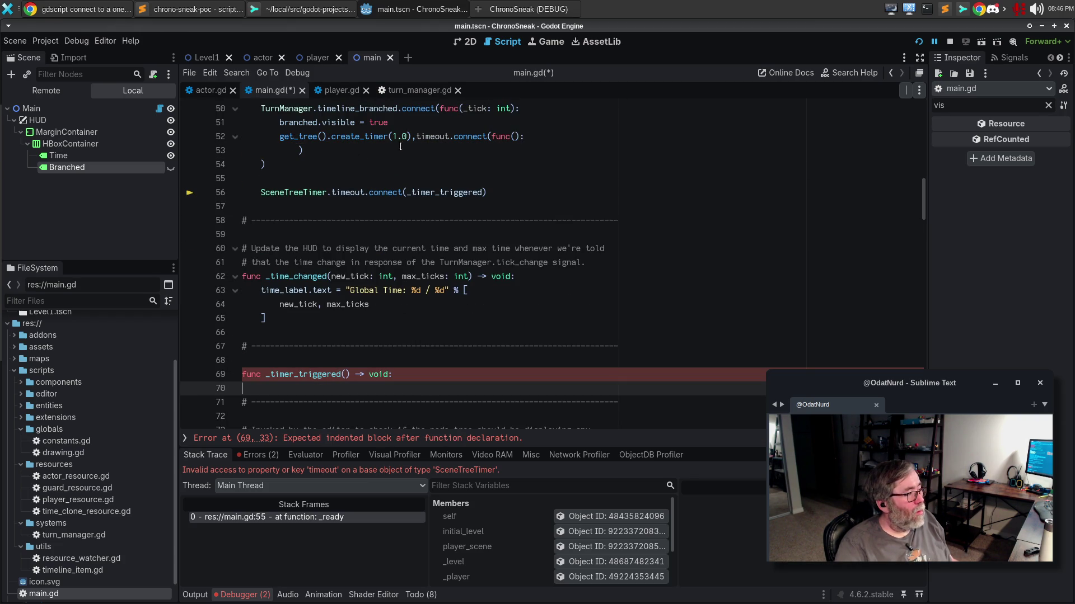
pyautogui.click(577, 137)
pyautogui.press('Return')
pyautogui.hotkey('ctrl', 'v')
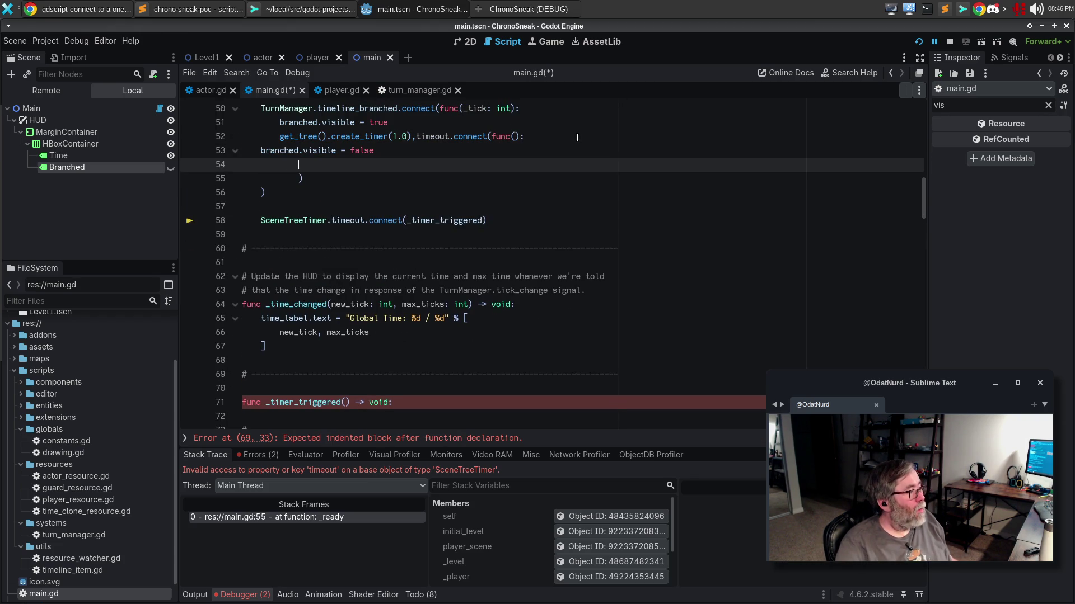
pyautogui.press('Up')
pyautogui.press('Tab')
pyautogui.press('Tab')
pyautogui.press('Down')
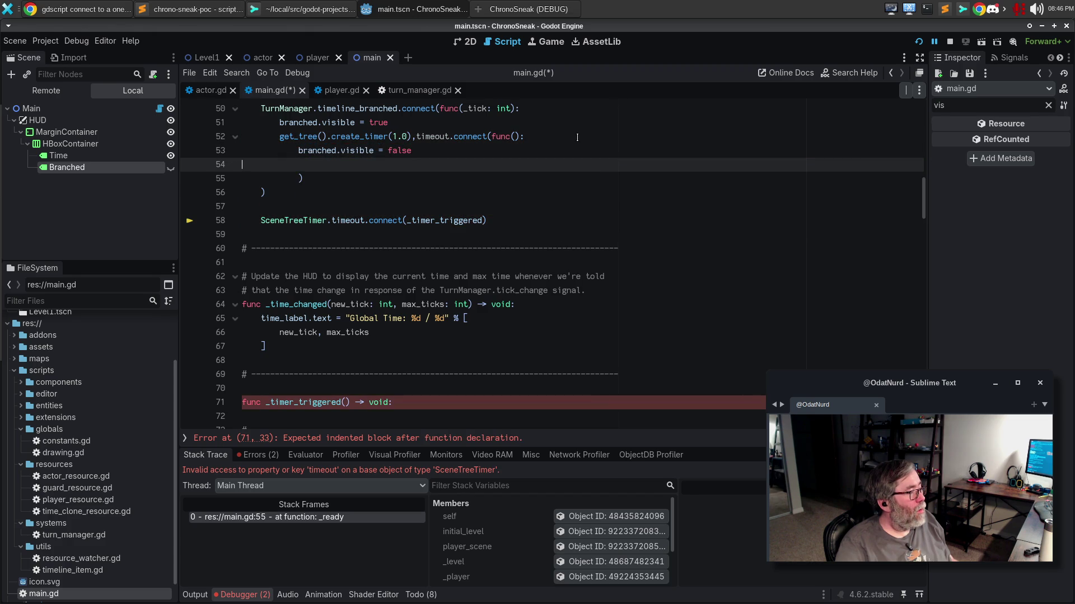
pyautogui.press('BackSpace')
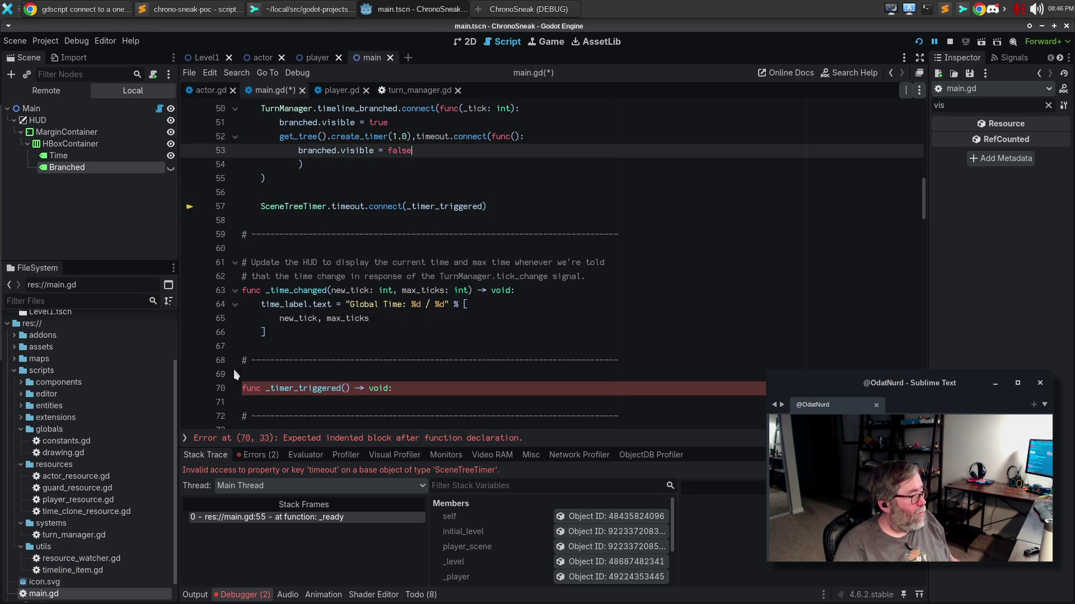
# Delete the empty _timer_triggered stub and the old SceneTreeTimer.timeout.connect line.
pyautogui.tripleClick(289, 358)
pyautogui.moveTo(289, 358); pyautogui.dragTo(294, 390)
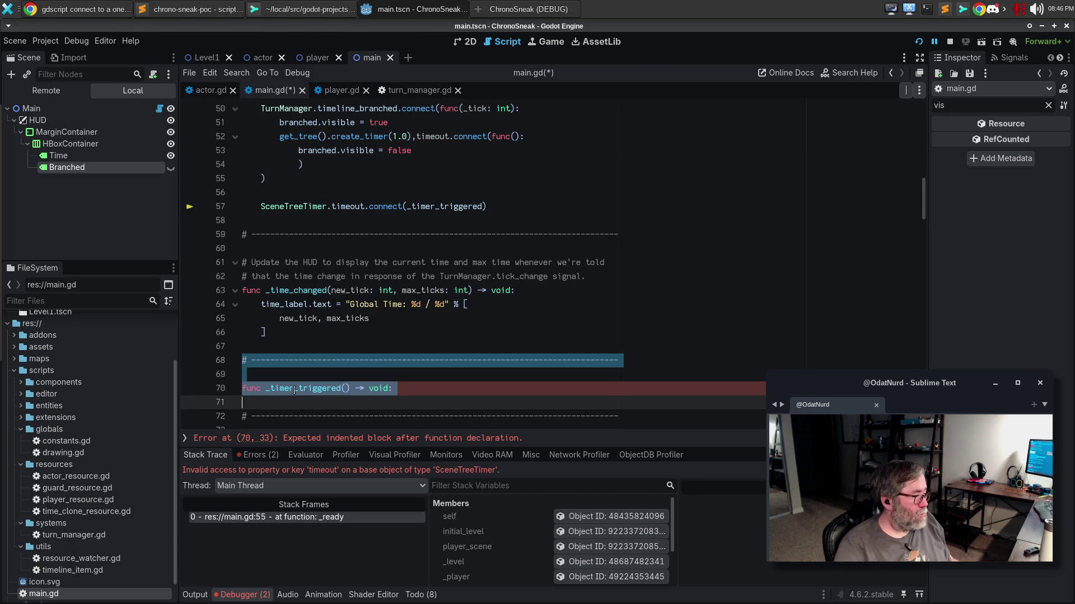
pyautogui.press('BackSpace')
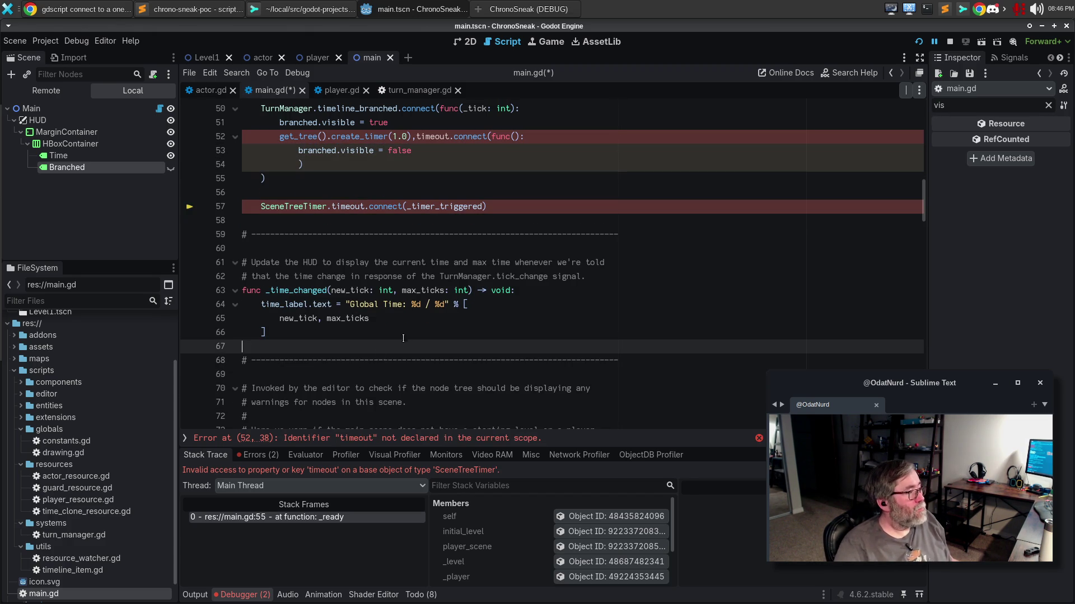
pyautogui.click(407, 334)
pyautogui.scroll(1, 470, 275)
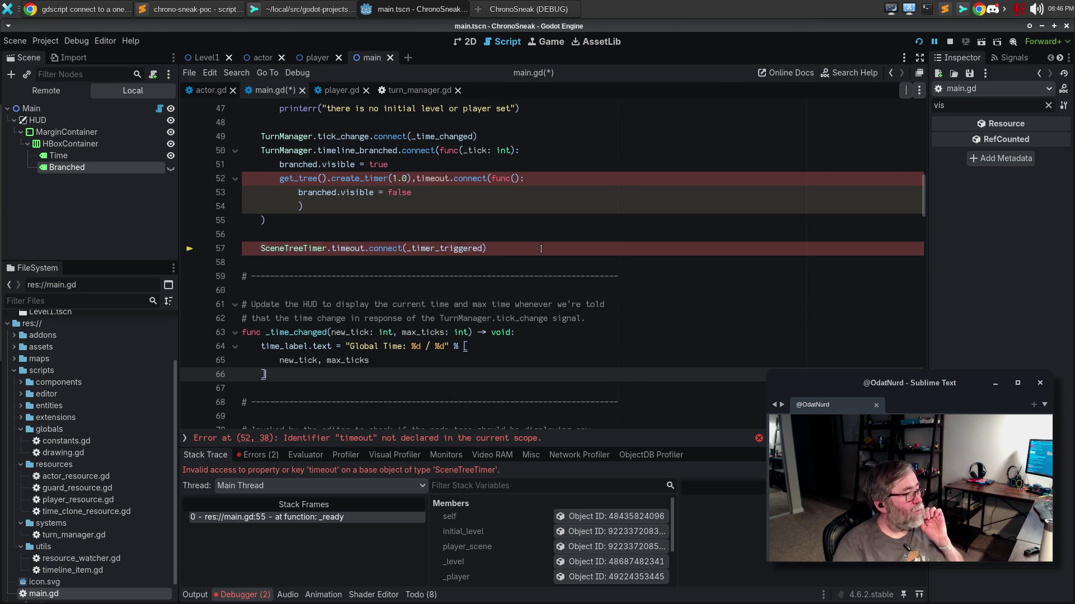
pyautogui.moveTo(540, 249); pyautogui.dragTo(241, 248)
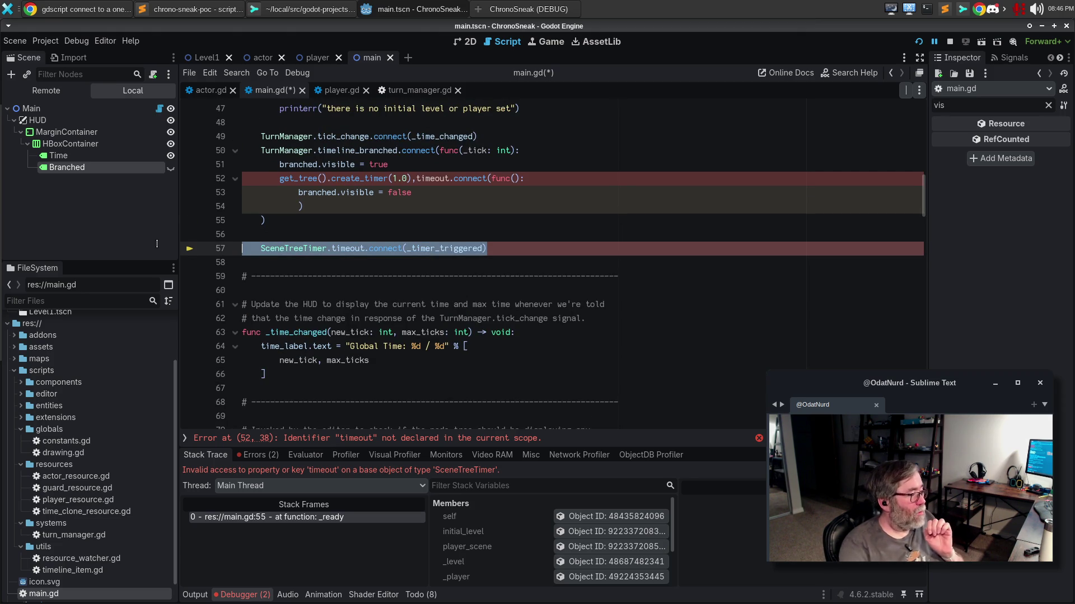
pyautogui.press('BackSpace')
pyautogui.press('BackSpace')
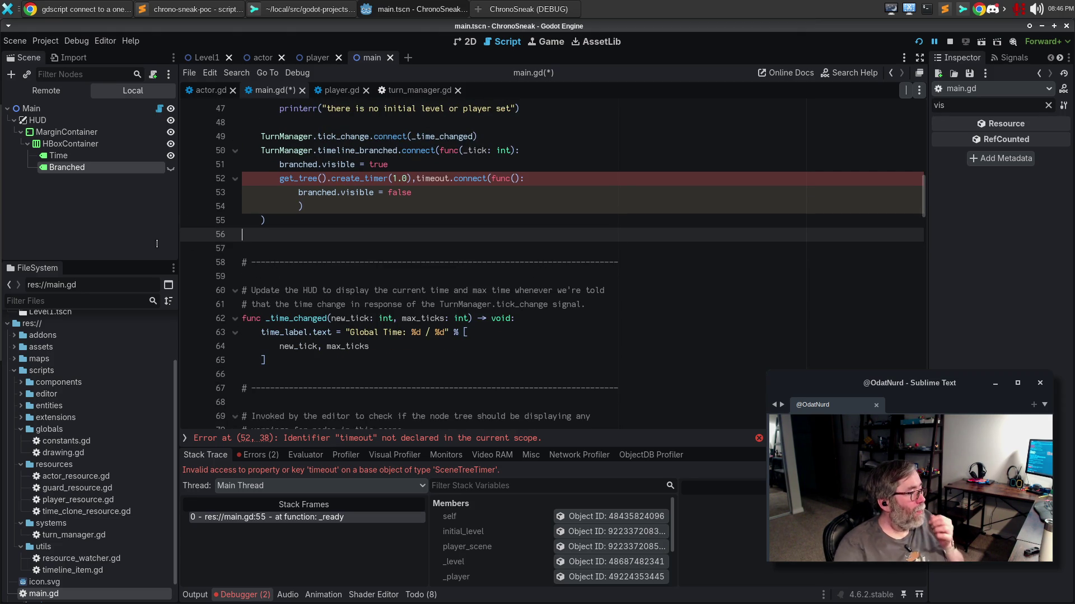
# Retype the dot before timeout on line 52 and resume the paused game.
pyautogui.click(413, 178)
pyautogui.write('.')
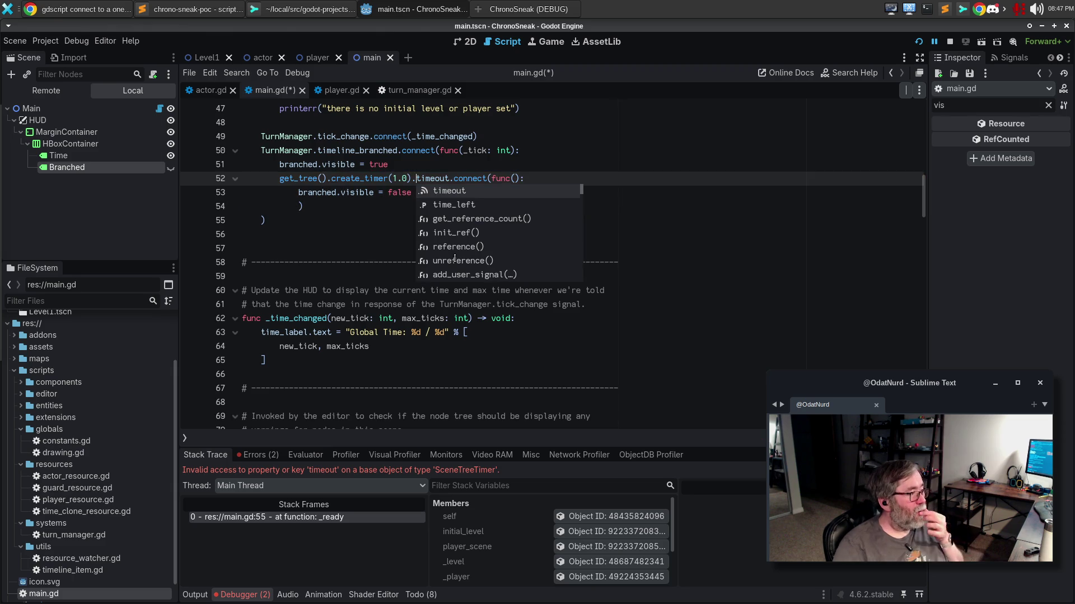
pyautogui.click(363, 304)
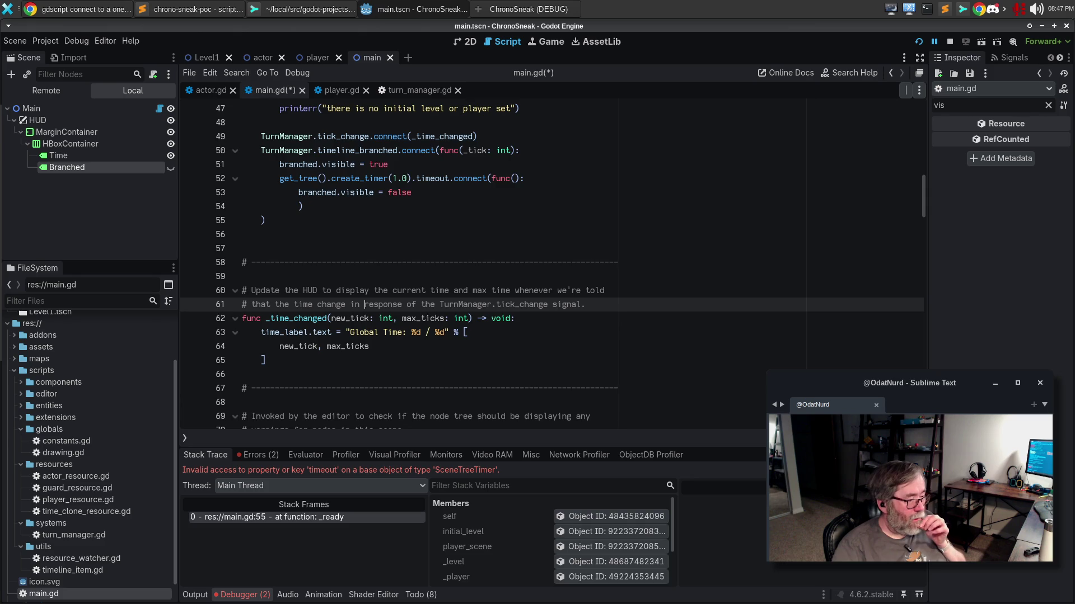
pyautogui.press('F12')
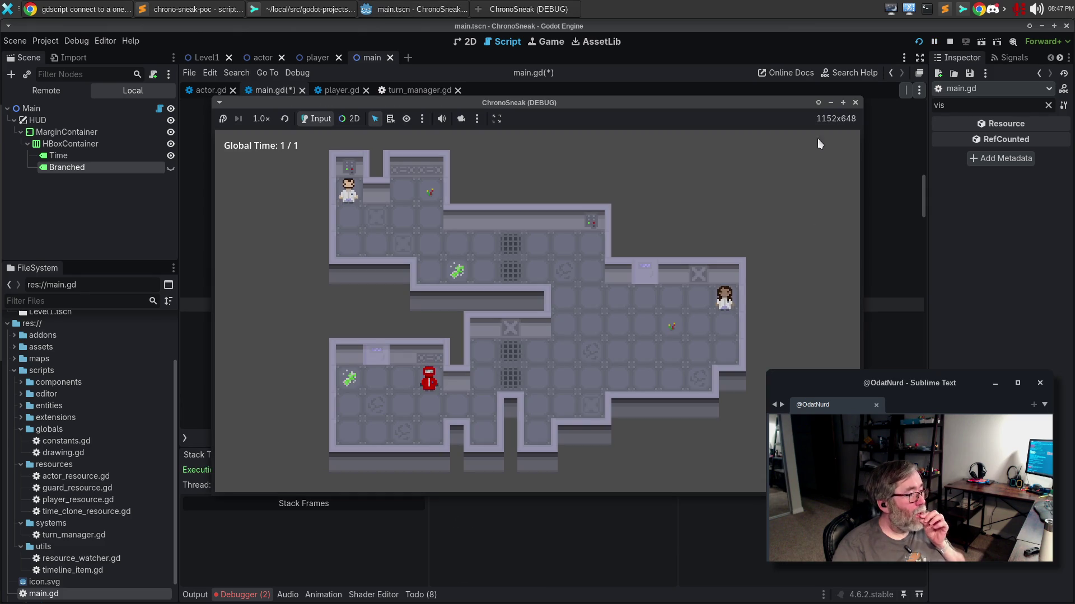
# Restart the game with main.gd saved and advance a turn to test the HUD.
pyautogui.click(855, 103)
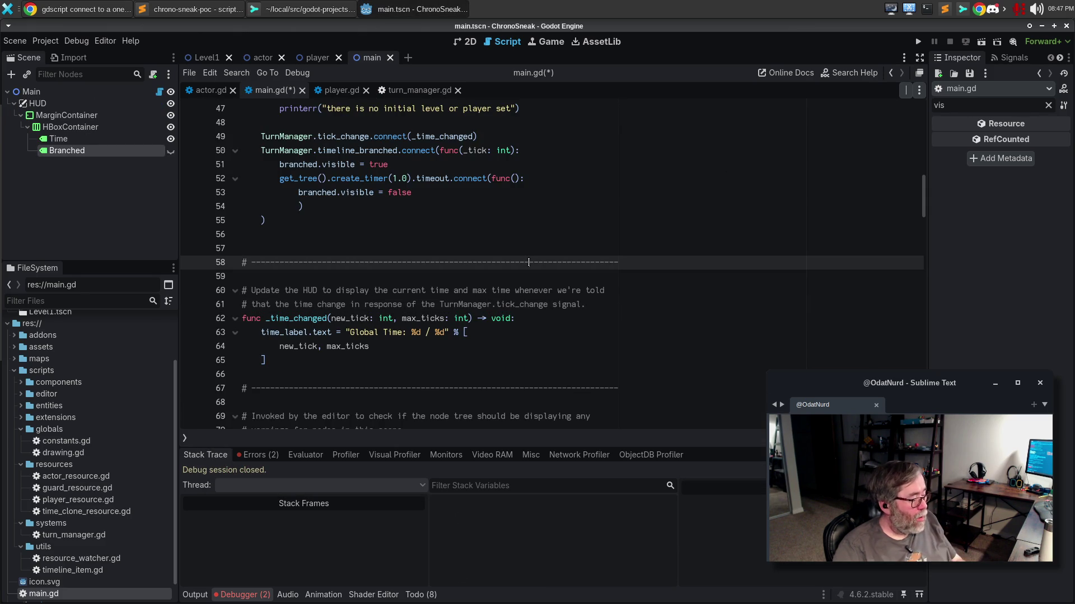
pyautogui.press('F5')
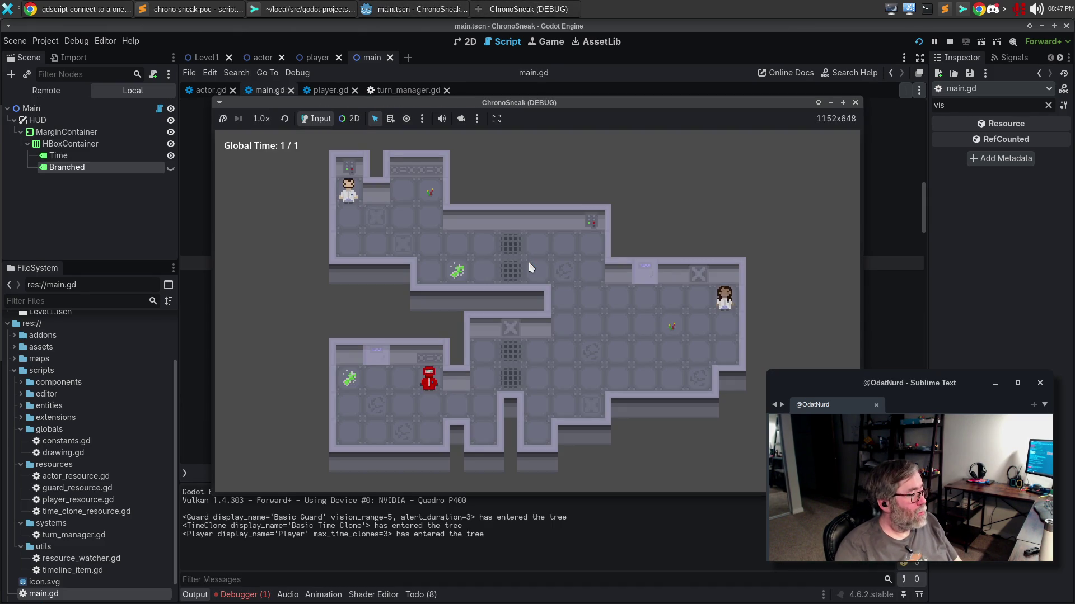
pyautogui.press('Right')
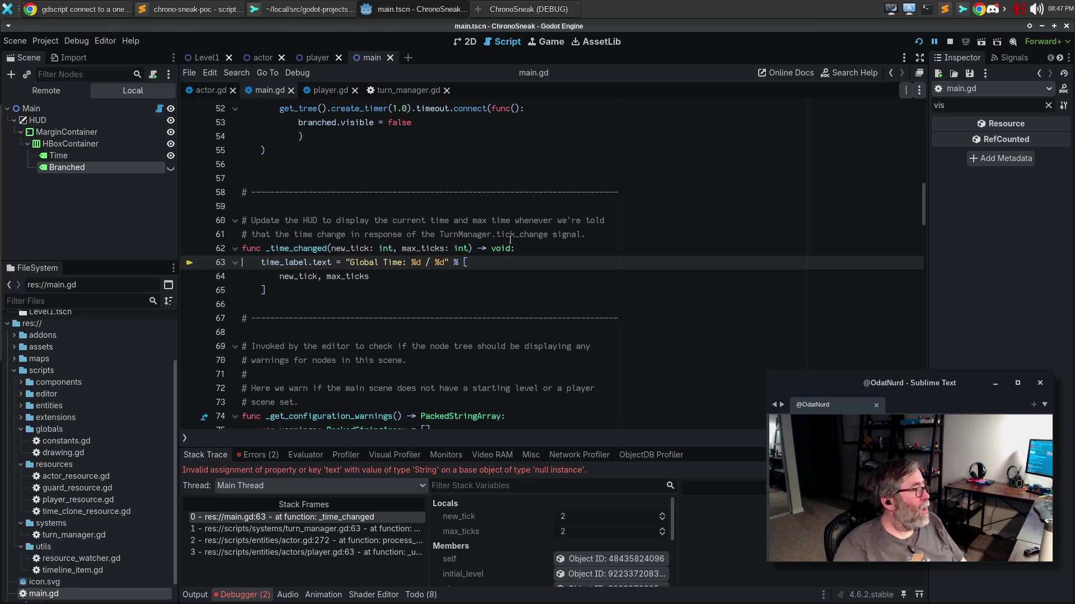
pyautogui.scroll(13, 430, 243)
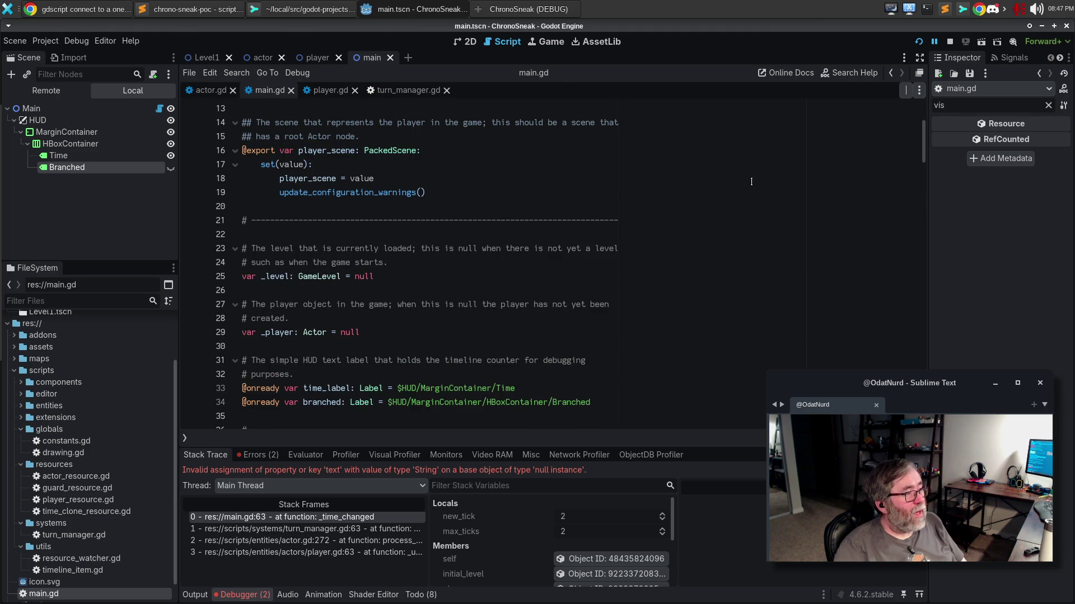
pyautogui.scroll(4, 524, 273)
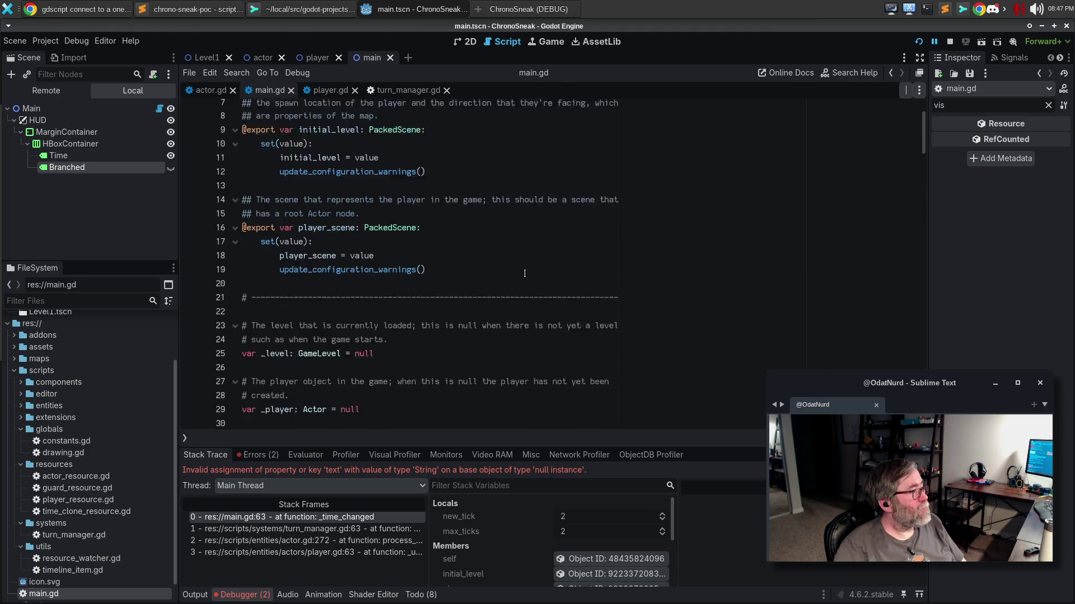
pyautogui.scroll(-5, 517, 266)
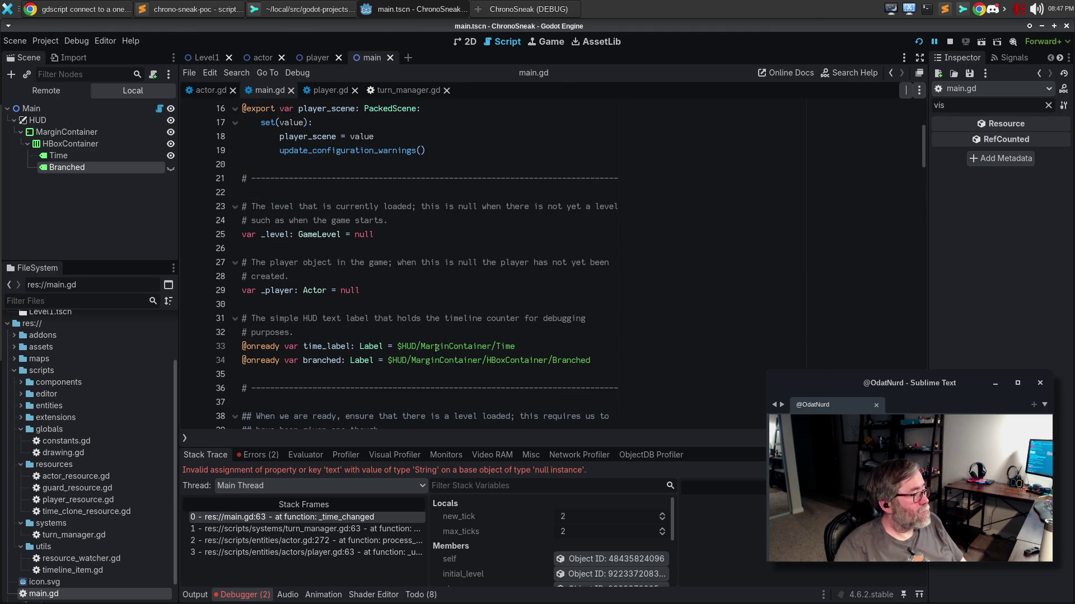
# Insert HBoxContainer/ into the Time label path on line 33 and rerun the game.
pyautogui.doubleClick(495, 355)
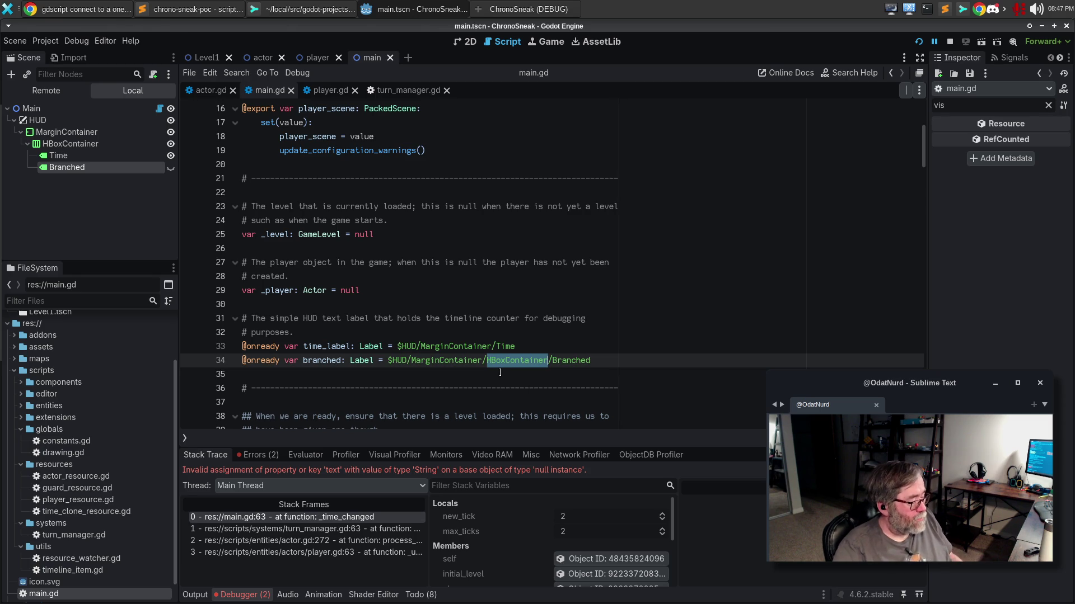
pyautogui.hotkey('ctrl', 'c')
pyautogui.click(495, 346)
pyautogui.hotkey('ctrl', 'v')
pyautogui.write('/')
pyautogui.press('F5')
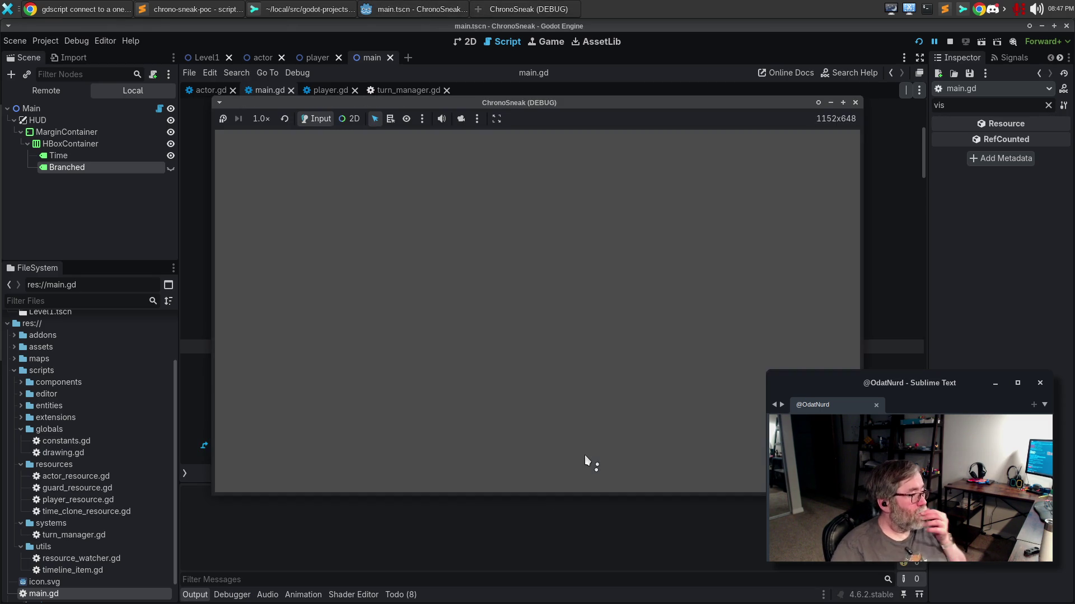
# Move the player down, right and left, try rewinding with Z, face up, then stop the game.
pyautogui.press('Down')
pyautogui.press('Down')
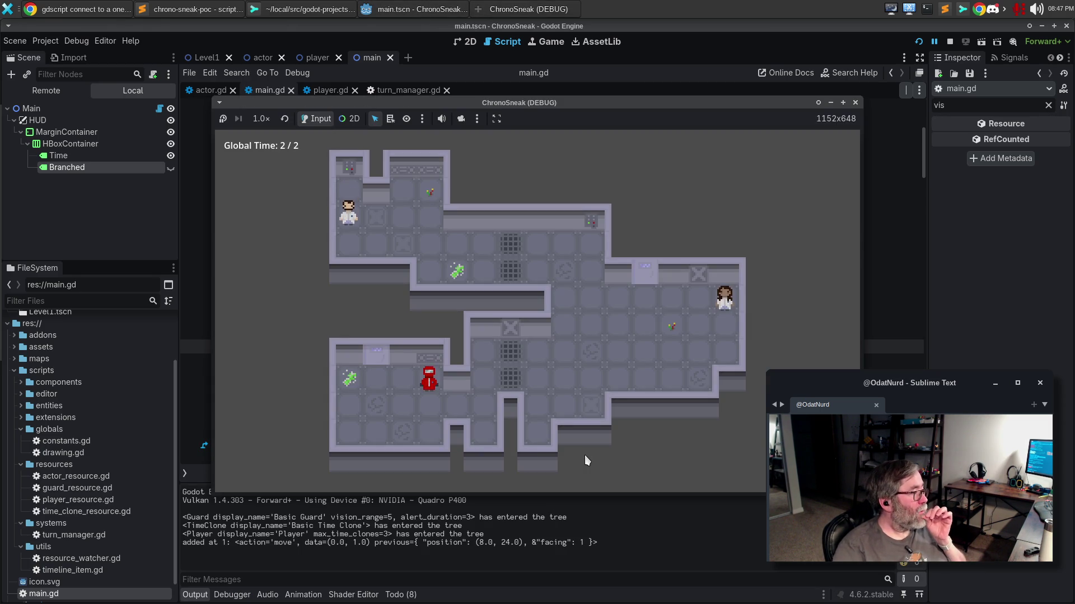
pyautogui.press('Right')
pyautogui.press('Right')
pyautogui.press('Right')
pyautogui.press('Right')
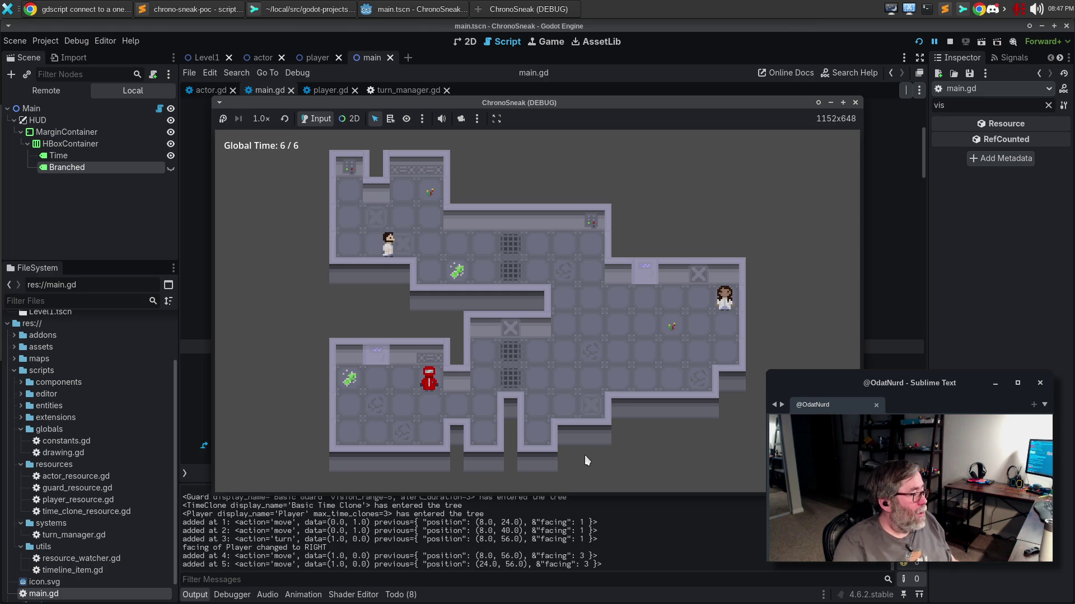
pyautogui.press('Left')
pyautogui.press('Right')
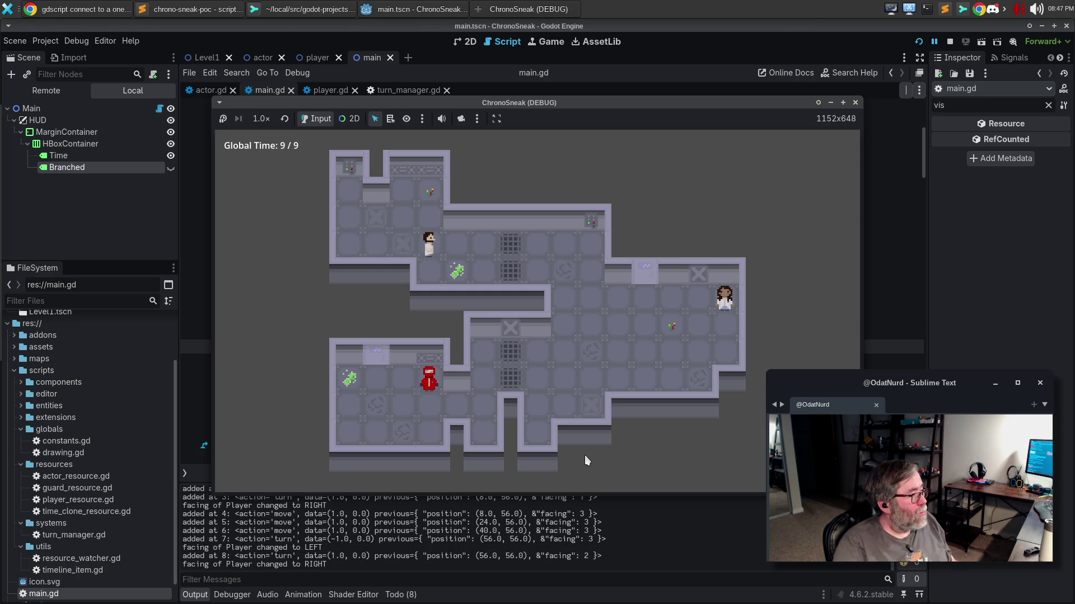
pyautogui.press('z')
pyautogui.press('z')
pyautogui.press('z')
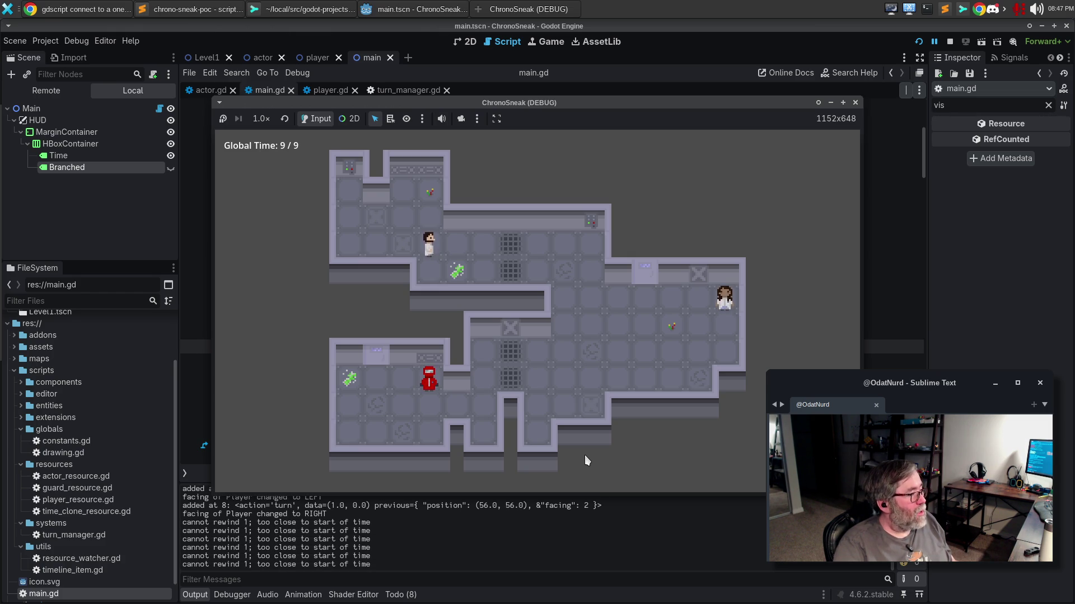
pyautogui.press('Up')
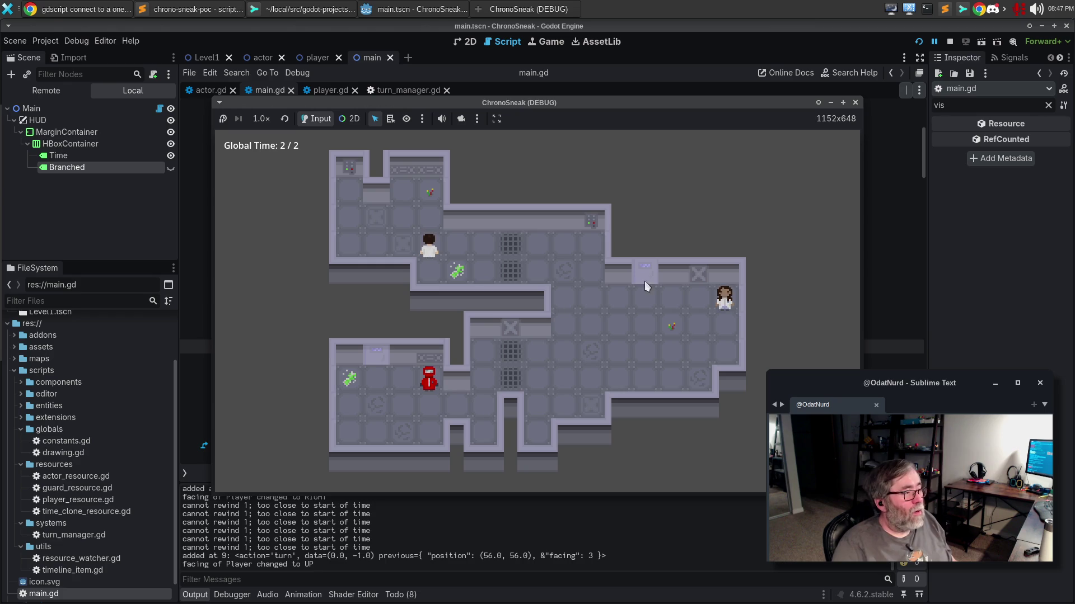
pyautogui.click(854, 103)
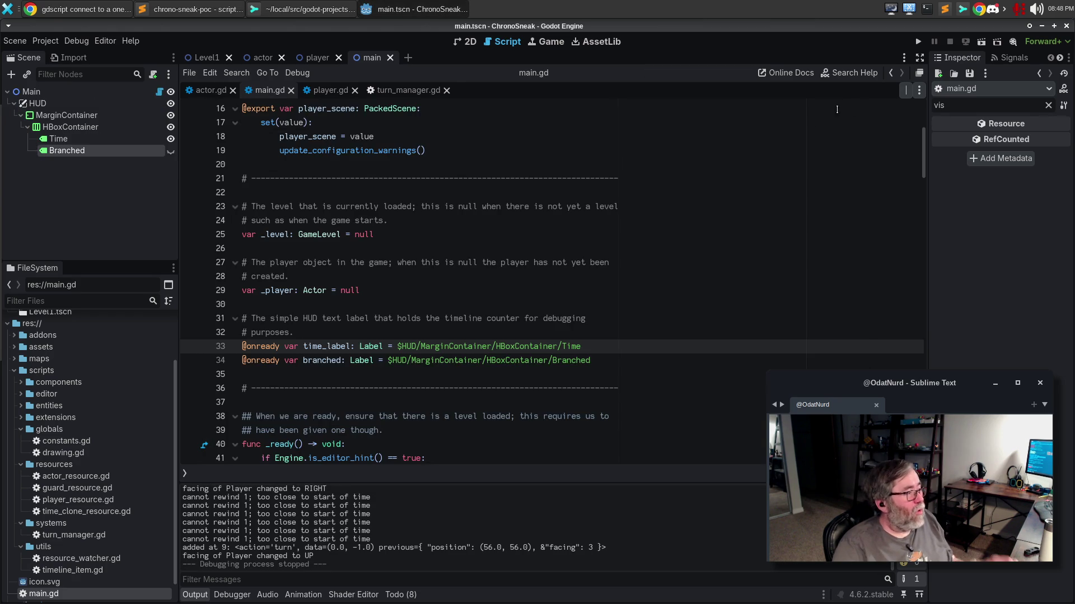
# Add the comment '# Whenever the time changes, update the hud.' above TurnManager.tick_change.connect.
pyautogui.click(579, 360)
pyautogui.scroll(-5, 598, 344)
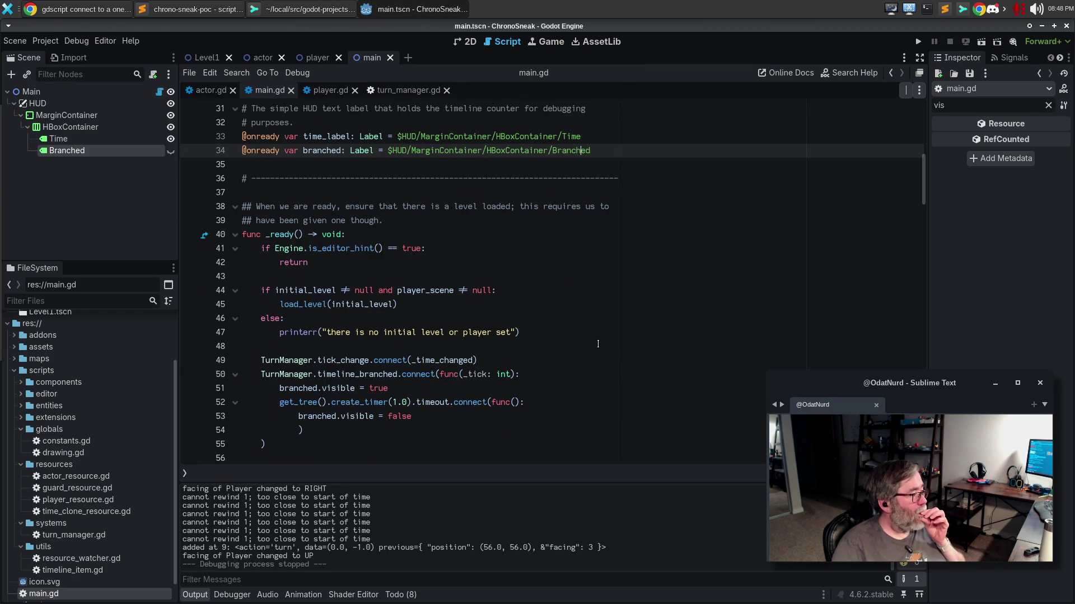
pyautogui.click(526, 359)
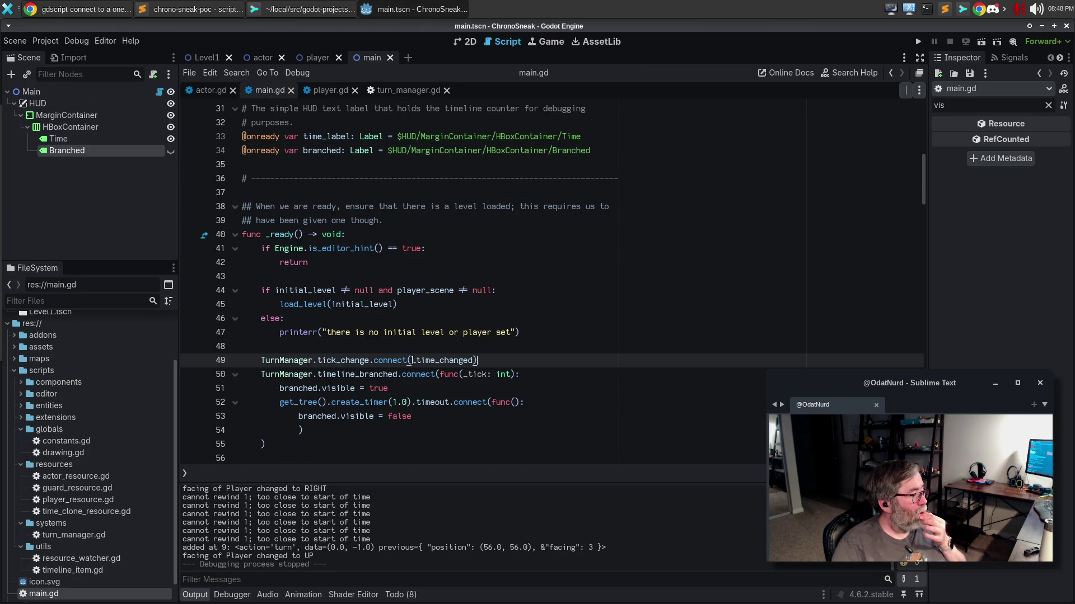
pyautogui.doubleClick(441, 361)
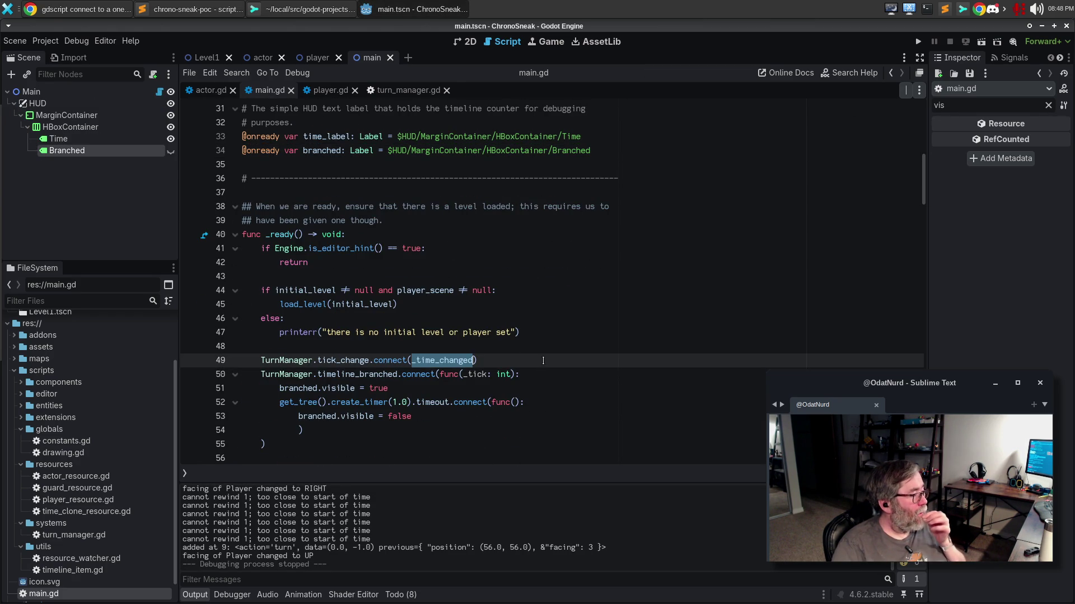
pyautogui.hotkey('ctrl', 'shift', 'Return')
pyautogui.write('# WHenever the')
pyautogui.hotkey('ctrl', 'BackSpace')
pyautogui.hotkey('ctrl', 'BackSpace')
pyautogui.write('Whenever the time changes, update th')
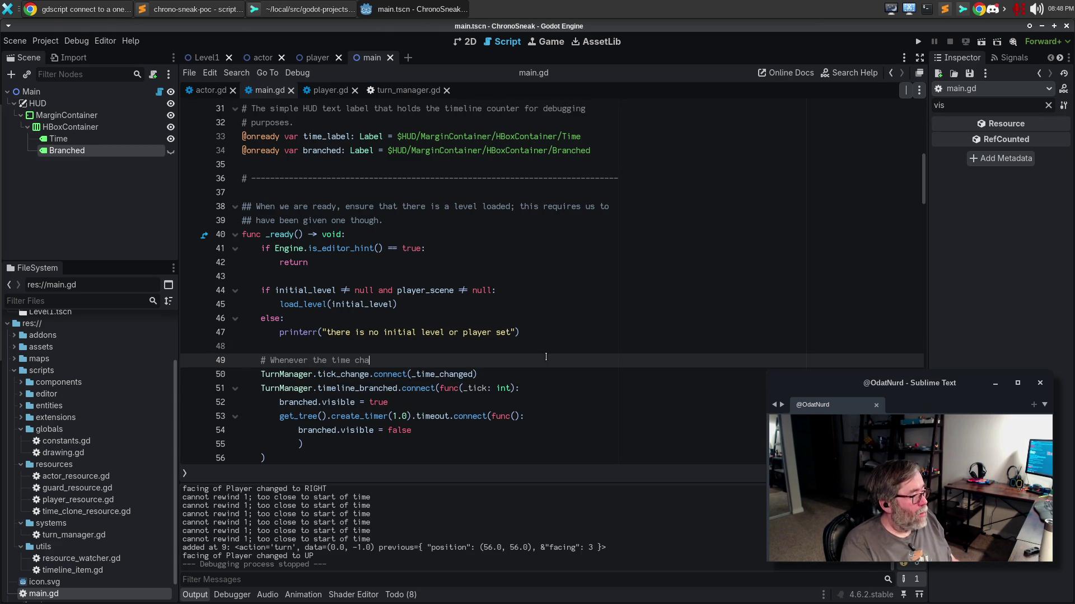
pyautogui.write('e the hud.')
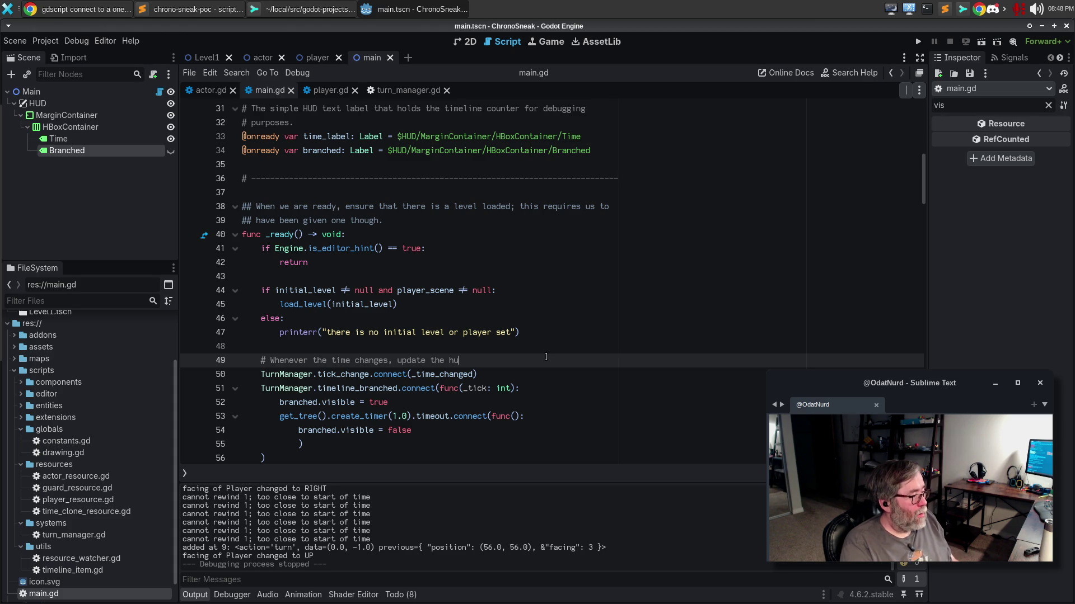
# Check the _time_changed function definition and its uses, then switch to turn_manager.gd.
pyautogui.scroll(-2, 547, 342)
pyautogui.scroll(-3, 548, 342)
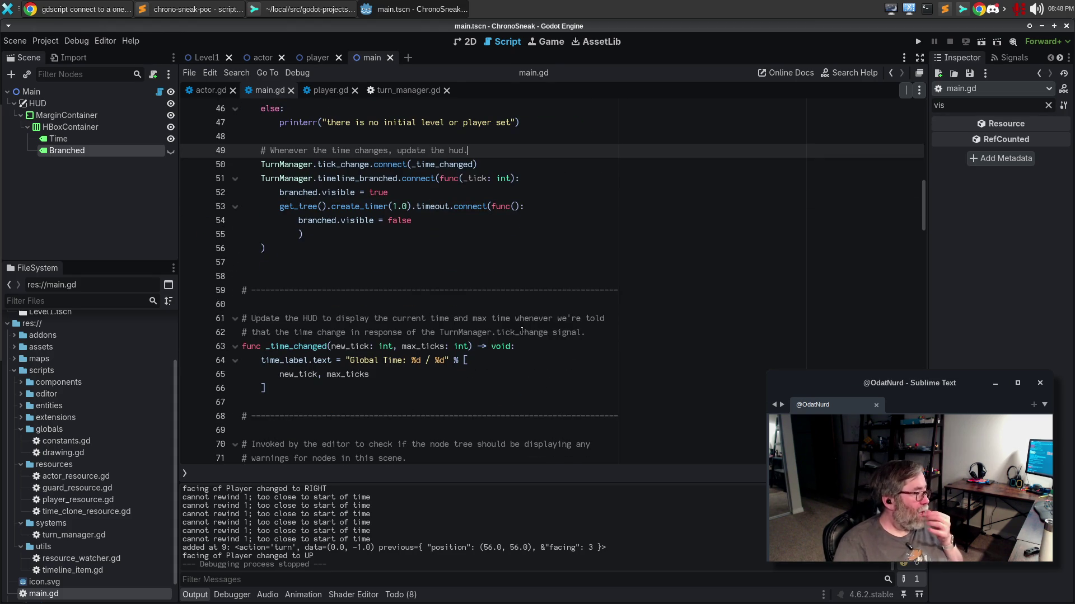
pyautogui.click(539, 346)
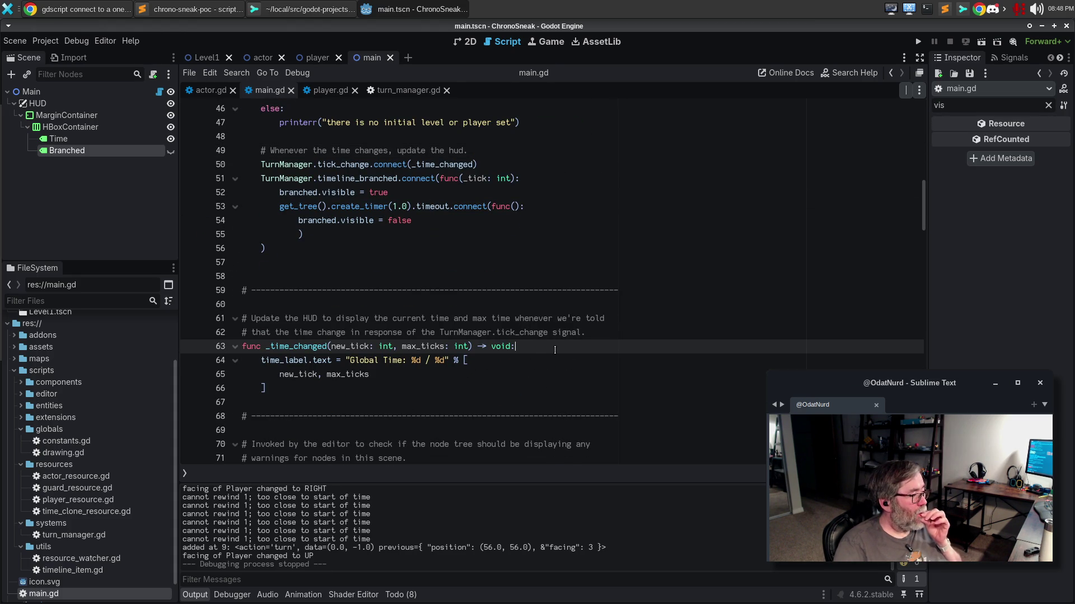
pyautogui.doubleClick(292, 347)
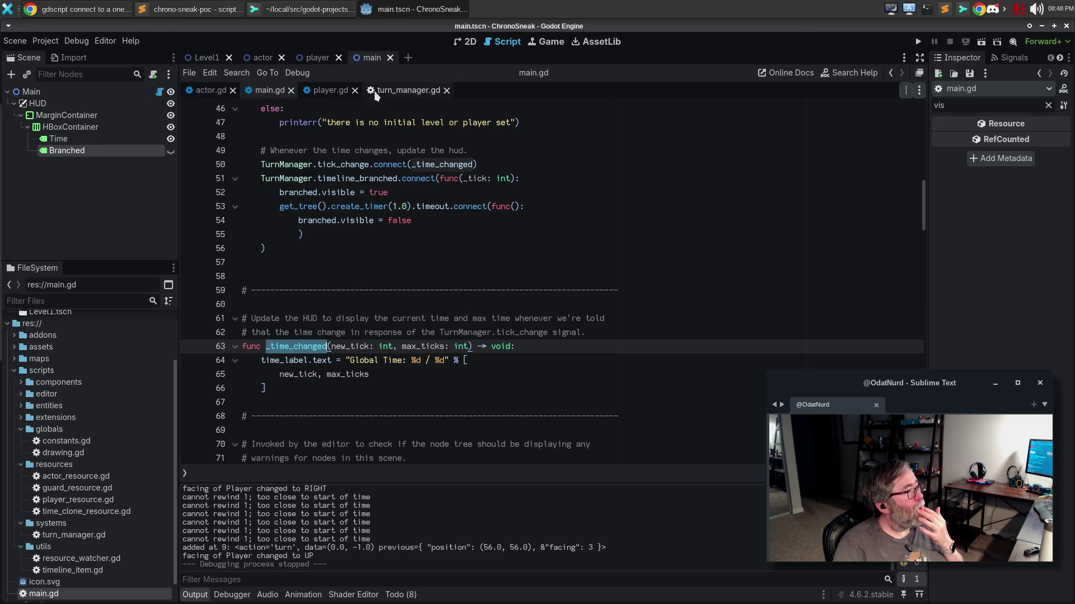
pyautogui.click(392, 94)
# Paste tick_change.emit(current_tick, max_ticks) above time_shift.emit in rewind.
pyautogui.scroll(-5, 439, 337)
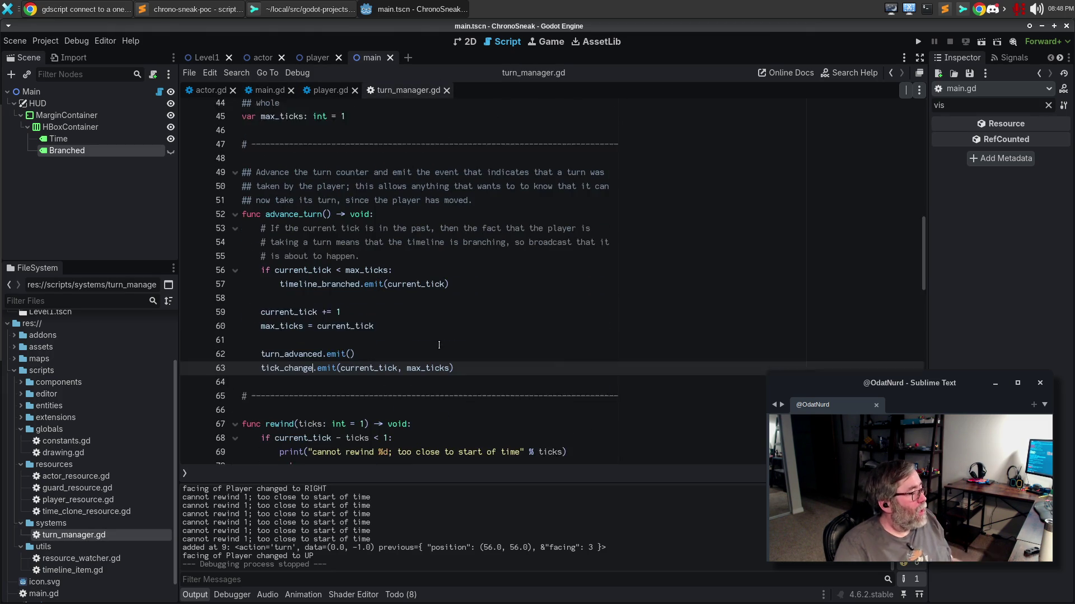
pyautogui.click(458, 360)
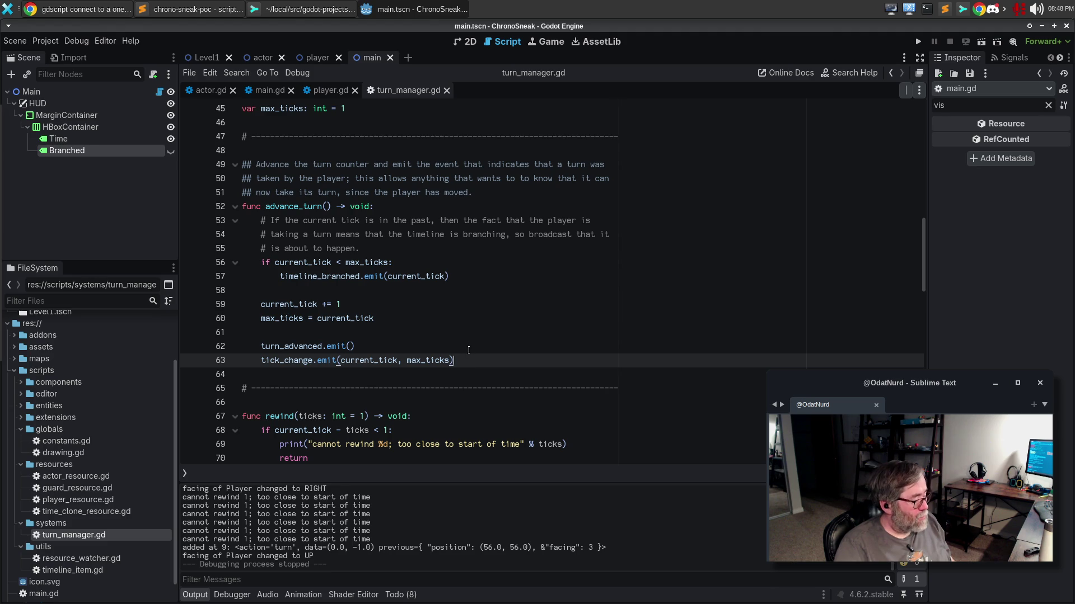
pyautogui.scroll(-4, 535, 324)
pyautogui.click(497, 358)
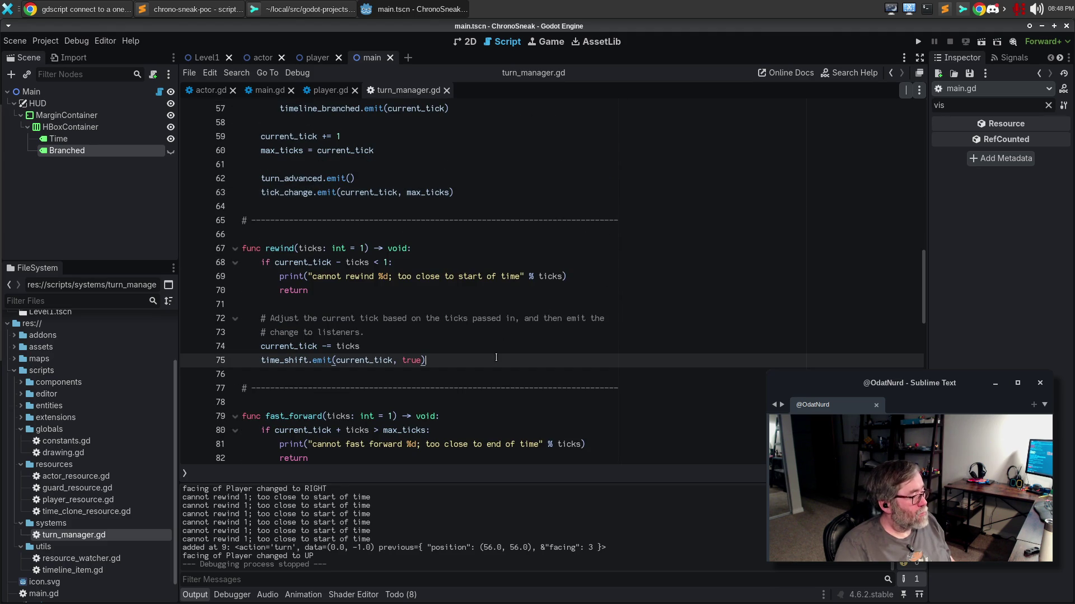
pyautogui.press('Home')
pyautogui.press('Return')
pyautogui.press('Up')
pyautogui.write('tick_change.emit(current_tick, max_ticks)')
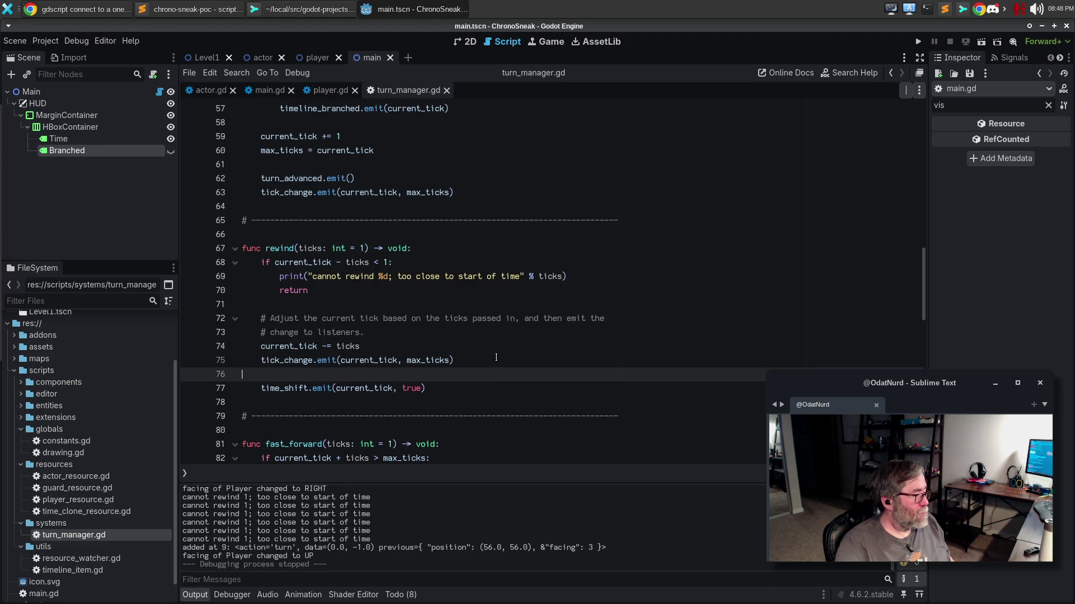
pyautogui.press('BackSpace')
pyautogui.press('BackSpace')
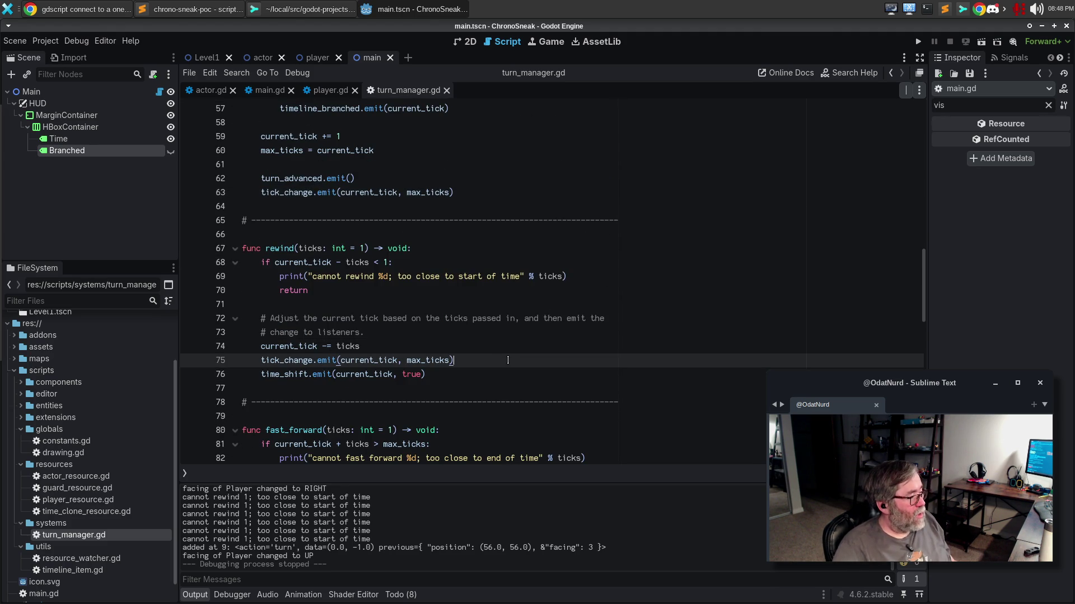
# Add the same tick_change.emit(current_tick, max_ticks) line in fast_forward.
pyautogui.scroll(-3, 512, 356)
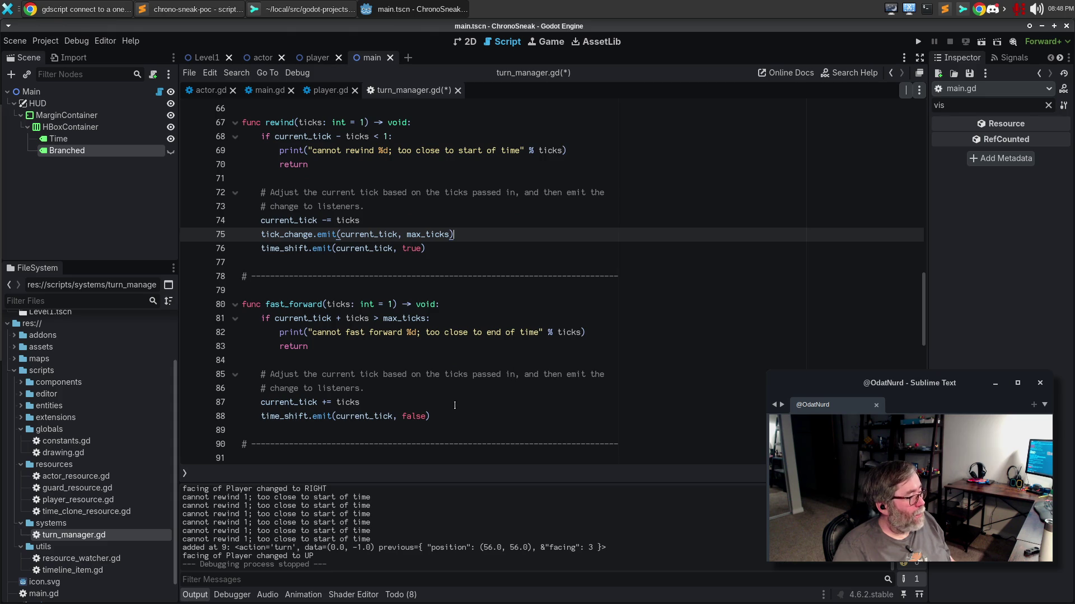
pyautogui.click(455, 405)
pyautogui.press('Return')
pyautogui.write('tick_change.emit(current_tick, max_ticks)')
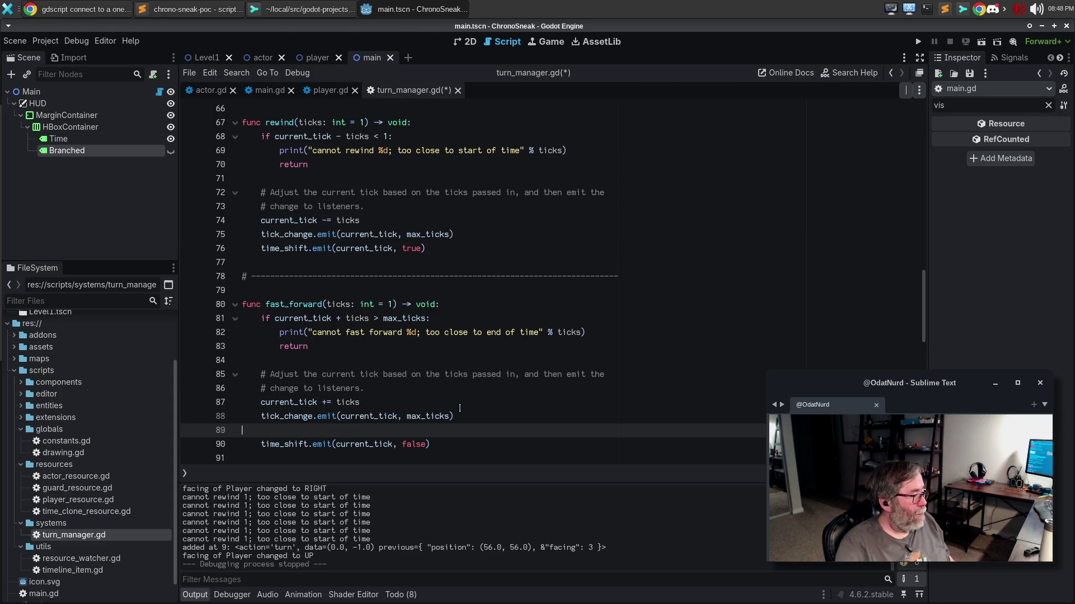
pyautogui.press('BackSpace')
# Save turn_manager.gd and launch the game.
pyautogui.scroll(-5, 460, 408)
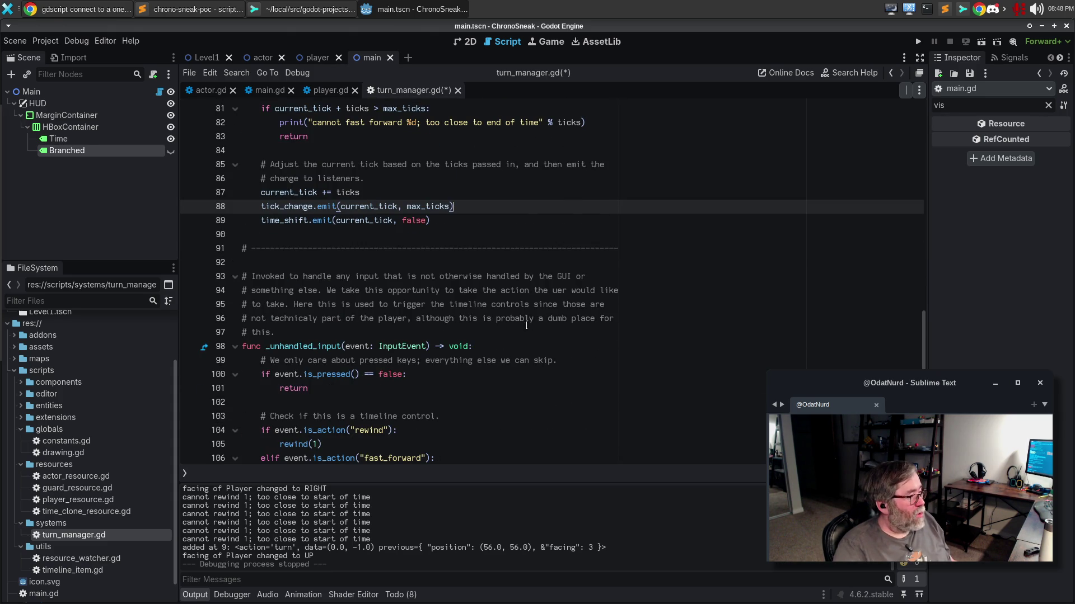
pyautogui.scroll(3, 526, 325)
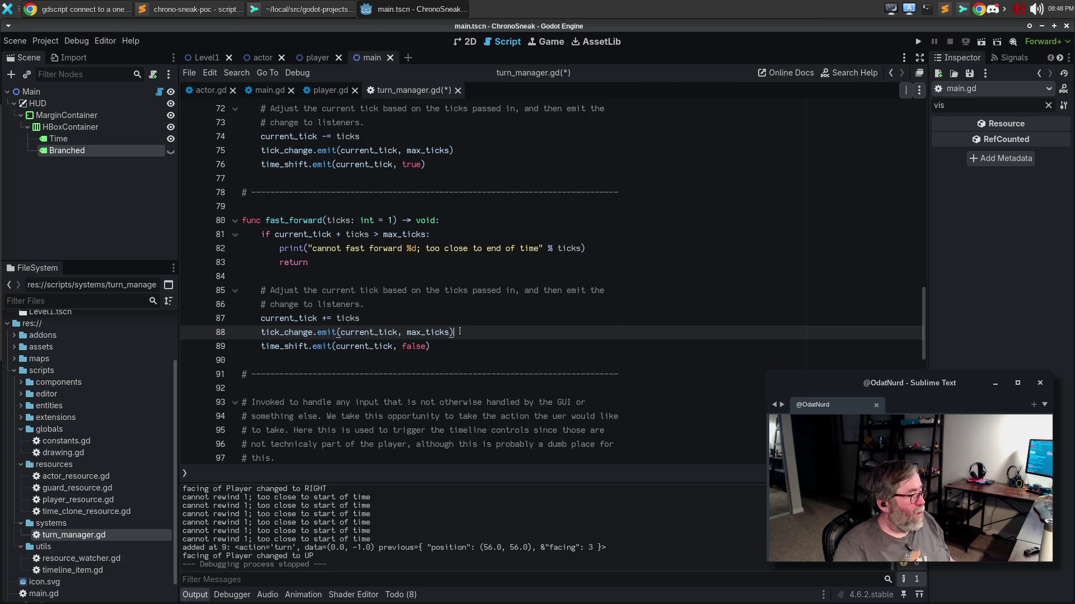
pyautogui.scroll(-3, 487, 329)
pyautogui.scroll(-4, 489, 328)
pyautogui.hotkey('ctrl', 's')
pyautogui.scroll(7, 495, 325)
pyautogui.press('F5')
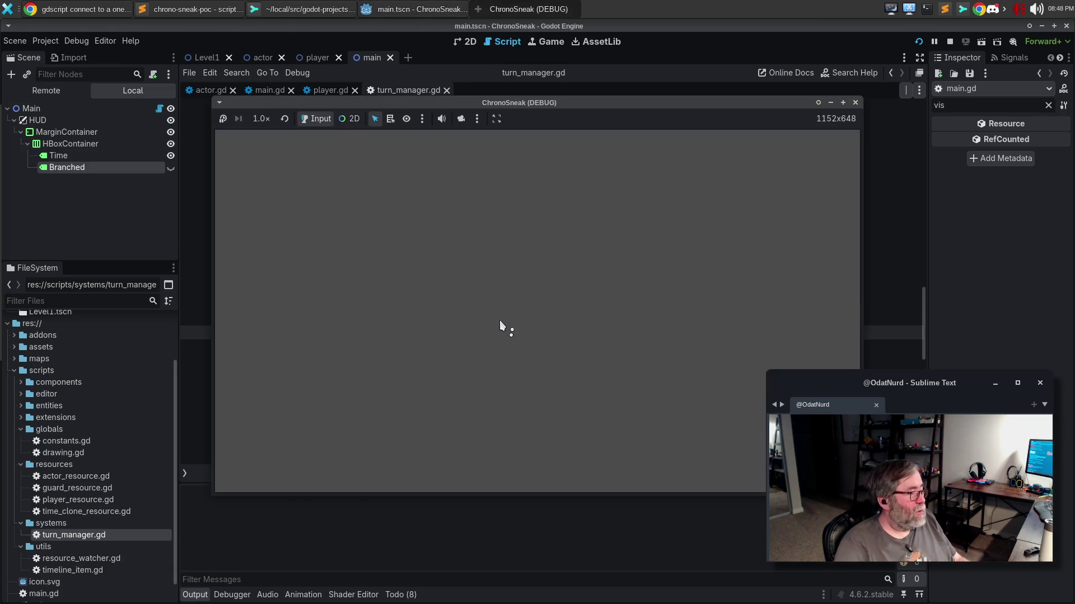
# Move the player, rewind one step with Ctrl+Z, then take new turns to trigger Branch!
pyautogui.press('Down')
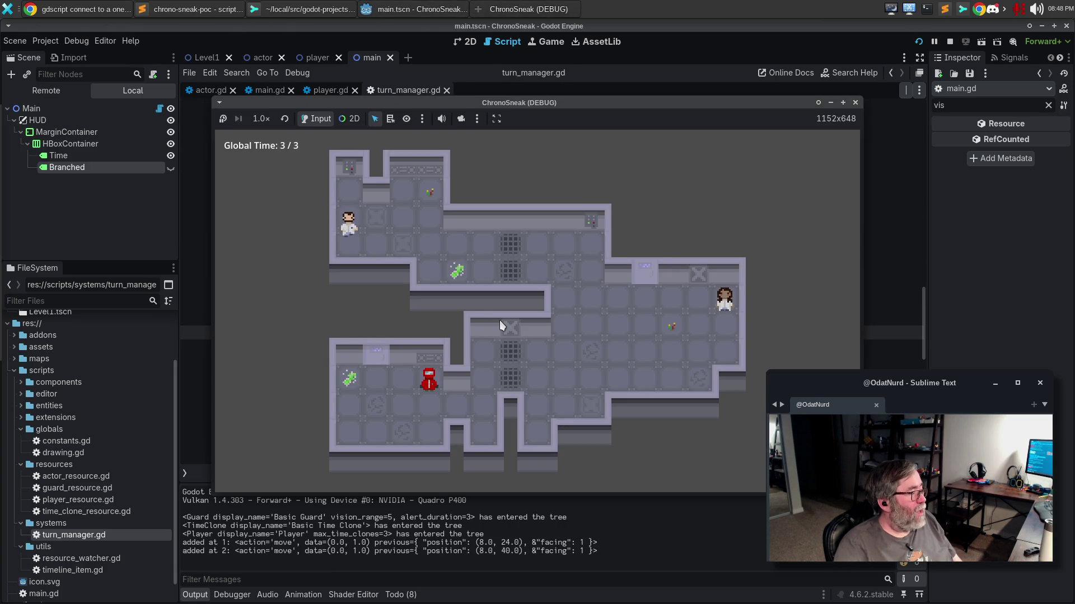
pyautogui.press('Right')
pyautogui.press('Right')
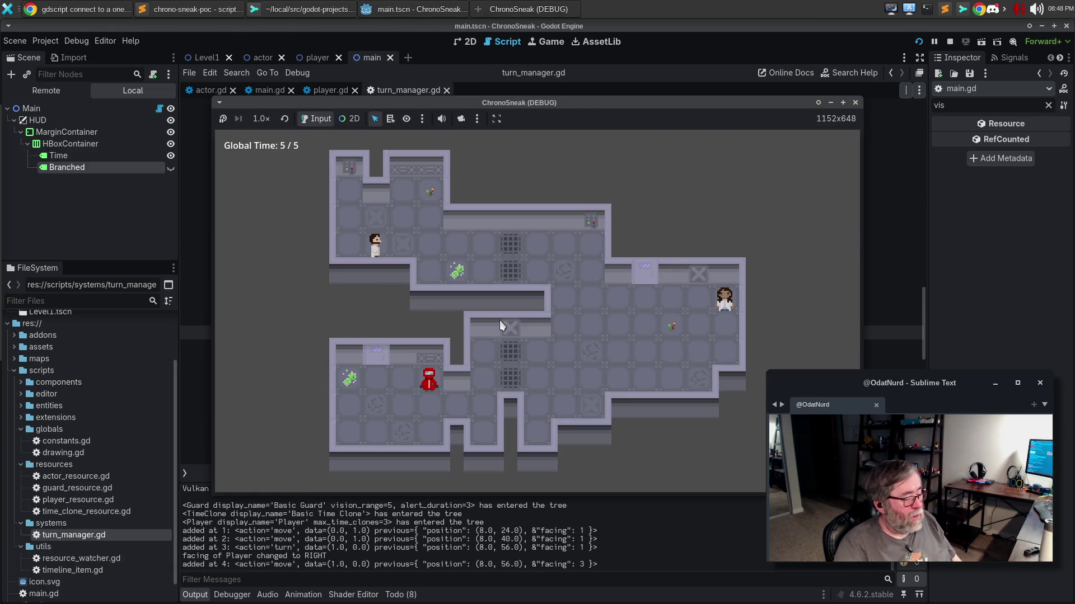
pyautogui.hotkey('ctrl', 'z')
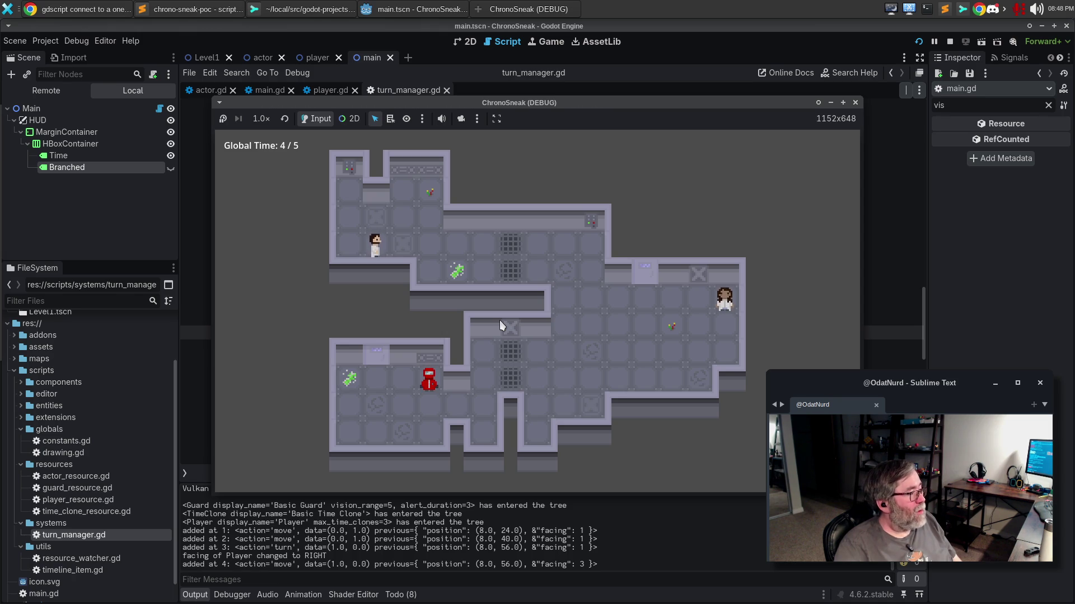
pyautogui.press('Up')
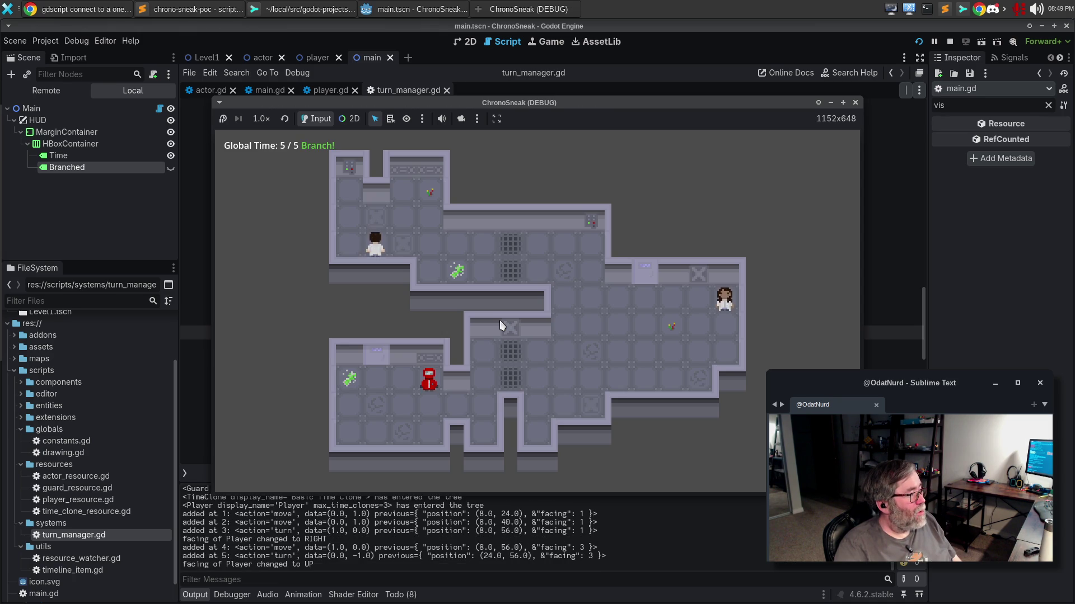
pyautogui.press('Up')
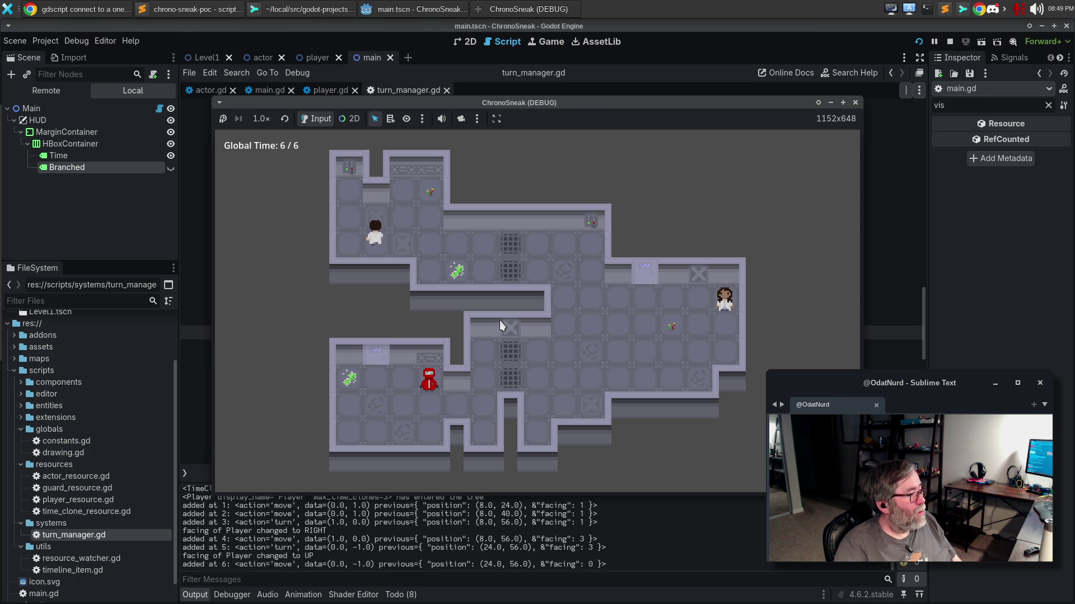
pyautogui.press('Right')
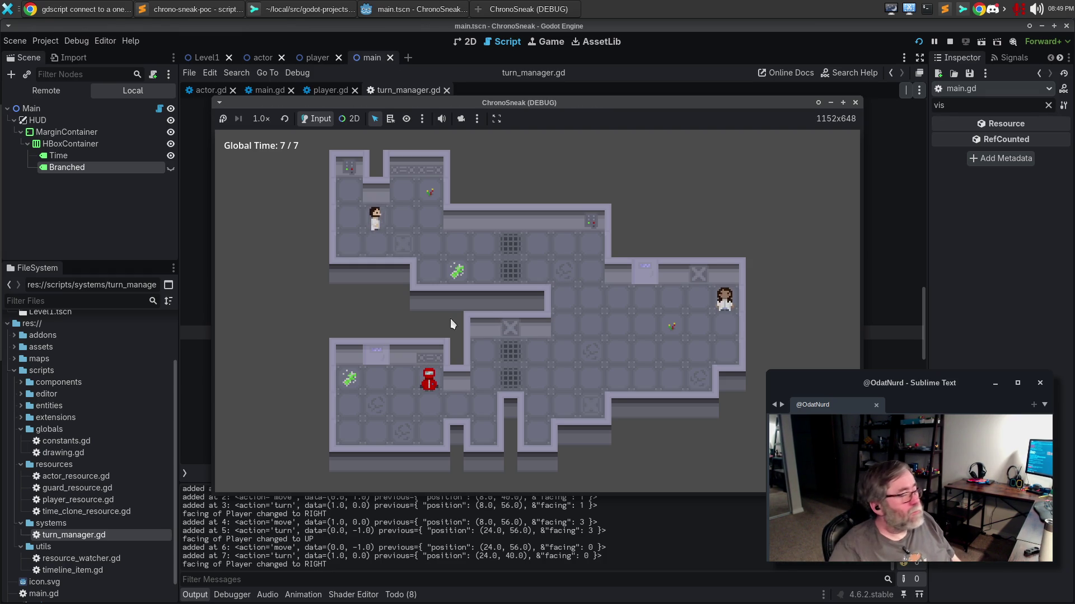
pyautogui.click(95, 4)
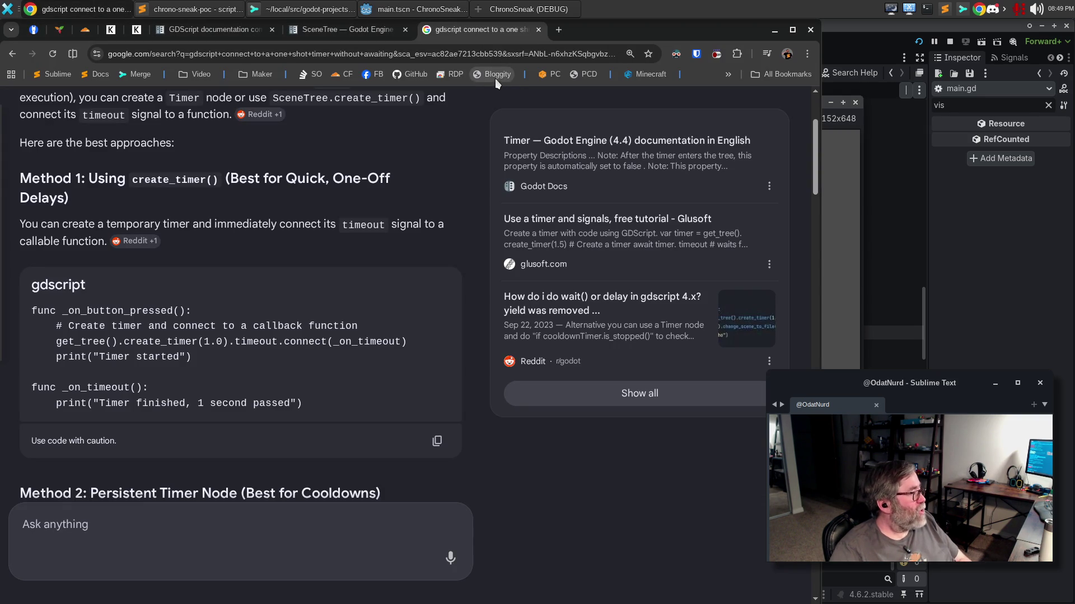
# Open the Tween class page through the Godot documentation search.
pyautogui.click(354, 30)
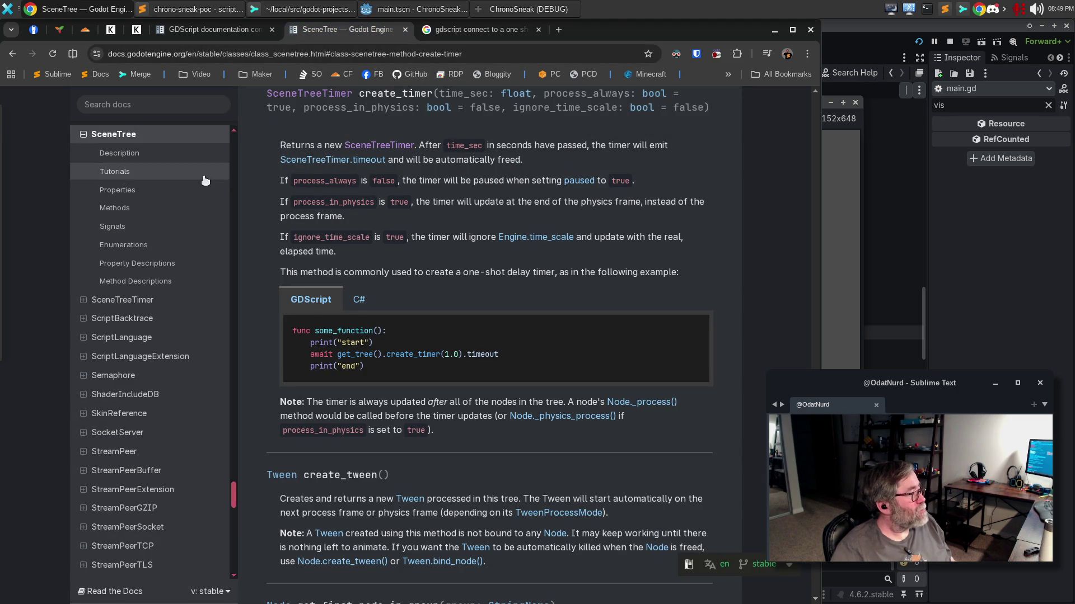
pyautogui.scroll(6, 370, 227)
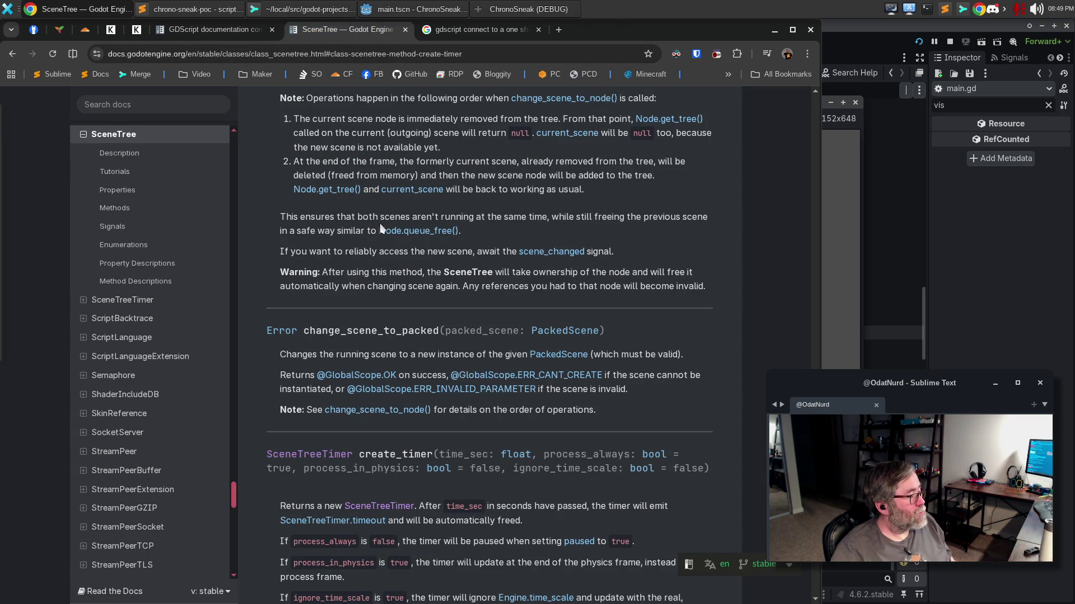
pyautogui.scroll(20, 307, 259)
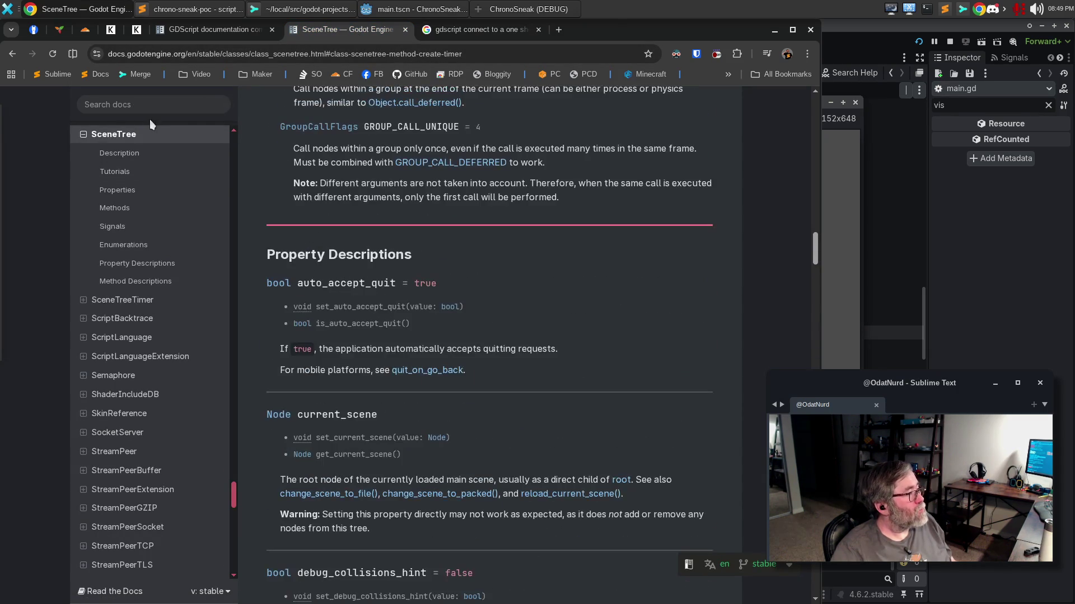
pyautogui.click(154, 104)
pyautogui.write('een')
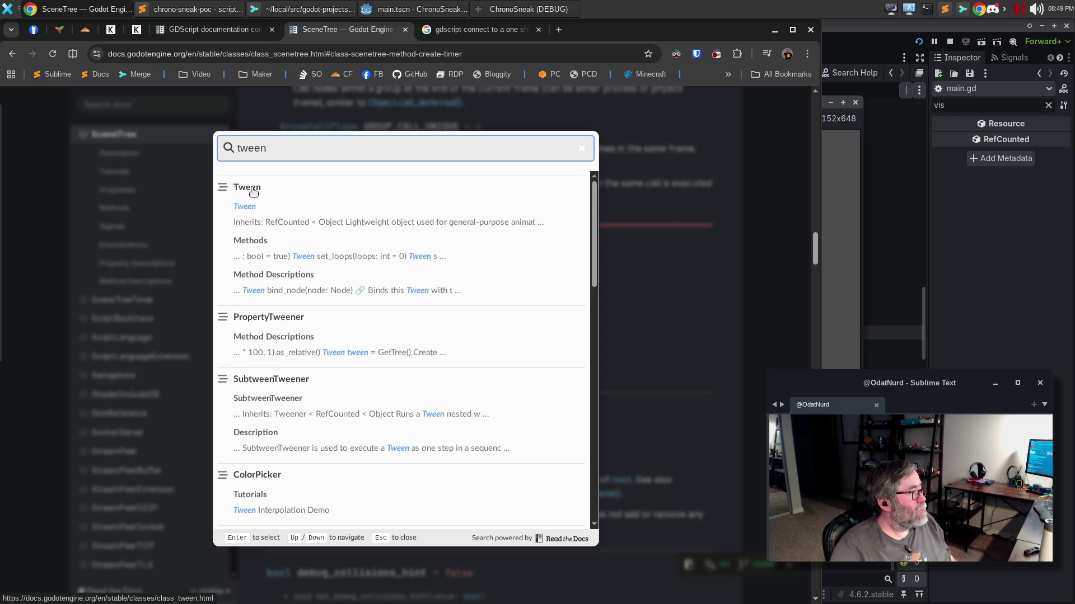
pyautogui.click(252, 188)
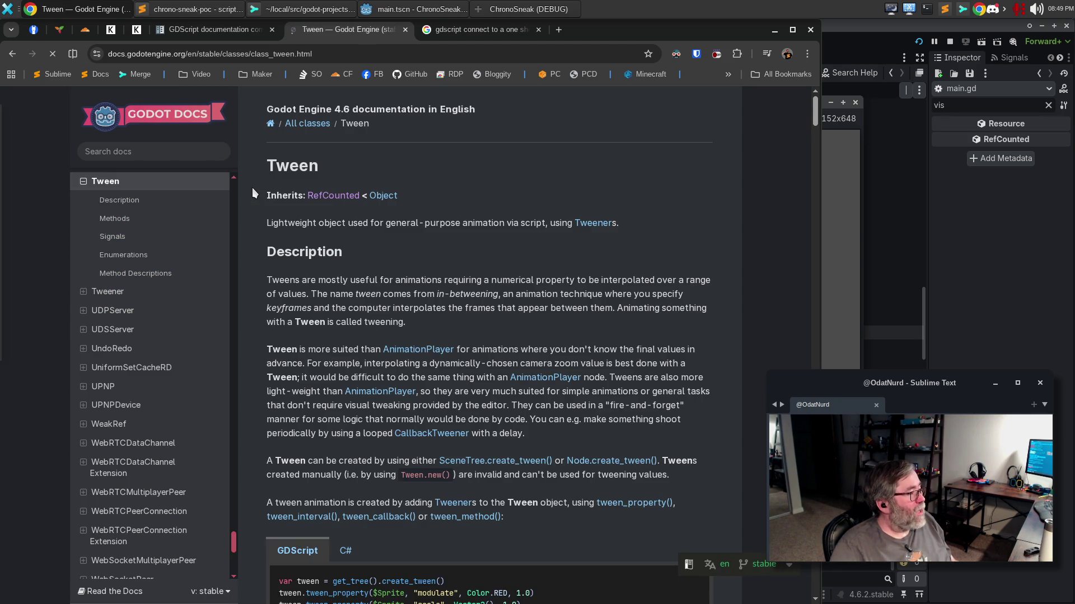
# Close the running ChronoSneak game window and return to the Godot editor.
pyautogui.click(848, 124)
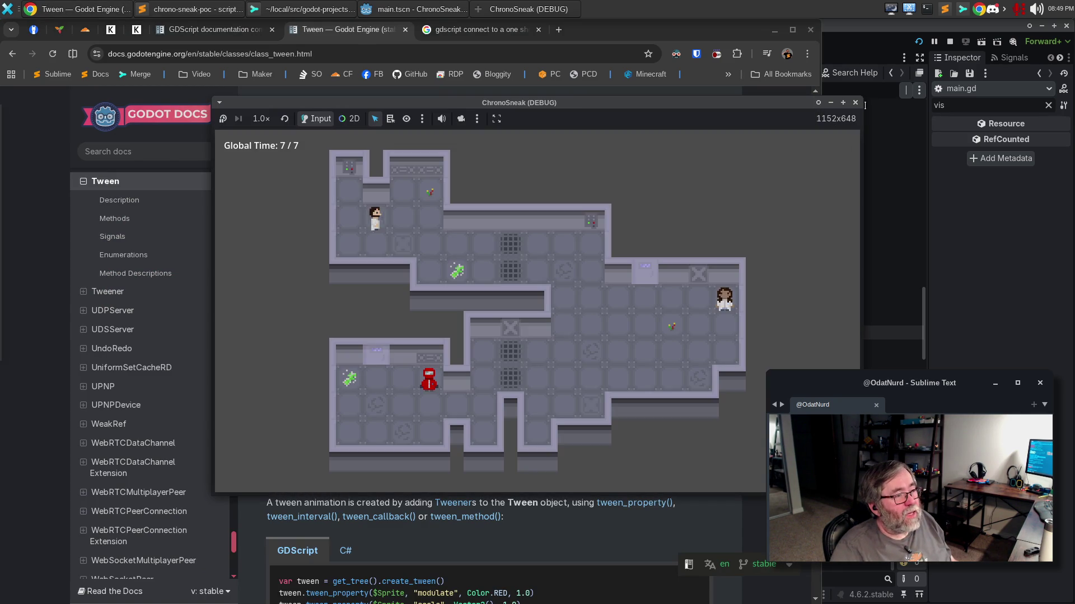
pyautogui.click(855, 103)
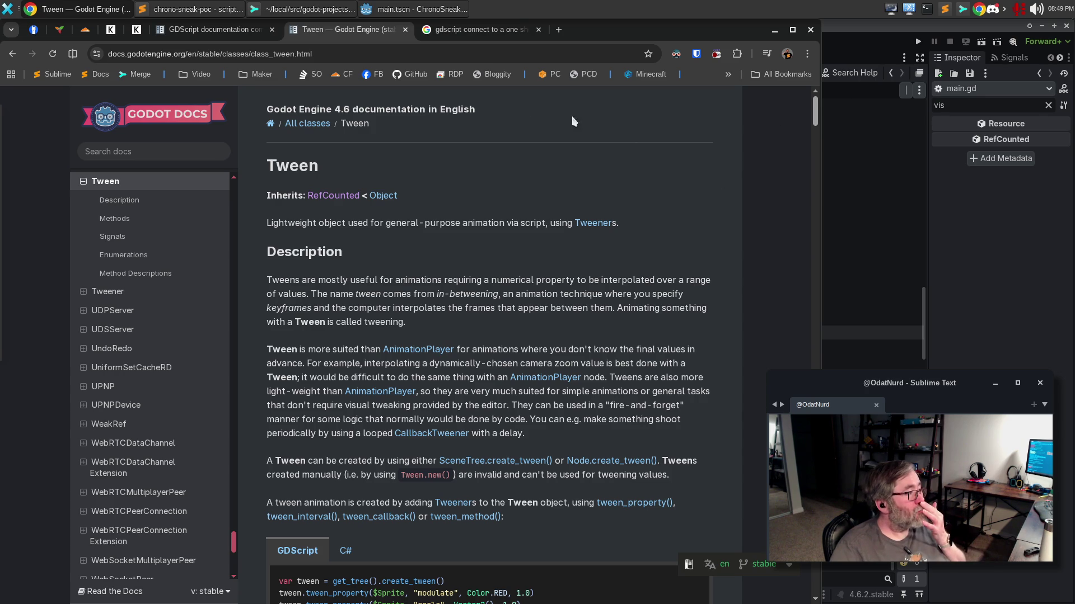
pyautogui.click(412, 11)
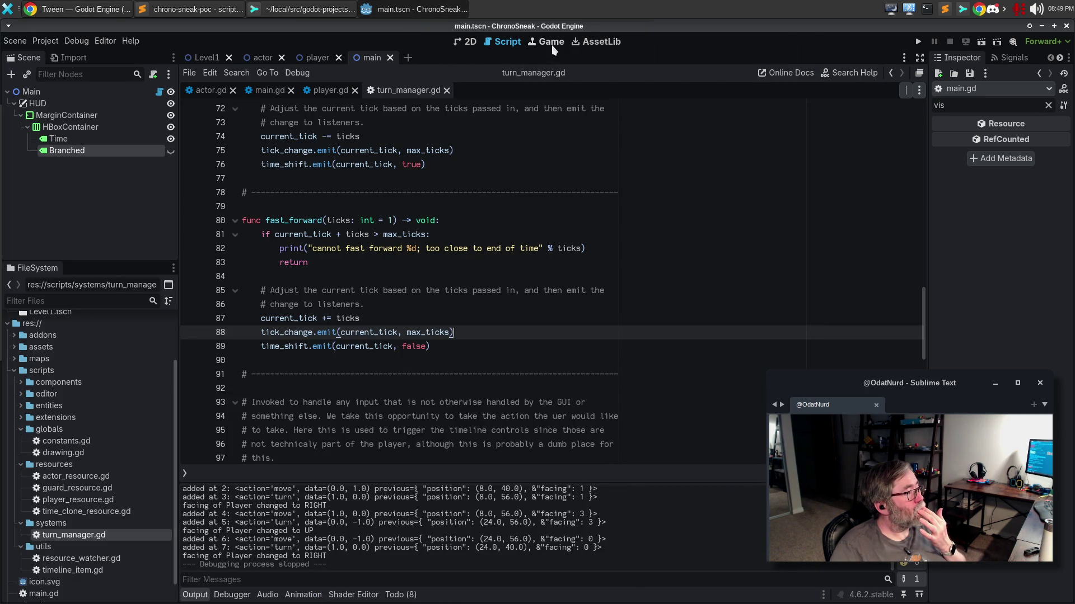
# Toggle the Branched label's visibility in the 2D view, browse its properties, then run the project.
pyautogui.click(470, 44)
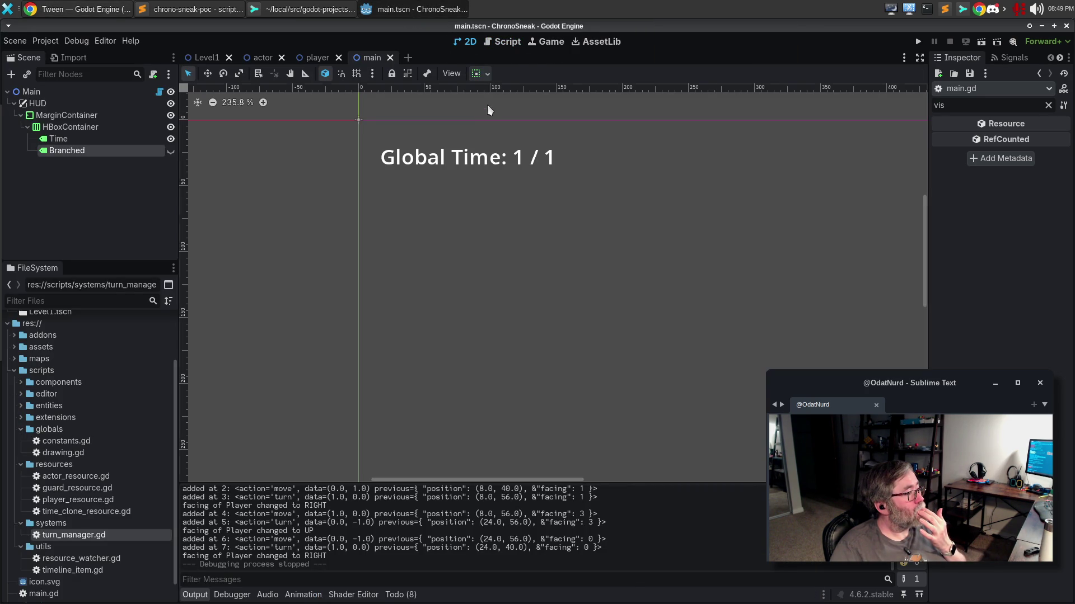
pyautogui.click(1008, 105)
pyautogui.write('opa')
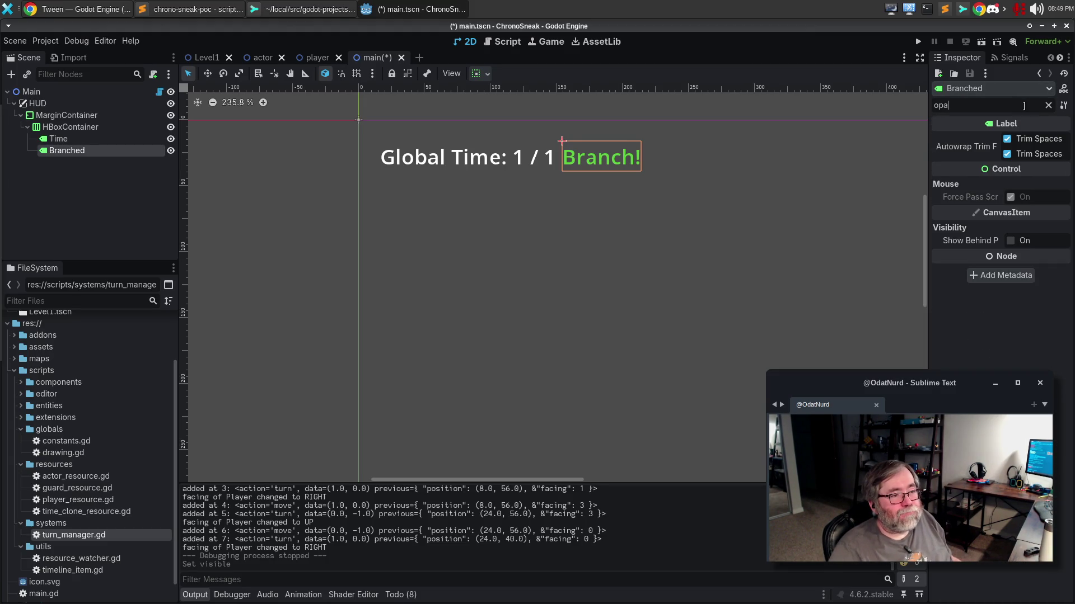
pyautogui.write('c')
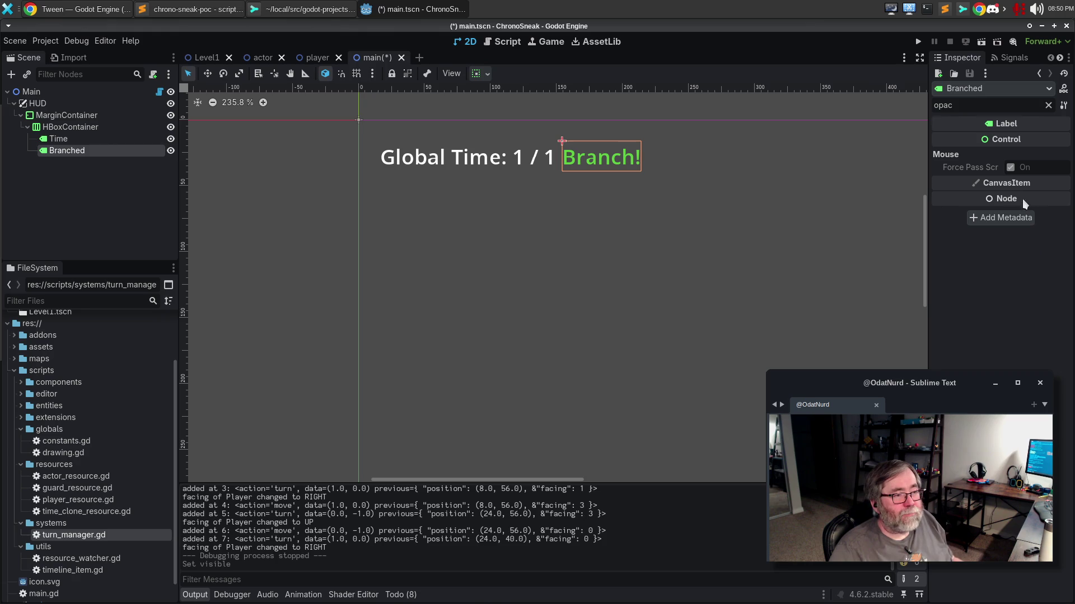
pyautogui.click(1048, 106)
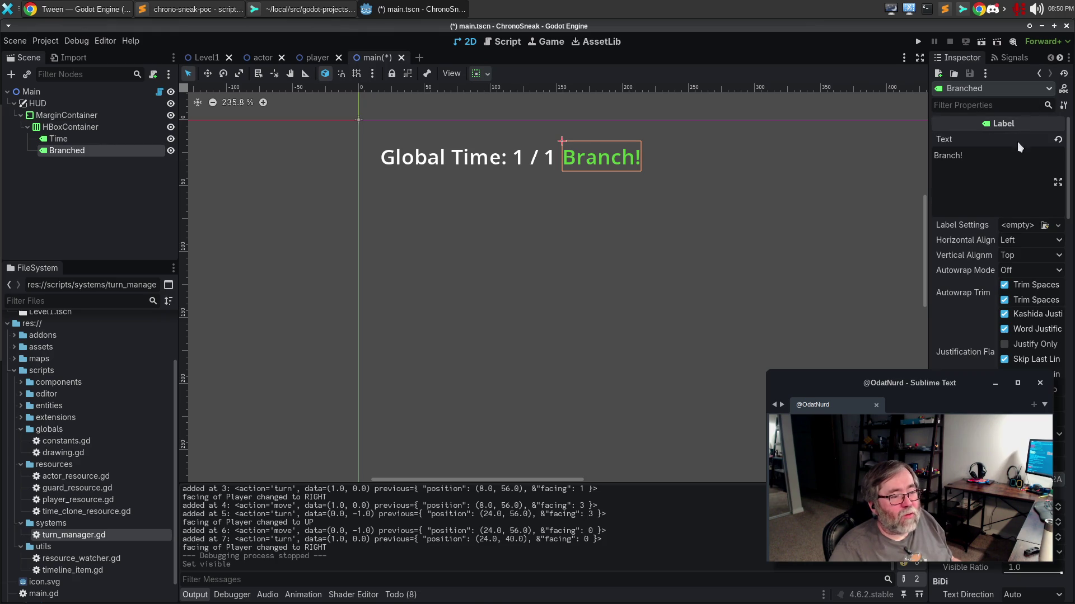
pyautogui.scroll(-5, 996, 251)
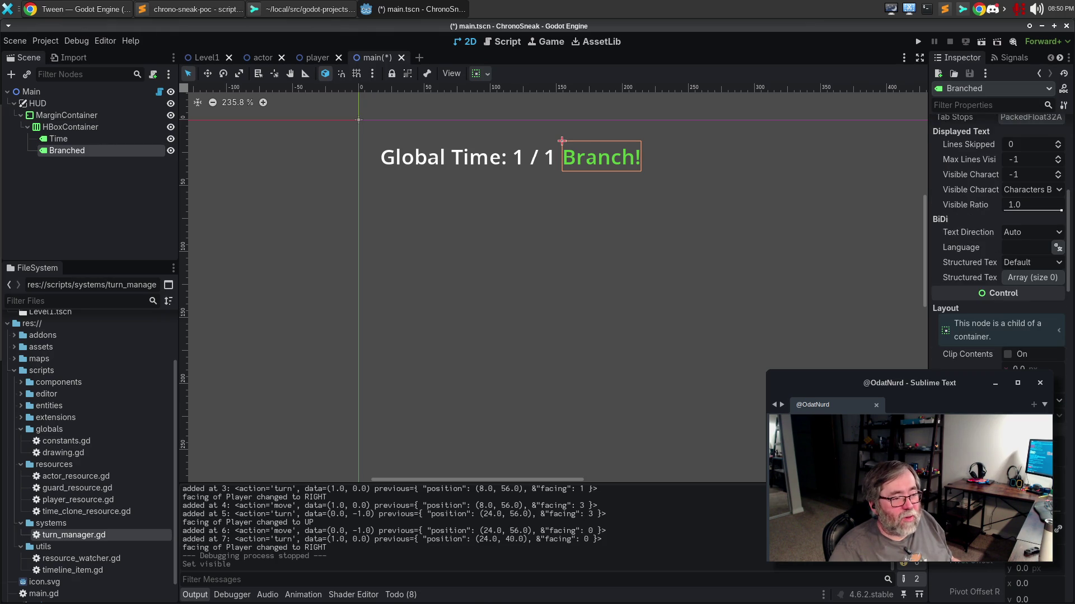
pyautogui.scroll(-5, 996, 252)
pyautogui.scroll(-5, 996, 252)
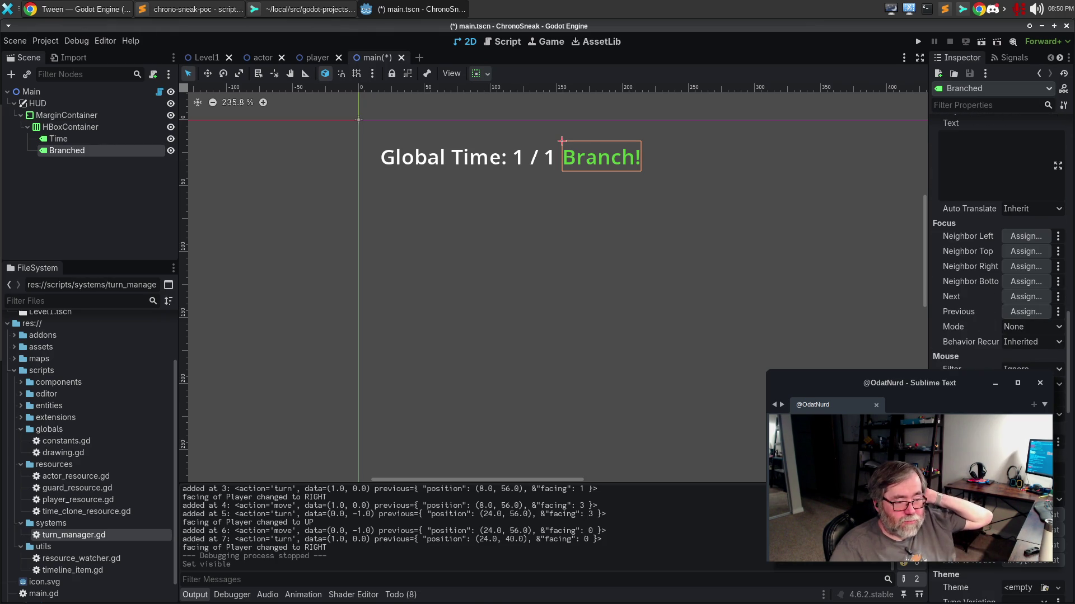
pyautogui.scroll(-5, 996, 252)
pyautogui.scroll(-5, 996, 252)
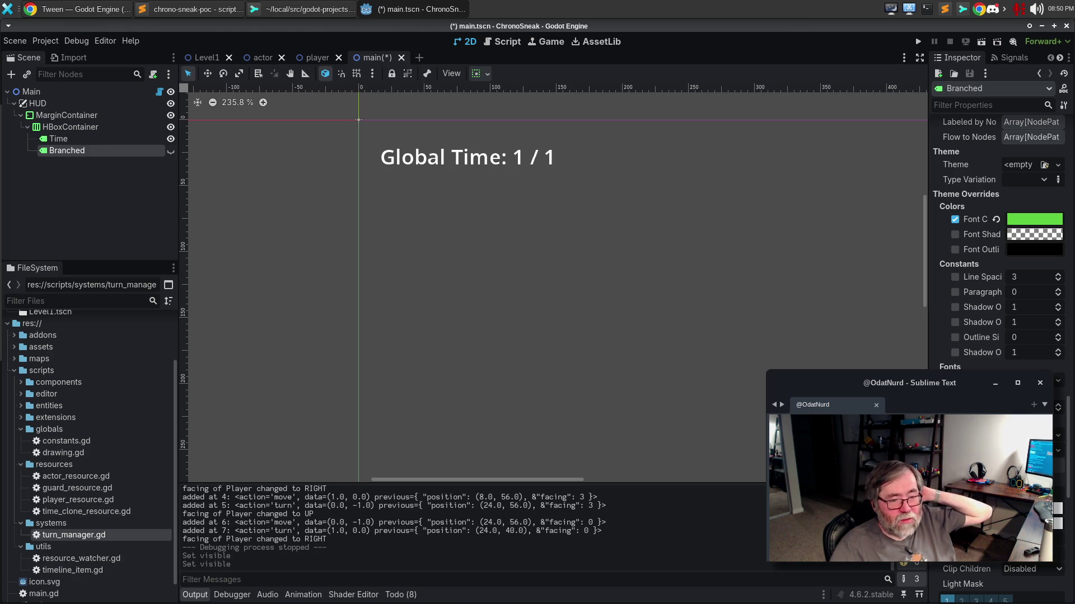
pyautogui.press('F5')
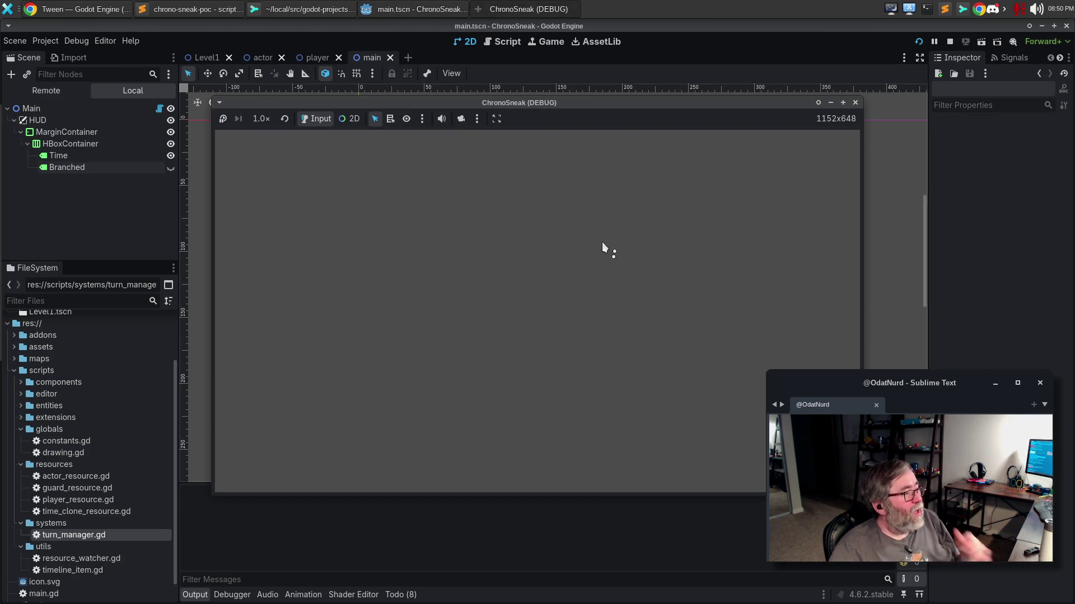
# Move the player down and face up, maximize then stop the game, and reopen the script editor.
pyautogui.press('Down')
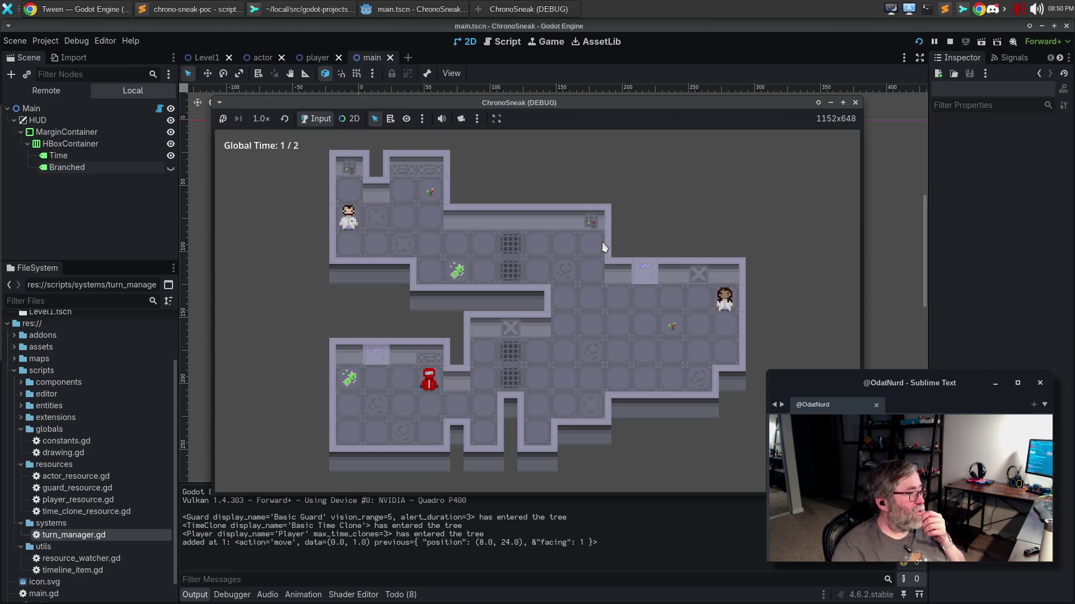
pyautogui.press('Up')
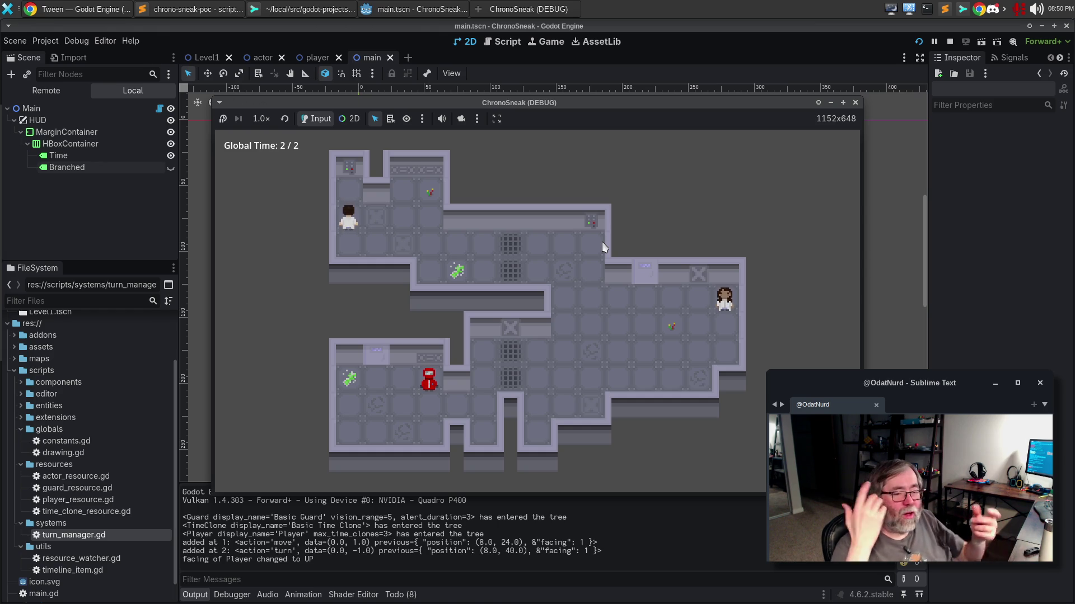
pyautogui.click(845, 102)
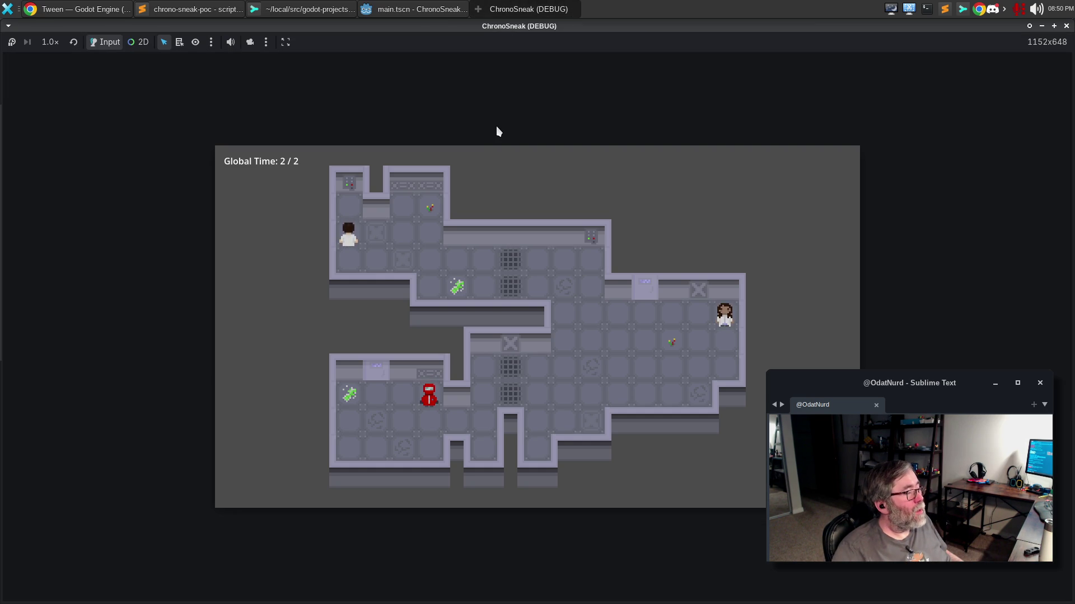
pyautogui.press('F8')
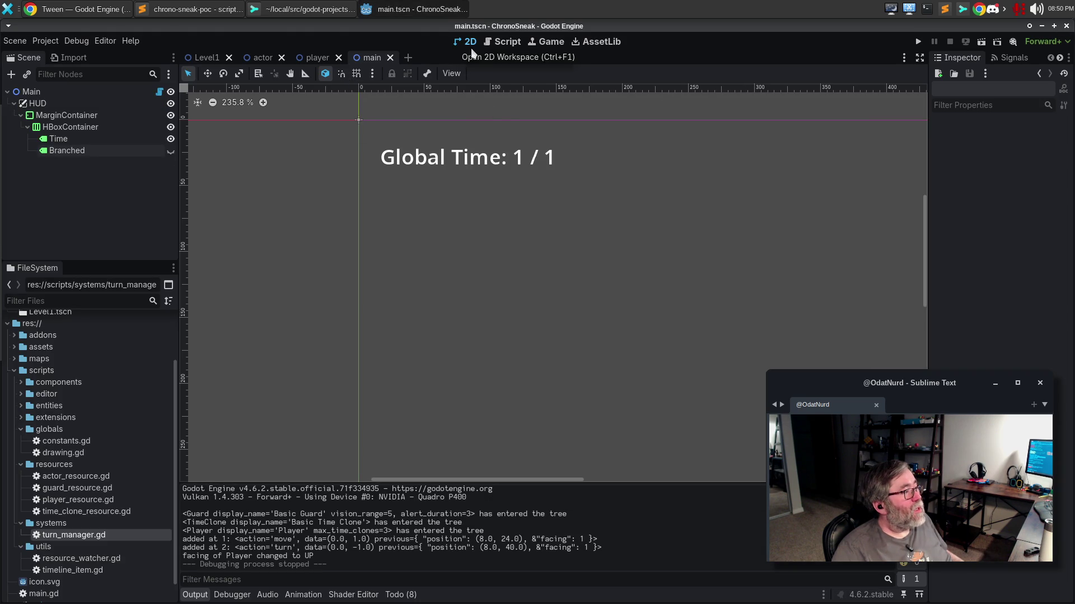
pyautogui.click(502, 46)
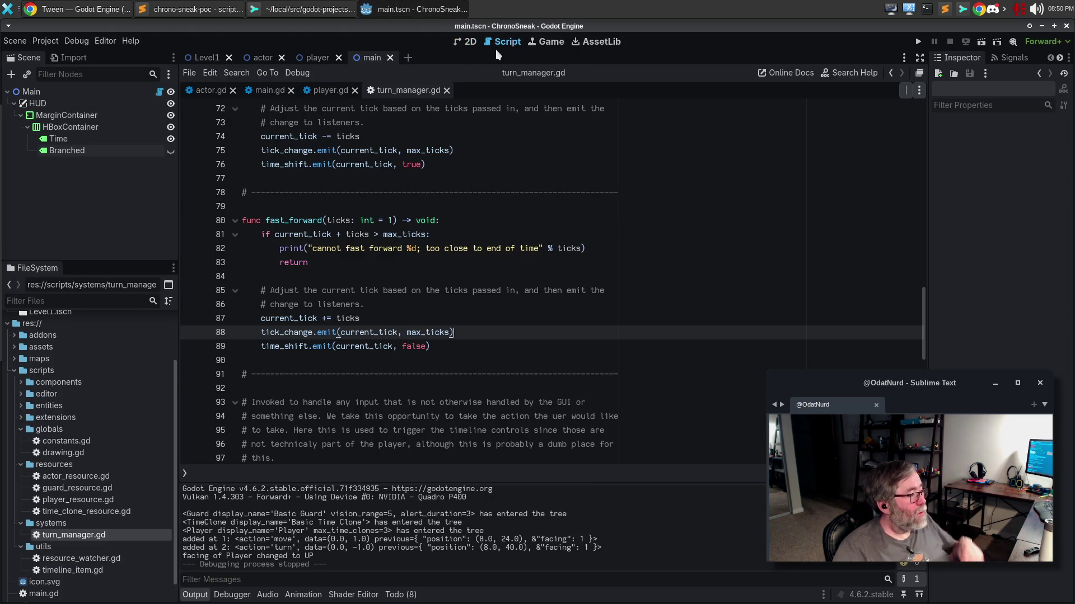
# In main.gd, add print("timeline is branching at %d" % tick) to the timeline_branched lambda.
pyautogui.click(267, 91)
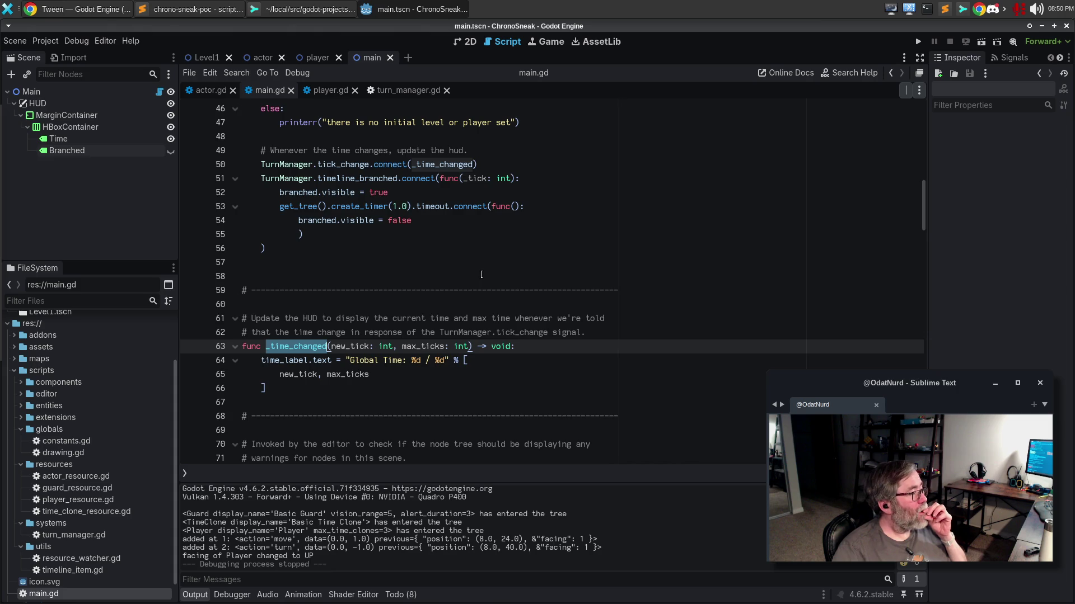
pyautogui.scroll(3, 481, 275)
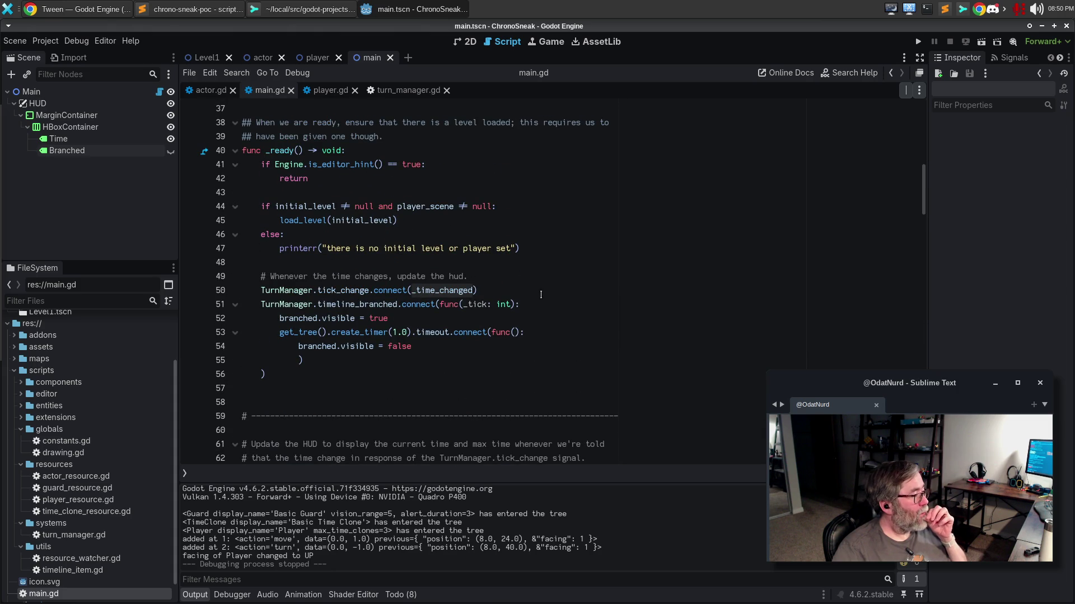
pyautogui.click(553, 307)
pyautogui.press('Return')
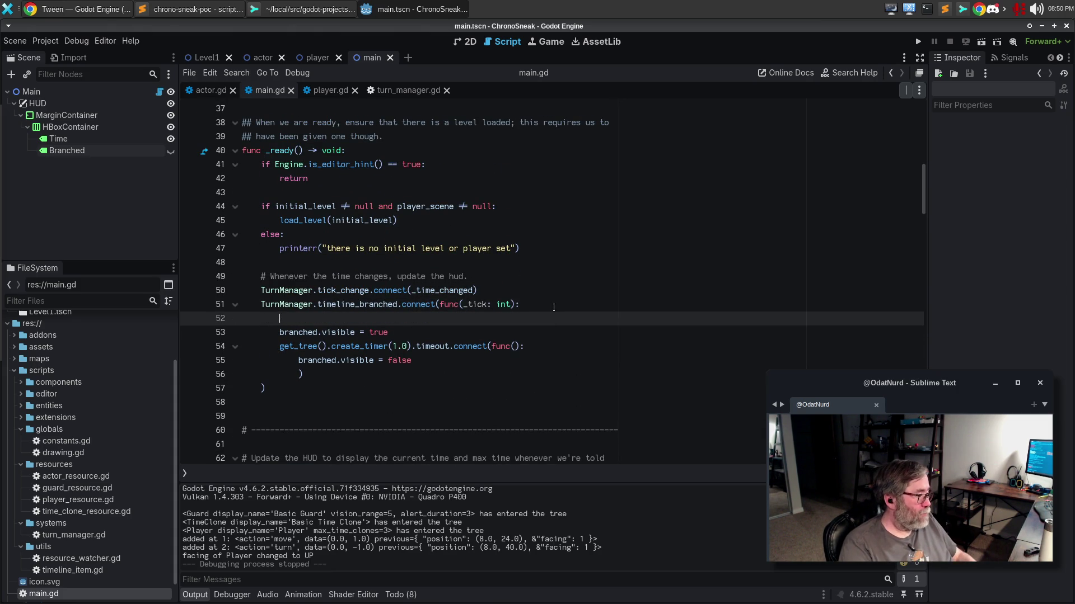
pyautogui.write('print("th')
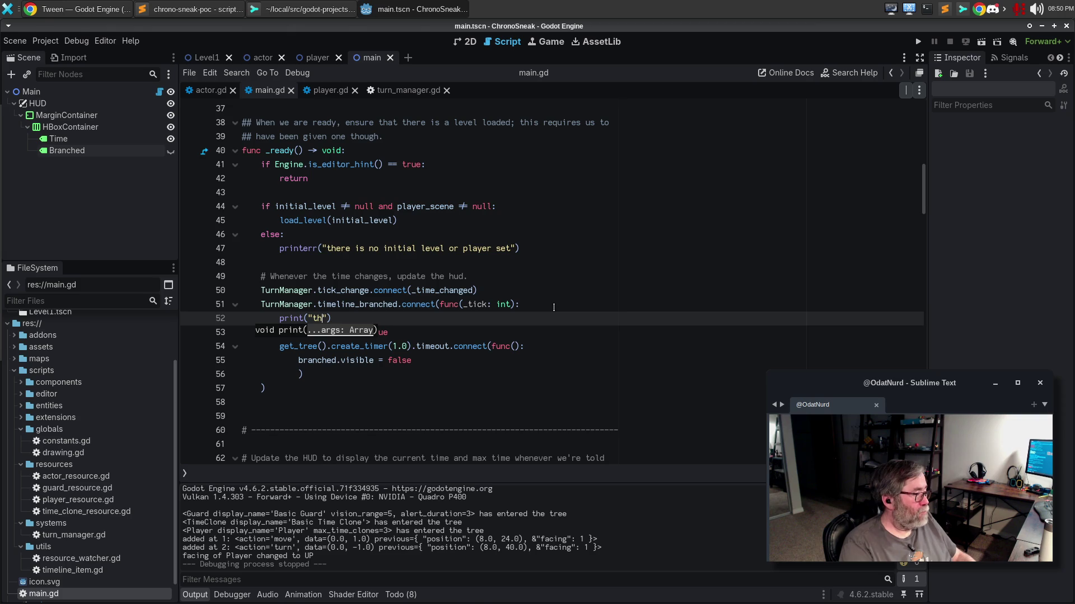
pyautogui.write('timebr')
pyautogui.press('BackSpace')
pyautogui.press('BackSpace')
pyautogui.write('line is branc')
pyautogui.write('hing')
pyautogui.write(' at ')
pyautogui.write('$')
pyautogui.press('BackSpace')
pyautogui.write('%d')
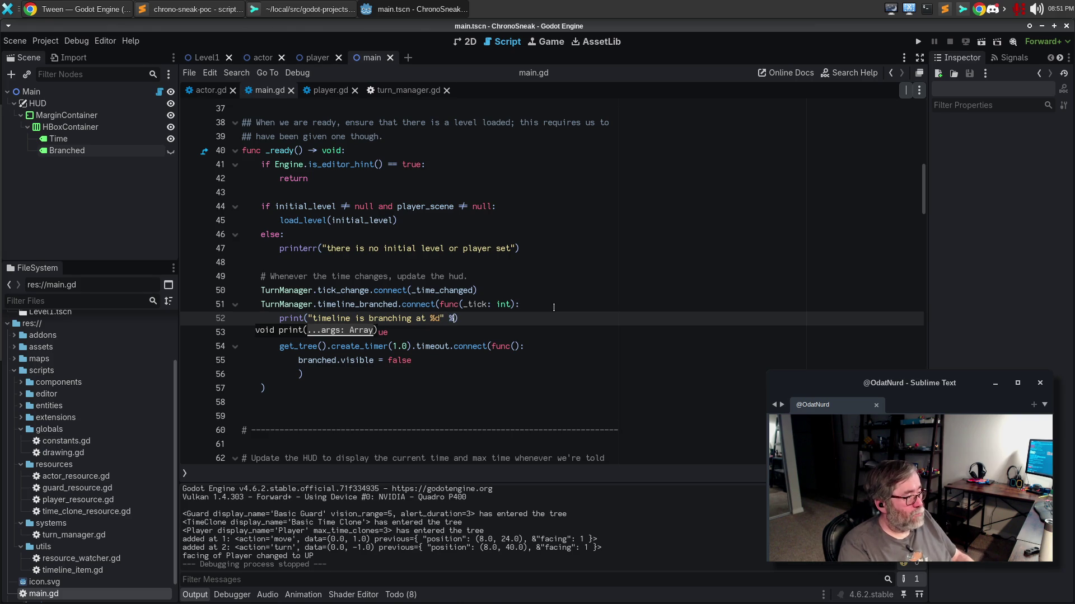
pyautogui.write('ck')
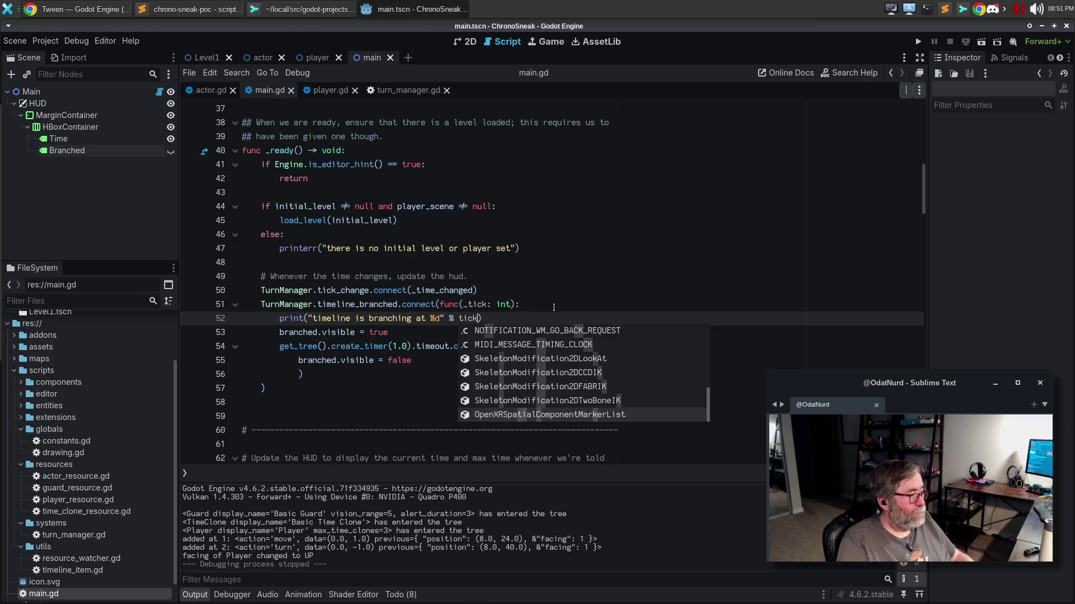
pyautogui.press('Escape')
# Rename the lambda's _tick parameter to tick and start a comment line below the print.
pyautogui.press('Up')
pyautogui.press('BackSpace')
pyautogui.press('Down')
pyautogui.press('Down')
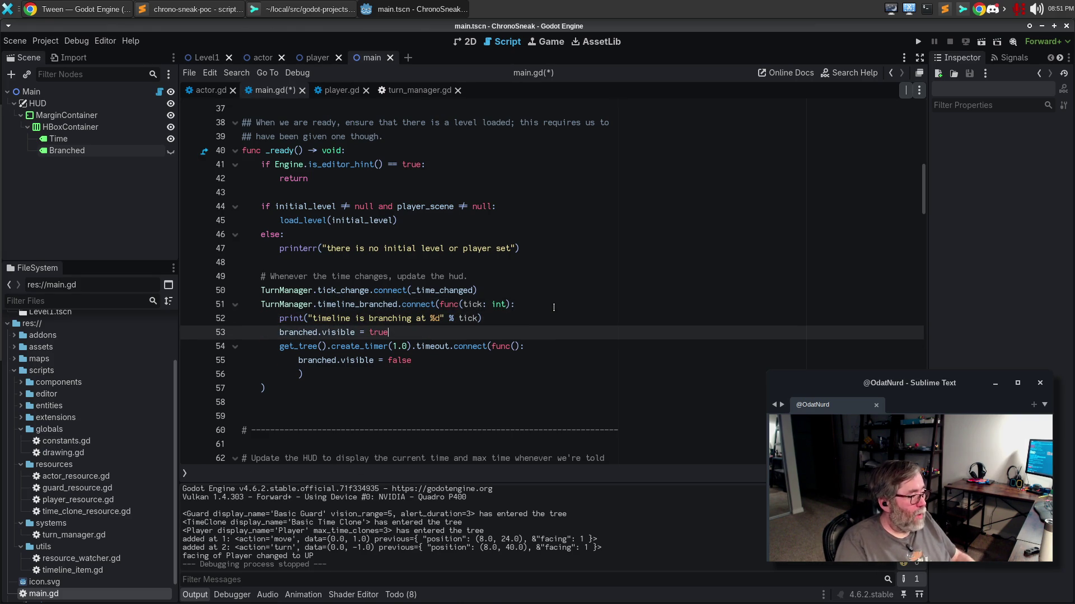
pyautogui.press('Up')
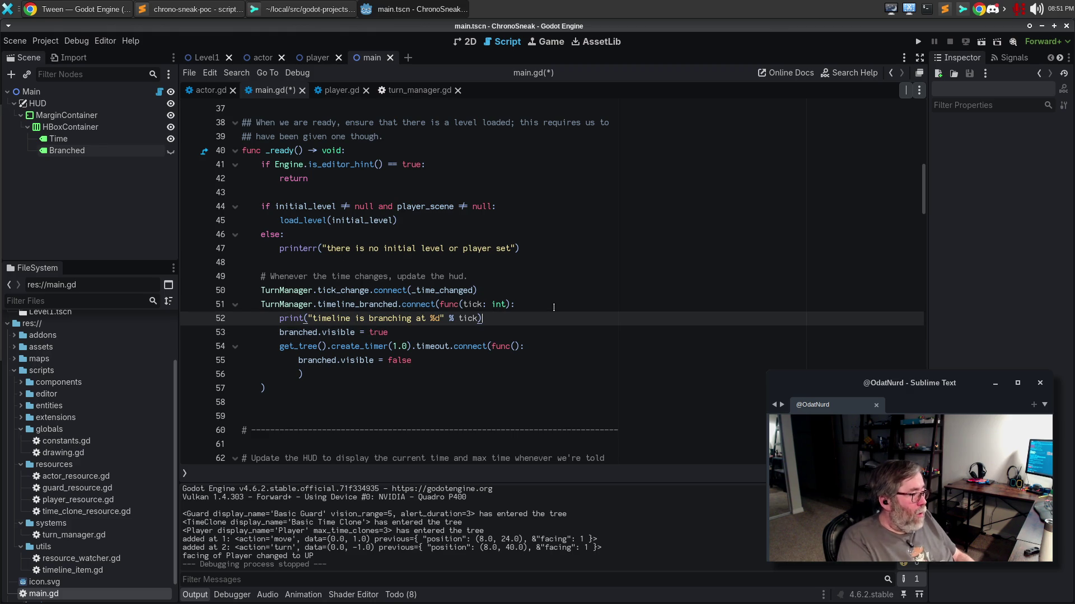
pyautogui.press('Return')
pyautogui.press('Return')
pyautogui.write('# KLet the hut')
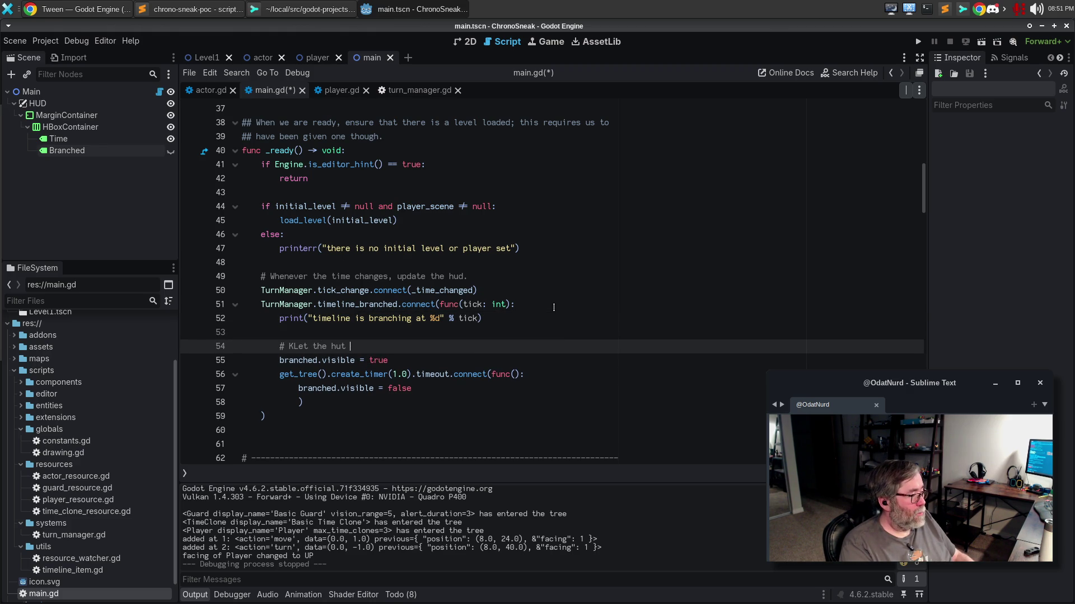
# Continue the comment and tidy the closing parenthesis and hide-statement lines.
pyautogui.write('hat')
pyautogui.press('Down')
pyautogui.press('Down')
pyautogui.press('Down')
pyautogui.press('BackSpace')
pyautogui.press('Up')
pyautogui.press('Up')
pyautogui.press('Up')
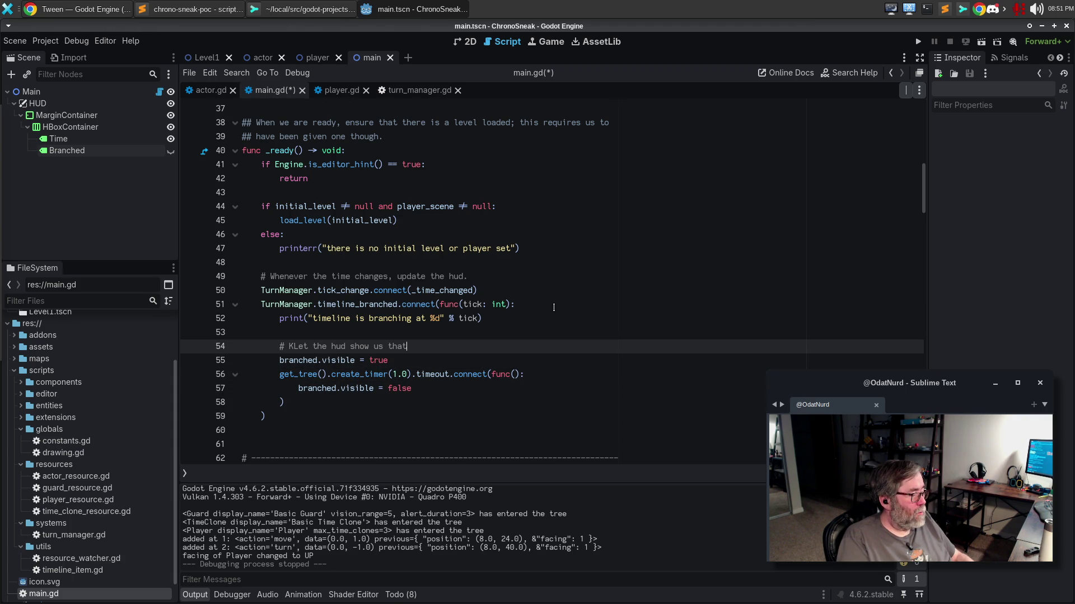
pyautogui.press('Down')
pyautogui.press('Down')
pyautogui.press('Down')
pyautogui.press('BackSpace')
pyautogui.press('BackSpace')
pyautogui.press('BackSpace')
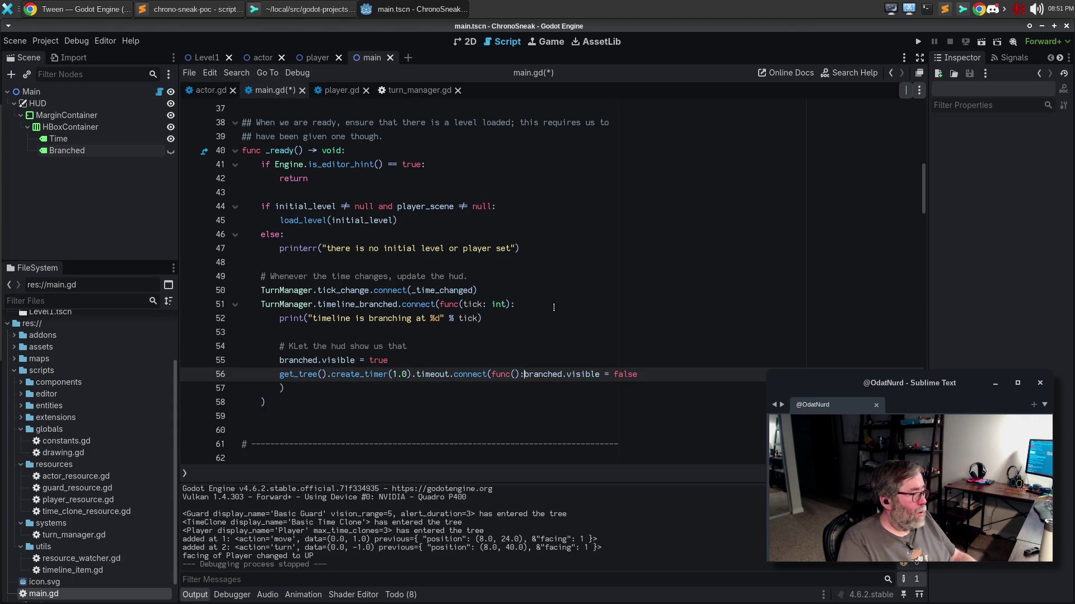
pyautogui.press('Return')
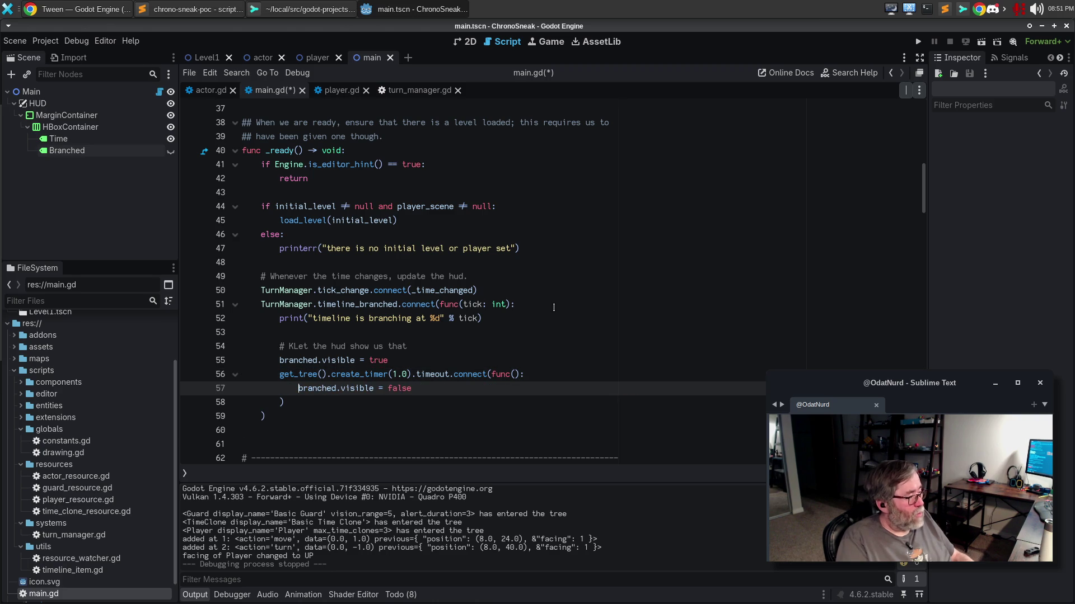
pyautogui.press('Up')
pyautogui.press('Up')
pyautogui.press('Up')
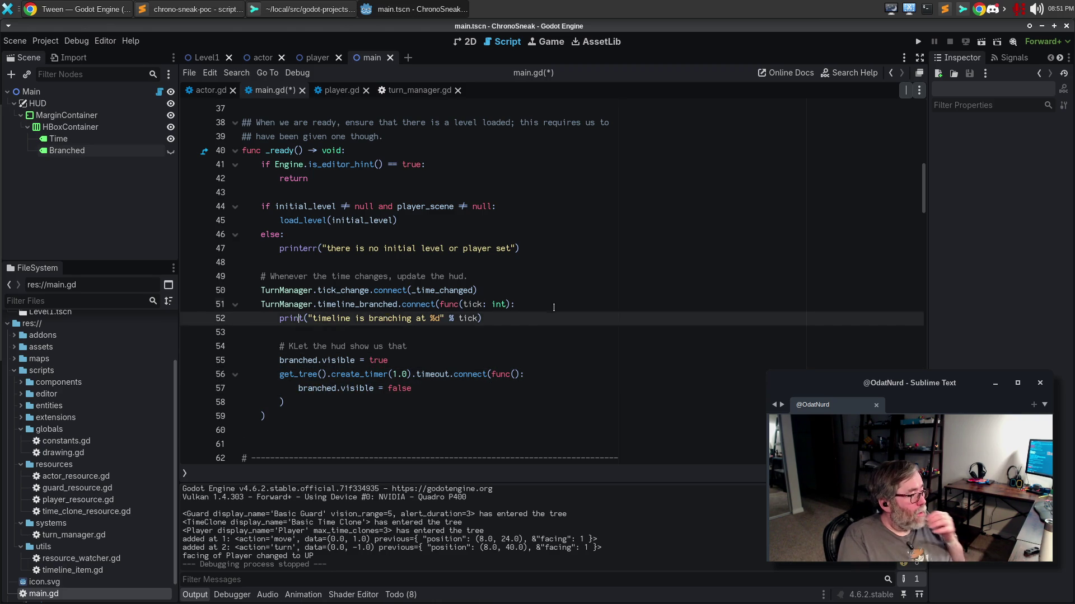
# Reword the line 54 HUD branch comment and add a '# visible for a short period.' line.
pyautogui.press('Down')
pyautogui.press('Down')
pyautogui.press('Down')
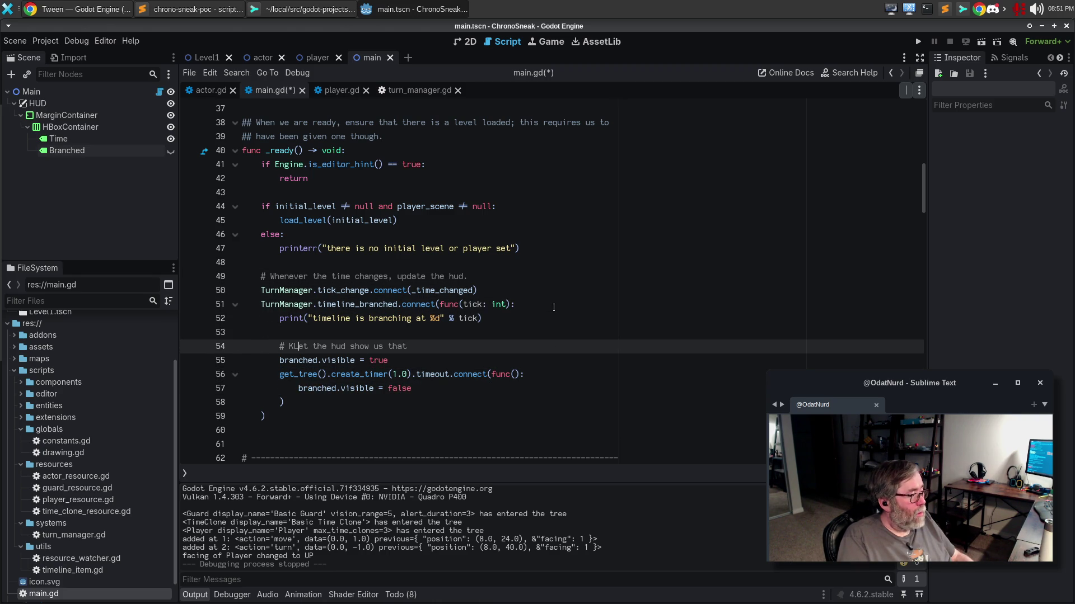
pyautogui.press('BackSpace')
pyautogui.press('End')
pyautogui.write('that br')
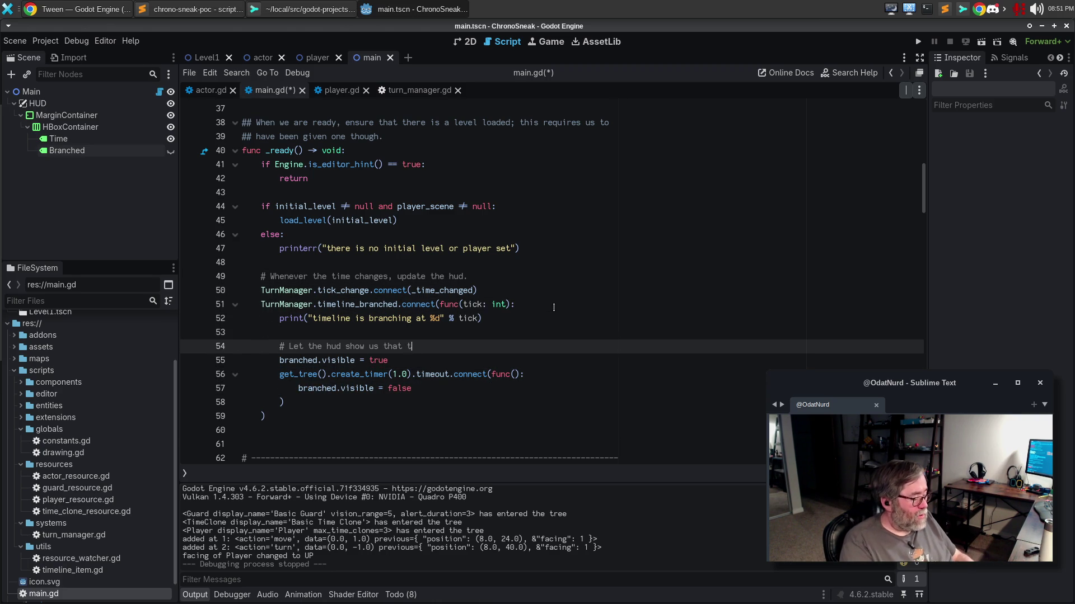
pyautogui.write('anch happened too; this only')
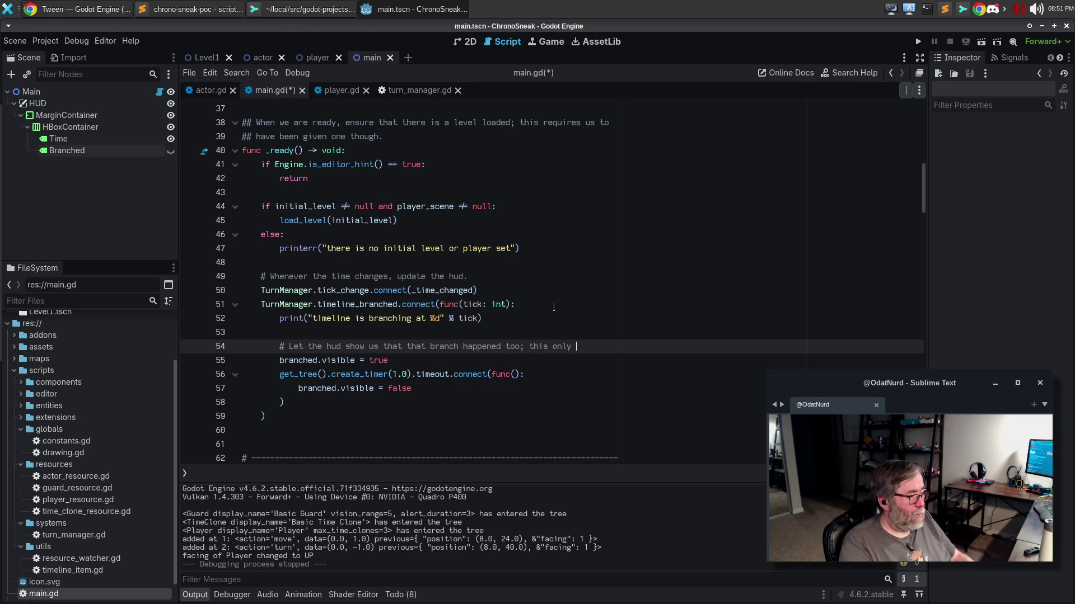
pyautogui.press('BackSpace')
pyautogui.press('BackSpace')
pyautogui.press('BackSpace')
pyautogui.write('is')
pyautogui.press('Return')
pyautogui.write('# visi')
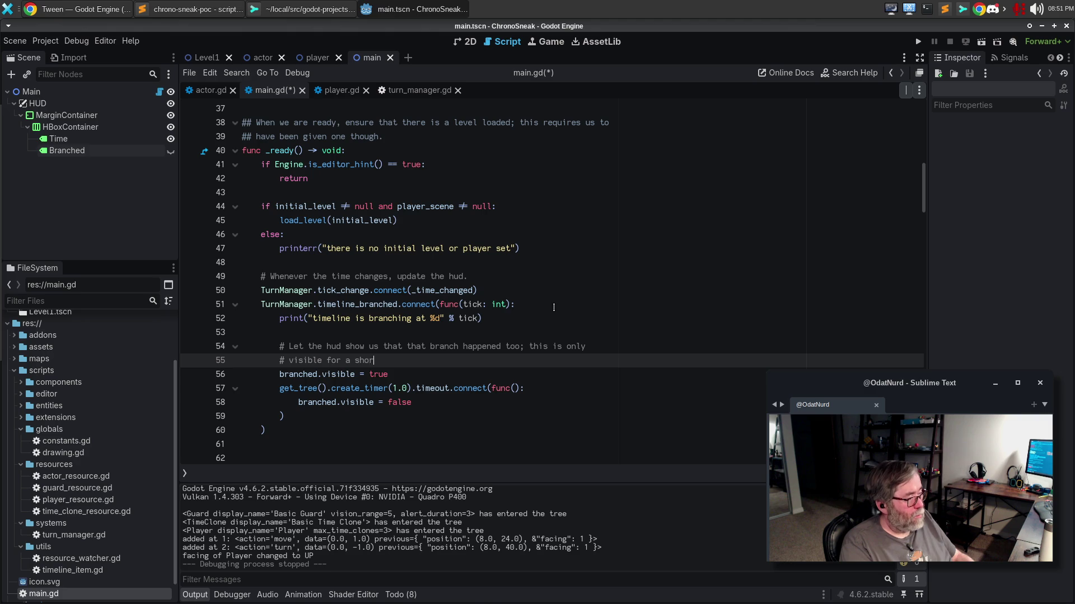
pyautogui.write('riod.')
# Save main.gd and run the game with F5.
pyautogui.press('Down')
pyautogui.press('Down')
pyautogui.press('Left')
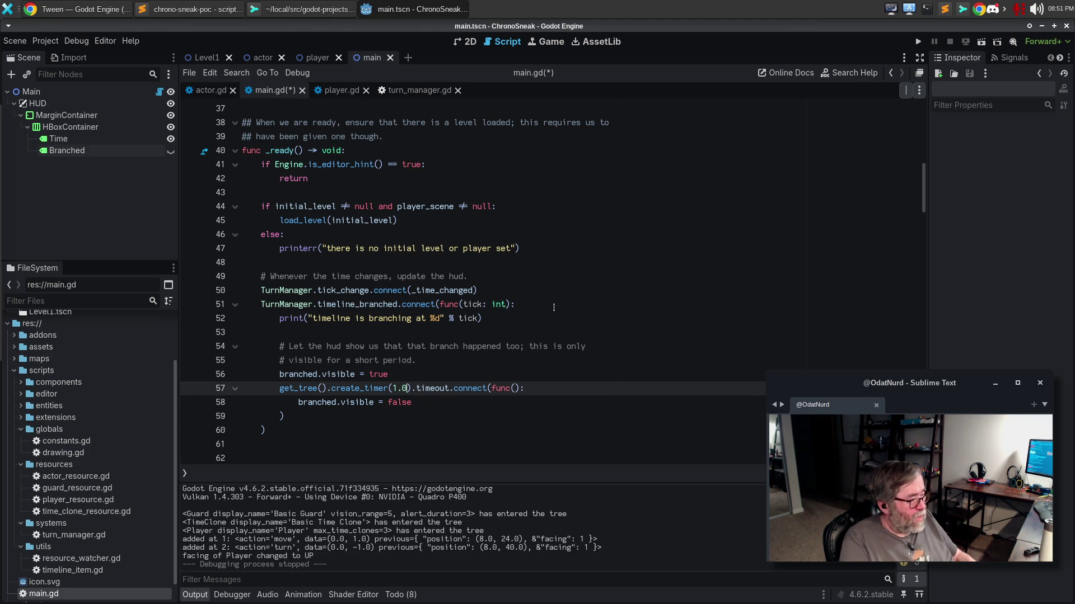
pyautogui.press('F5')
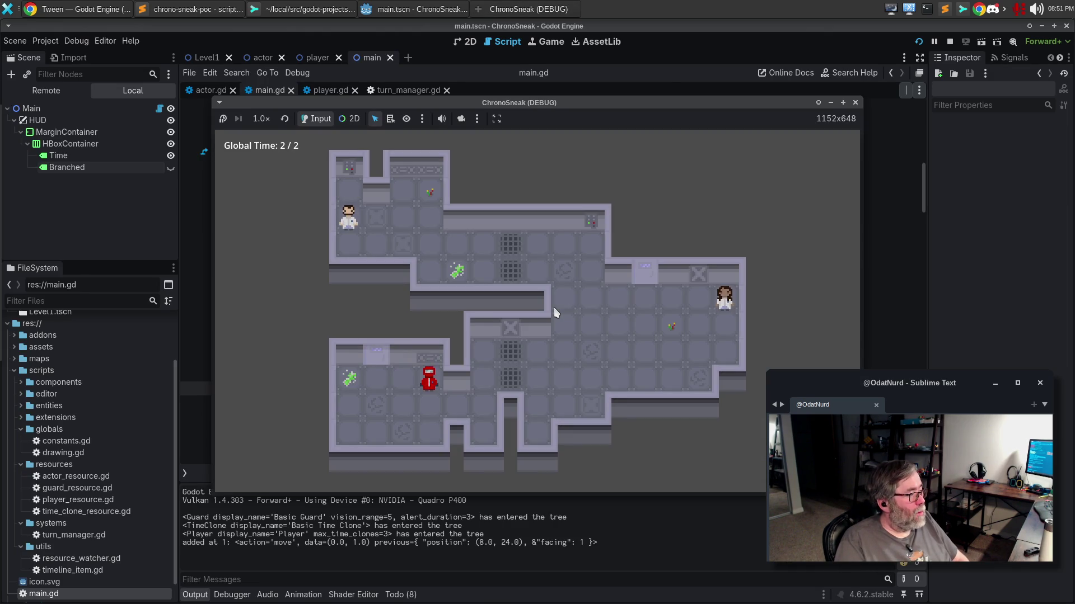
# Move the player up, down and right to trigger branches, watch Branch! flash, then close the game.
pyautogui.press('Up')
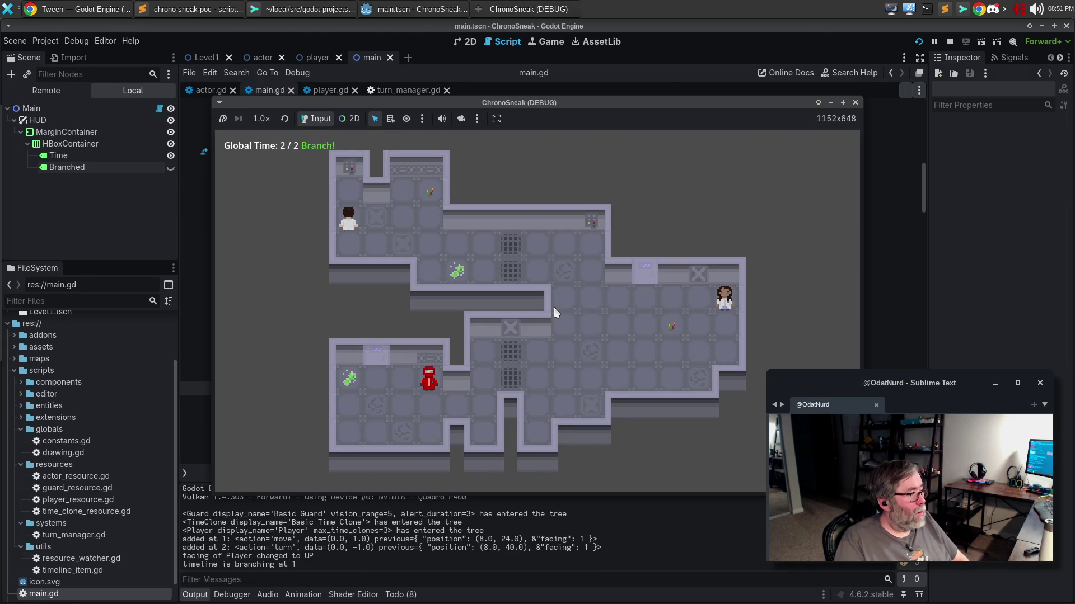
pyautogui.press('Up')
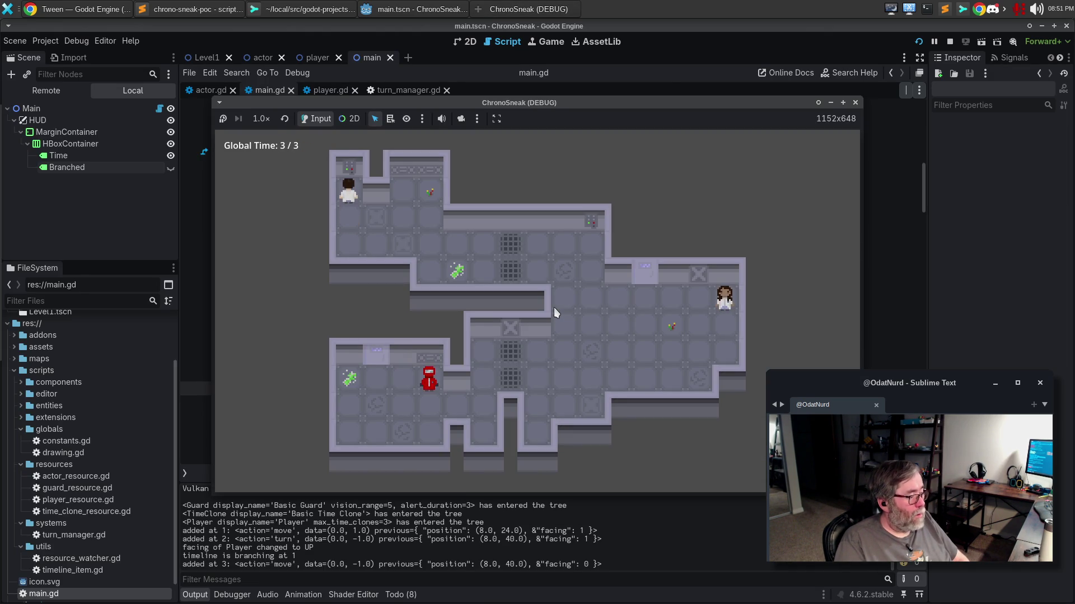
pyautogui.press('Down')
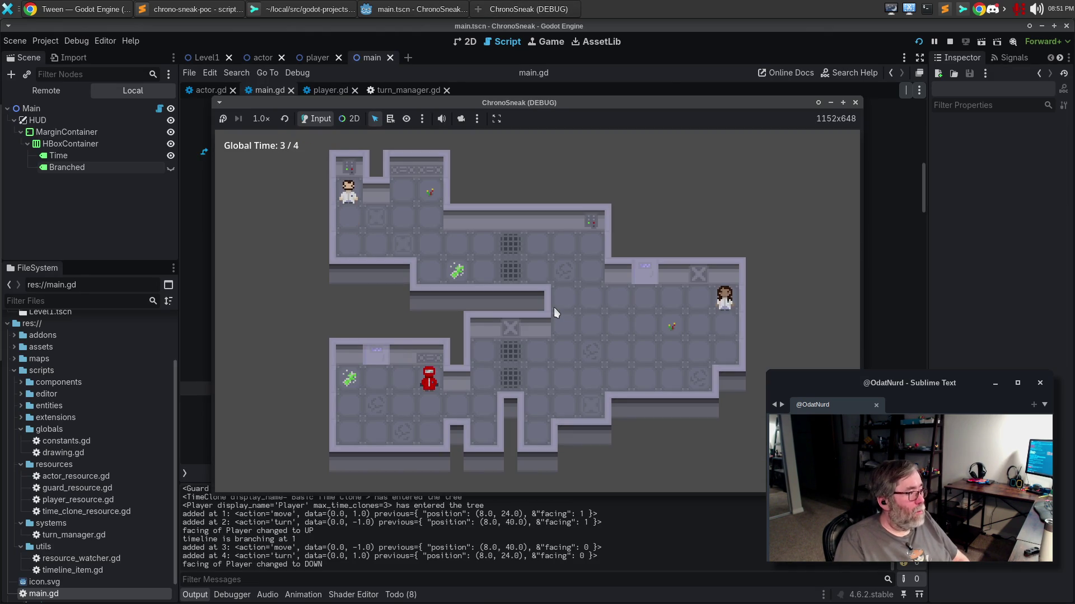
pyautogui.press('Down')
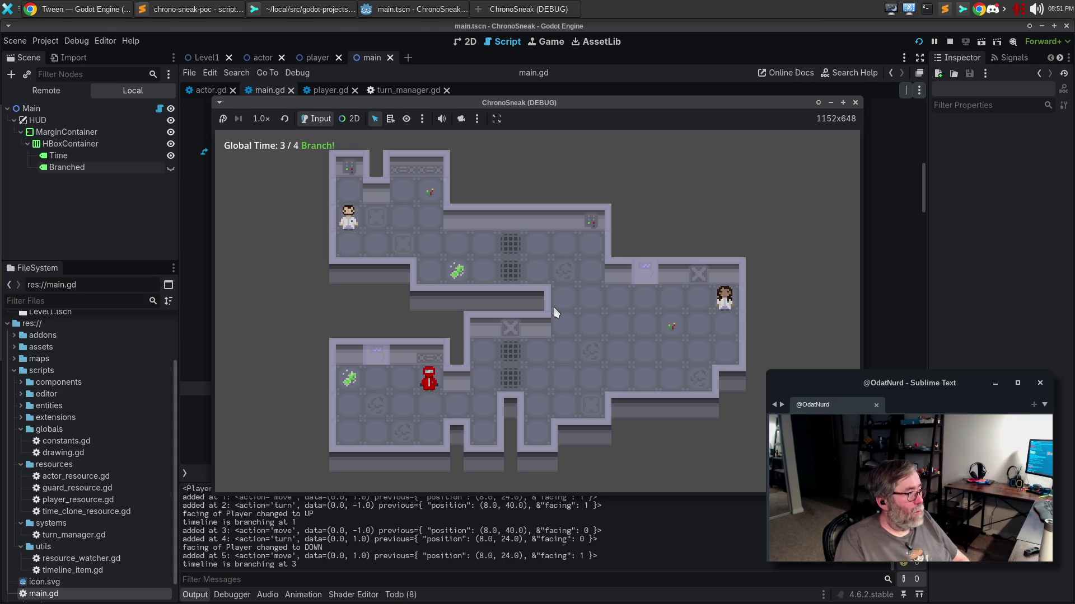
pyautogui.press('Down')
pyautogui.press('Right')
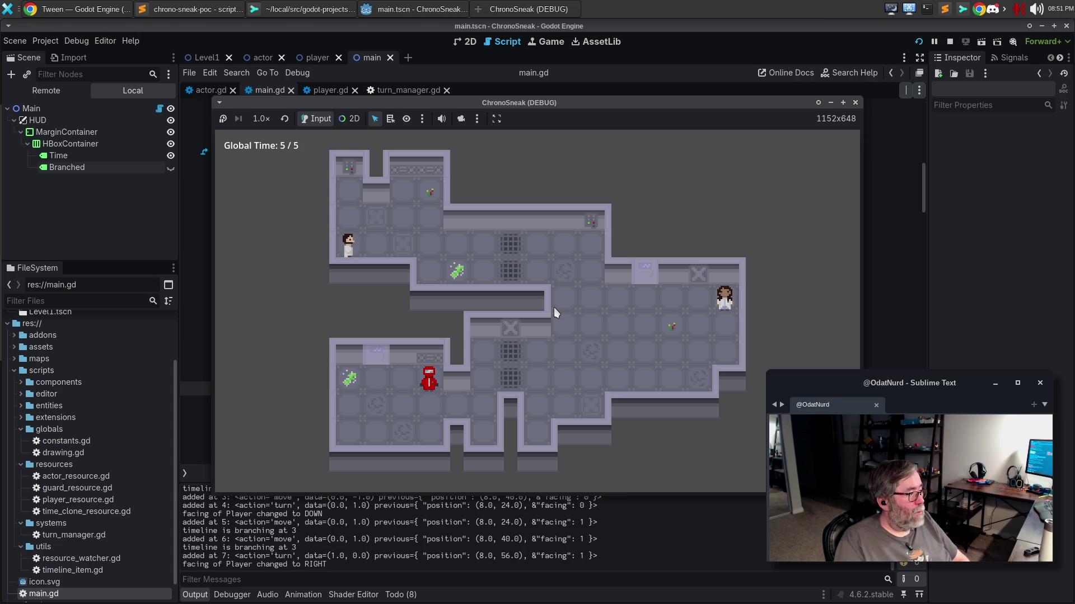
pyautogui.press('Right')
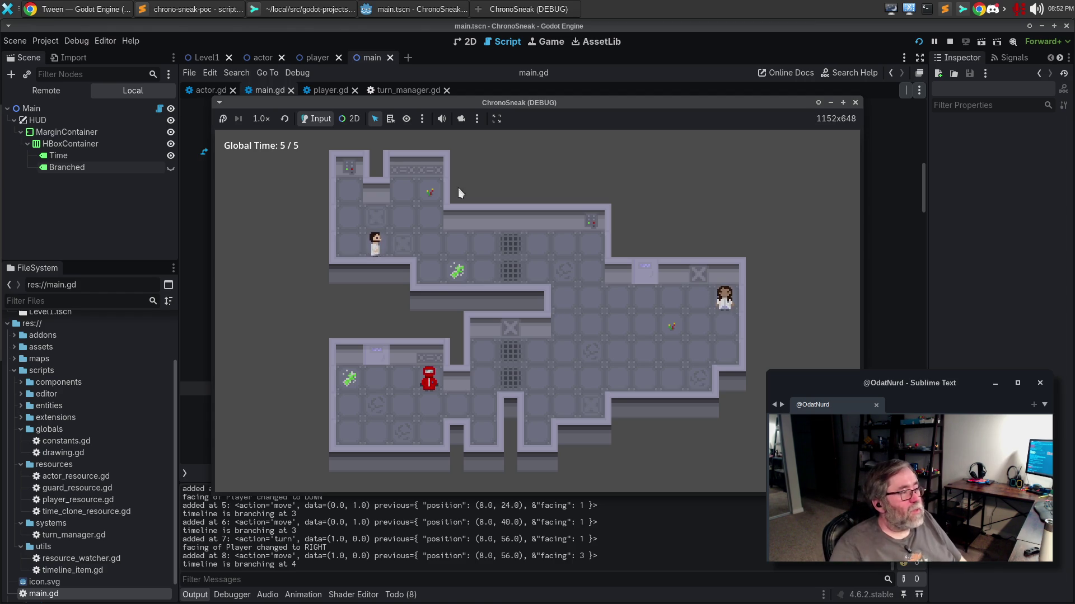
pyautogui.click(855, 102)
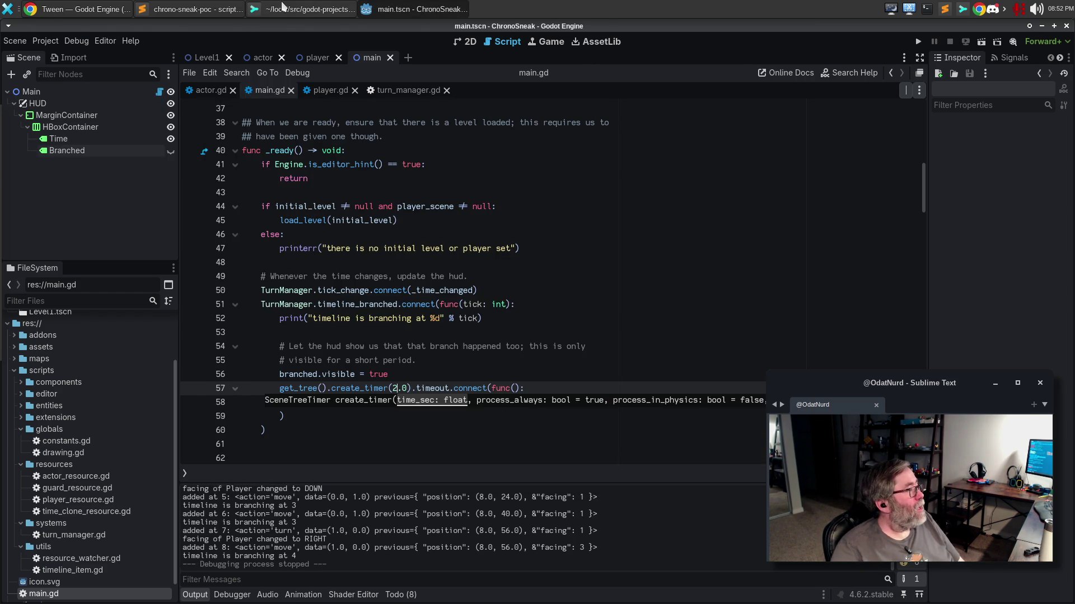
# Stage turn_manager.gd and amend it into the previous commit.
pyautogui.click(276, 8)
pyautogui.click(95, 114)
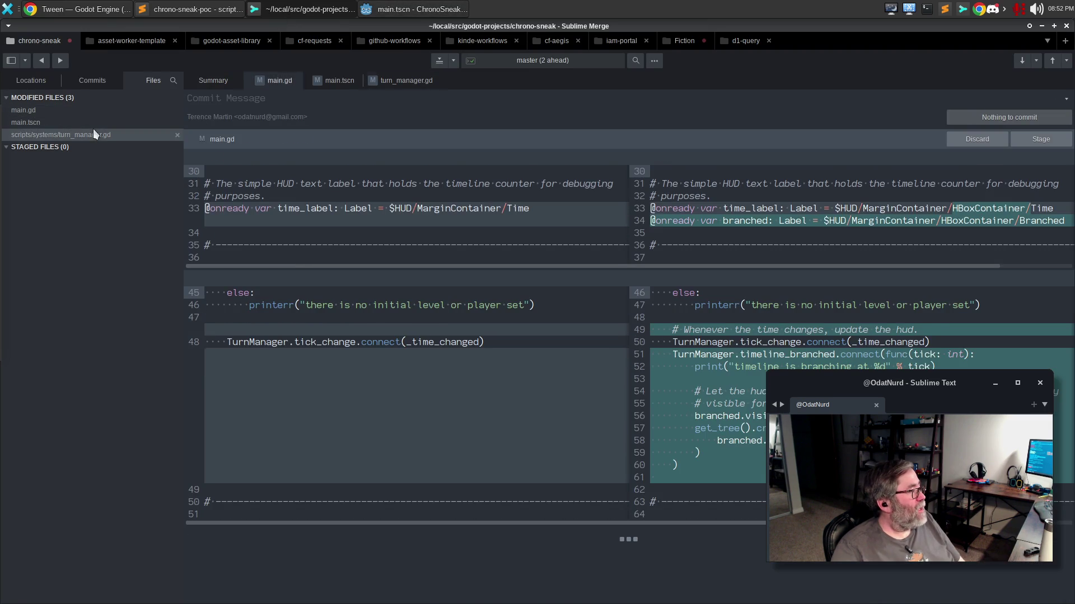
pyautogui.click(93, 134)
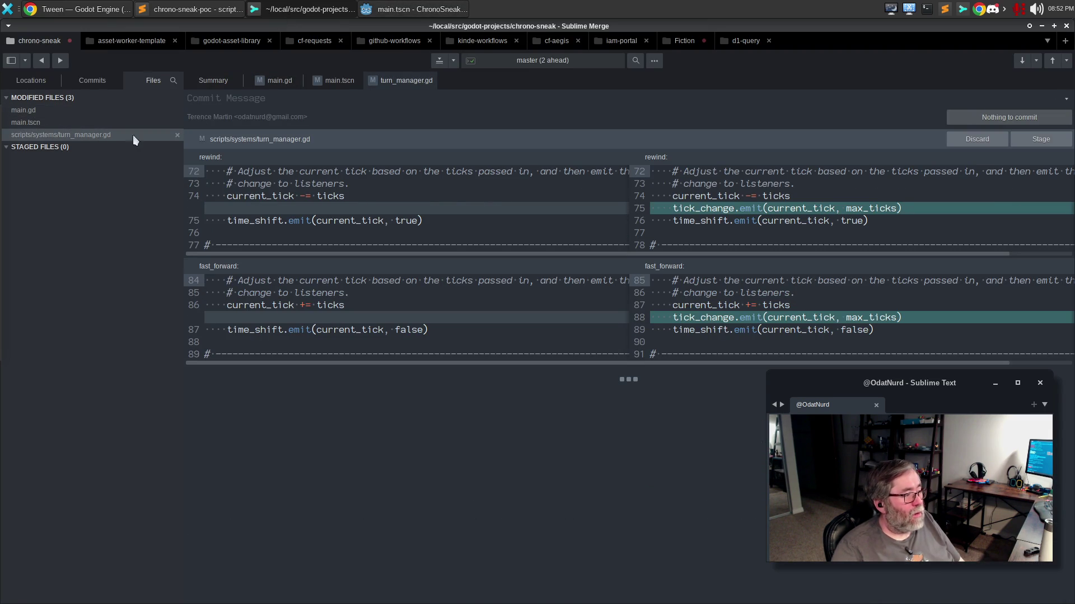
pyautogui.click(1030, 143)
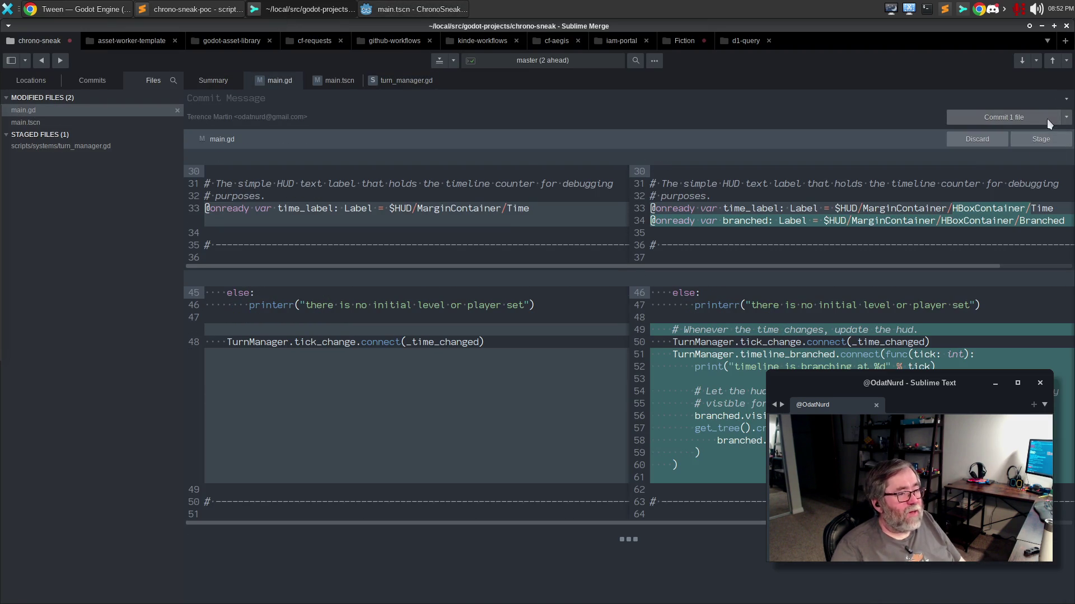
pyautogui.click(1067, 117)
pyautogui.click(1047, 135)
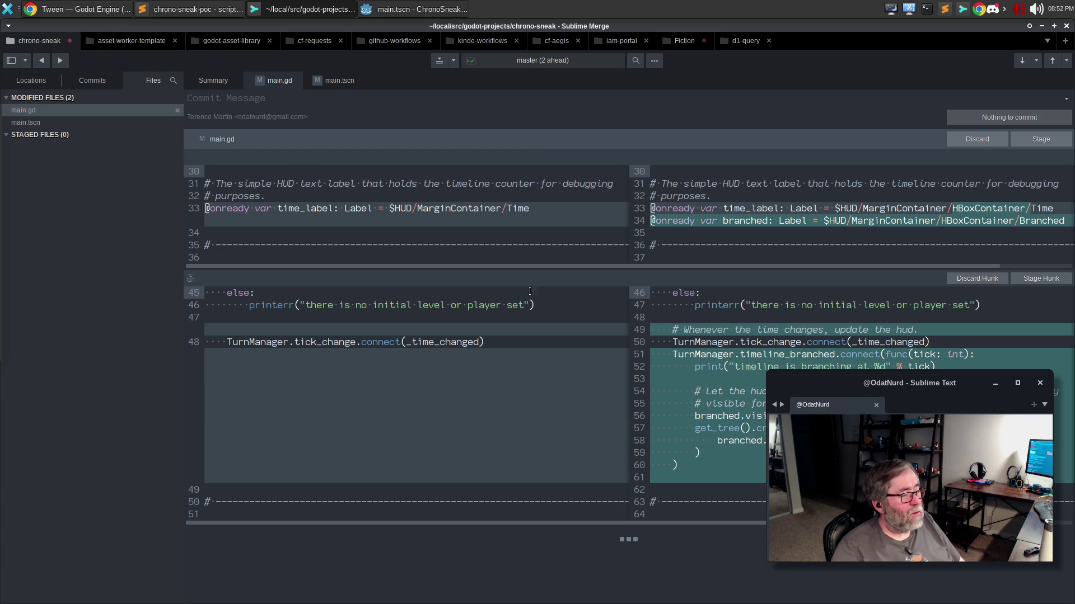
# Review the main.tscn and main.gd diffs, then stage main.tscn.
pyautogui.click(34, 121)
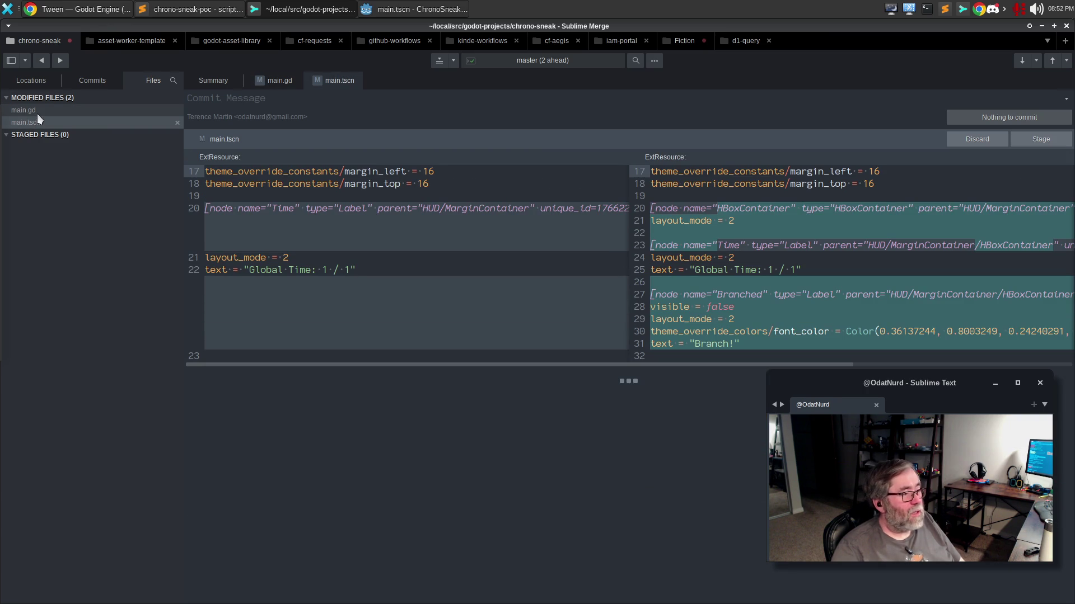
pyautogui.click(41, 109)
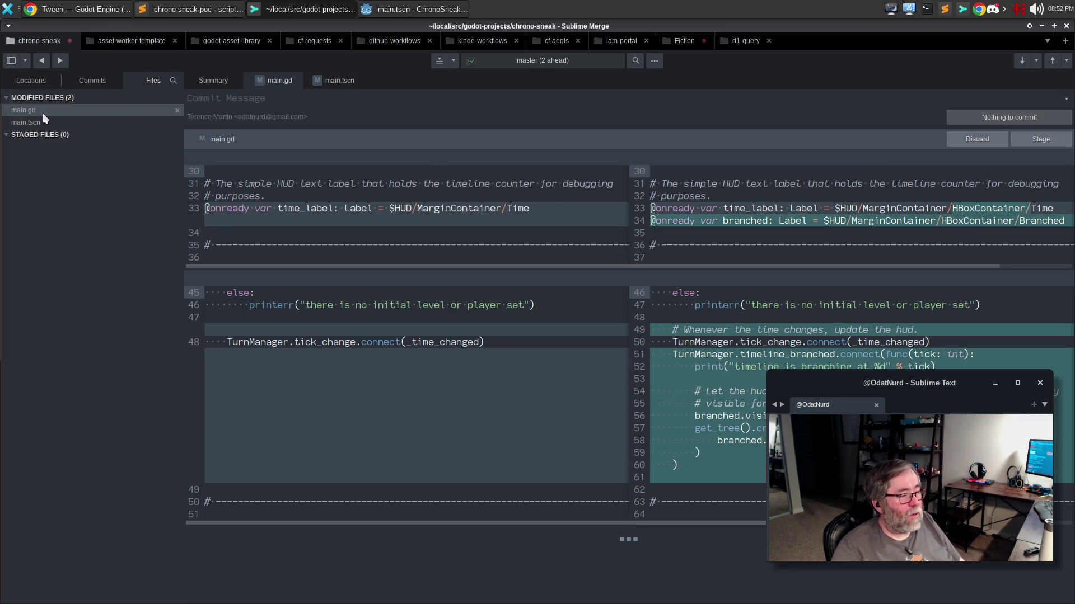
pyautogui.click(42, 121)
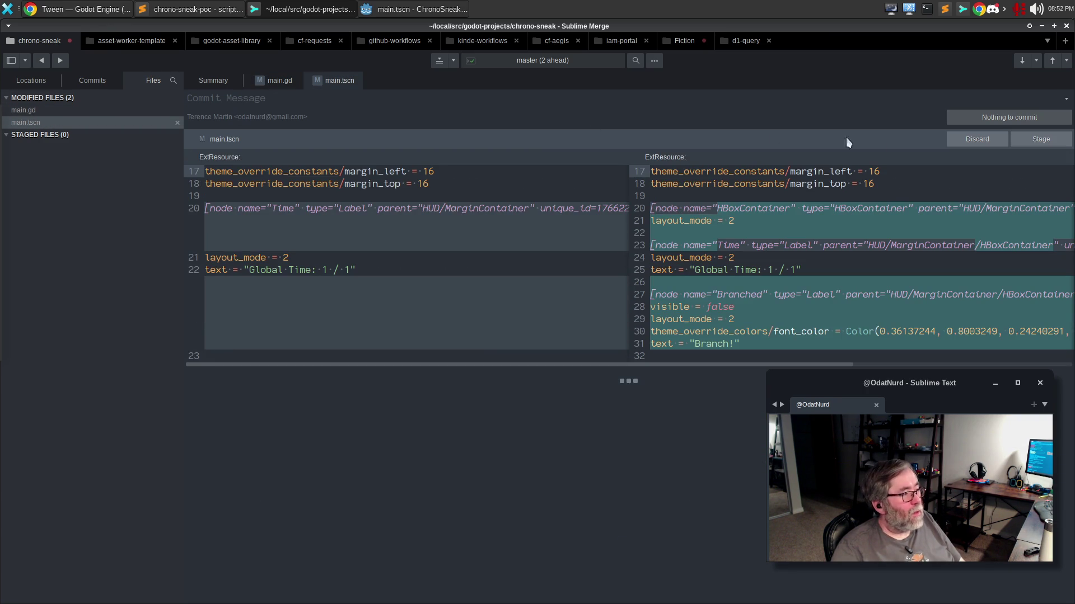
pyautogui.click(1035, 141)
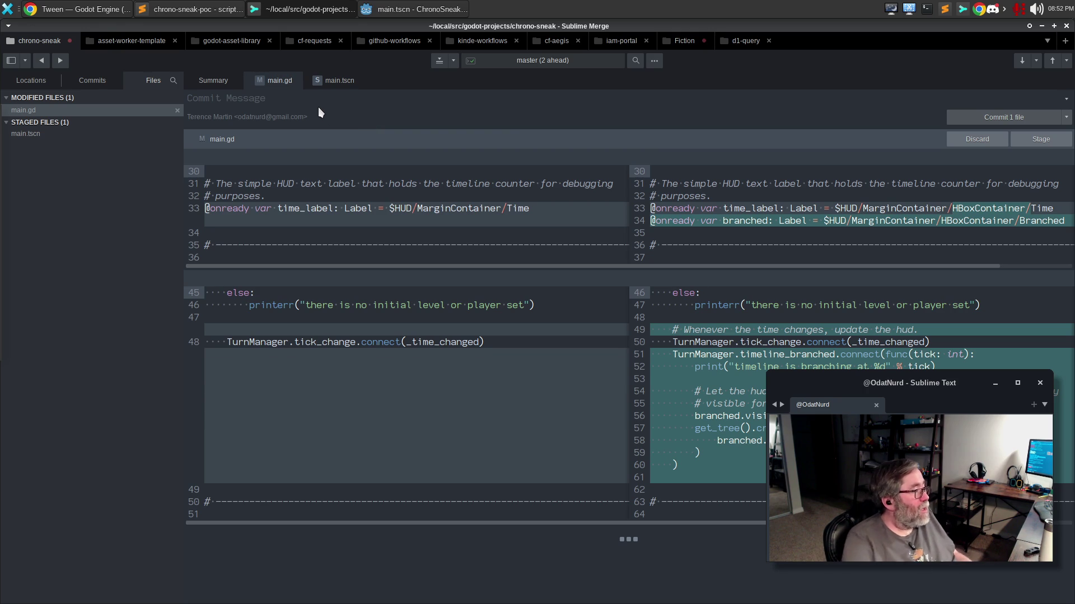
# Commit main.tscn as 'Use the new events to tell us about branching' with a body about the brief HUD indicator.
pyautogui.write('Use the new ev')
pyautogui.write('ents')
pyautogui.write('ell us abo')
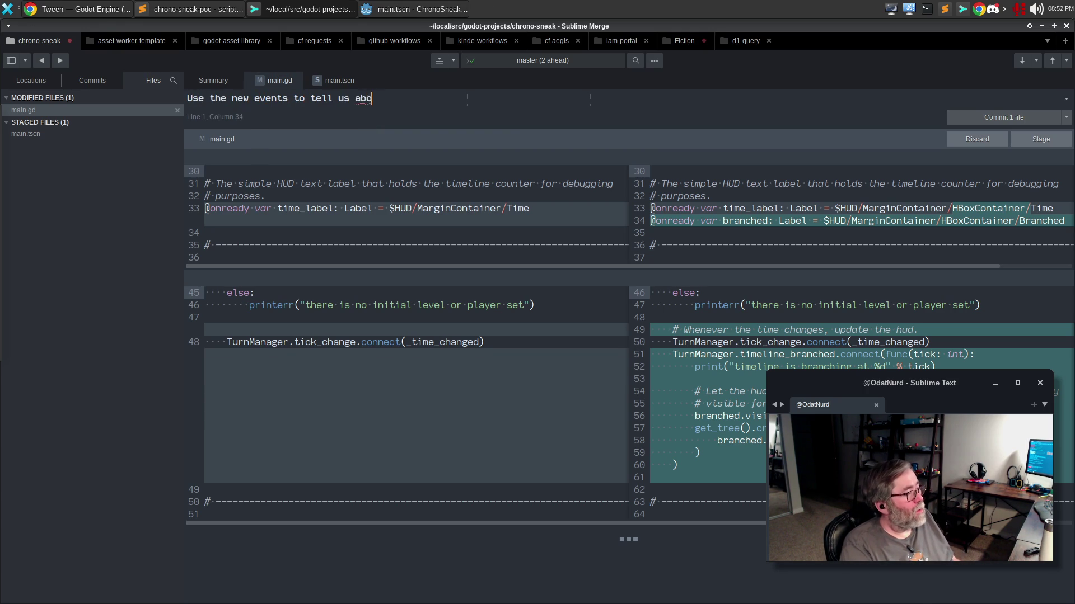
pyautogui.write('ut tranching')
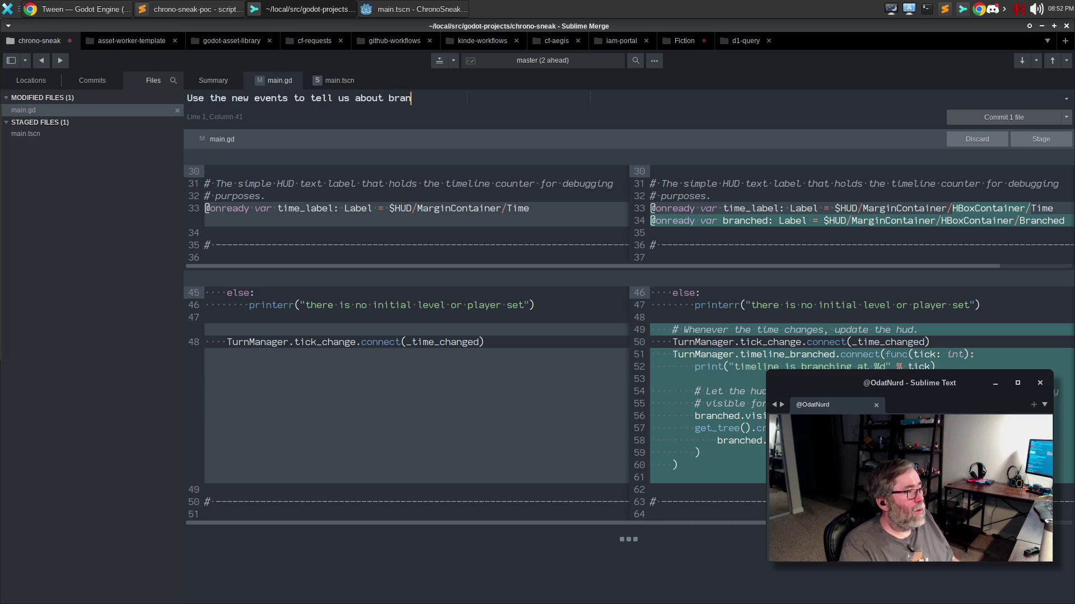
pyautogui.press('Return')
pyautogui.press('Return')
pyautogui.write('mall tweak (but ghost')
pyautogui.press('BackSpace')
pyautogui.press('BackSpace')
pyautogui.press('BackSpace')
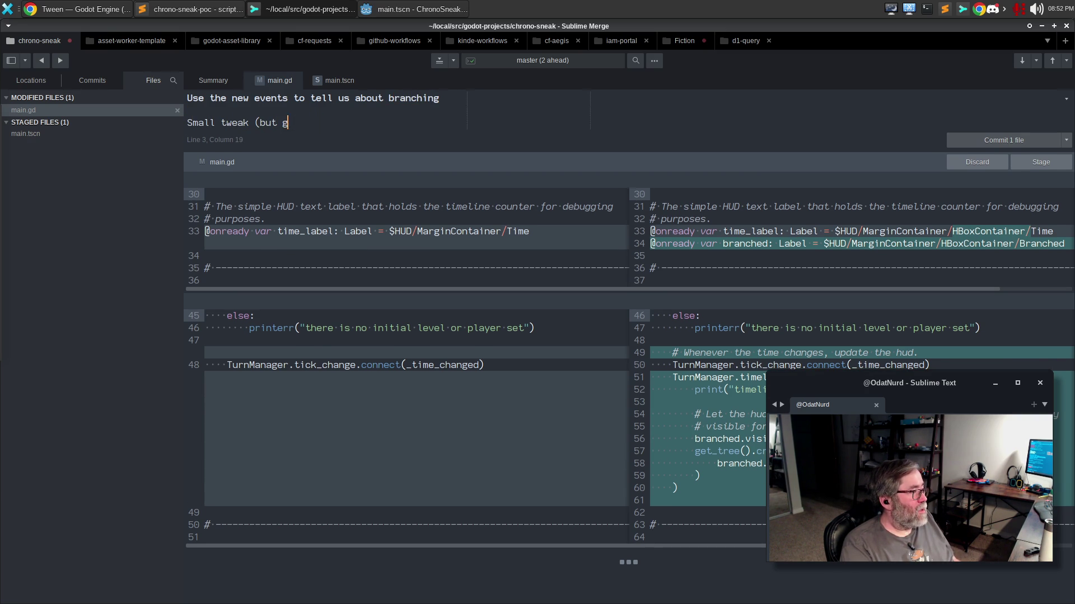
pyautogui.write('practice at ')
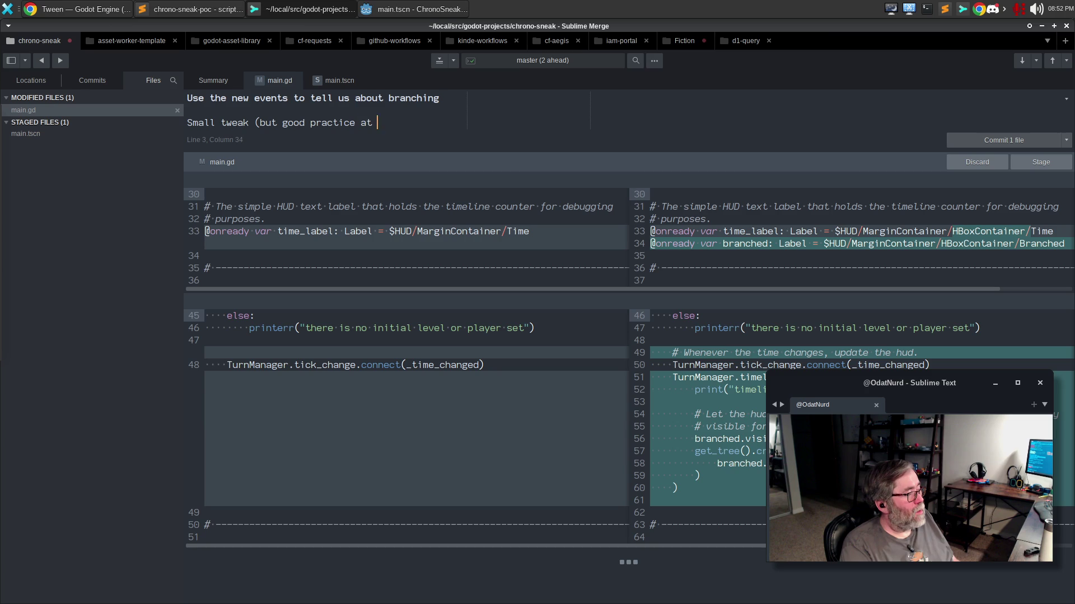
pyautogui.write('doing du')
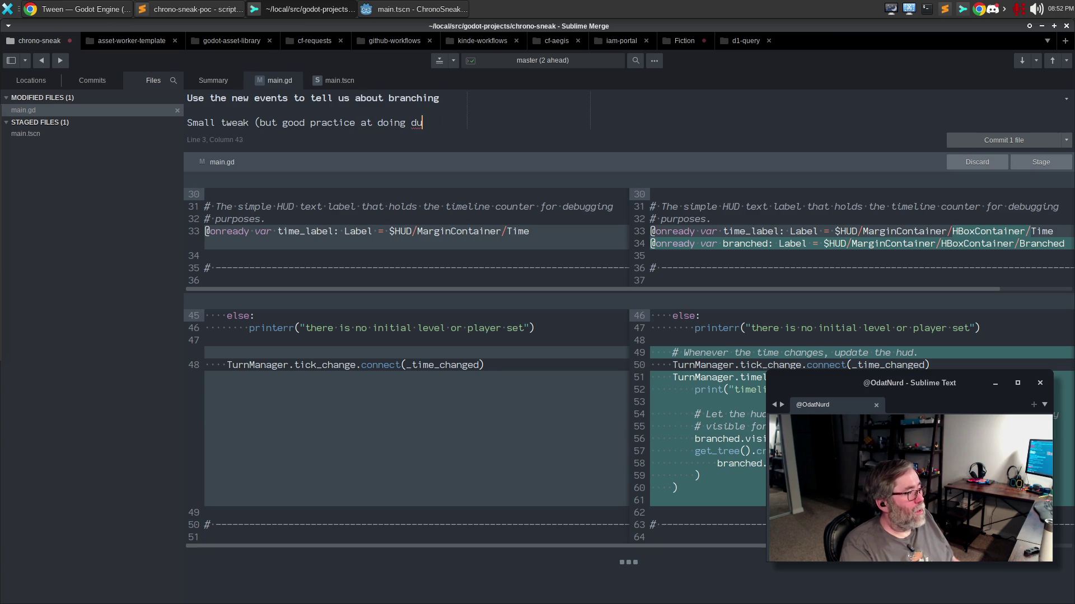
pyautogui.write('mb stufff')
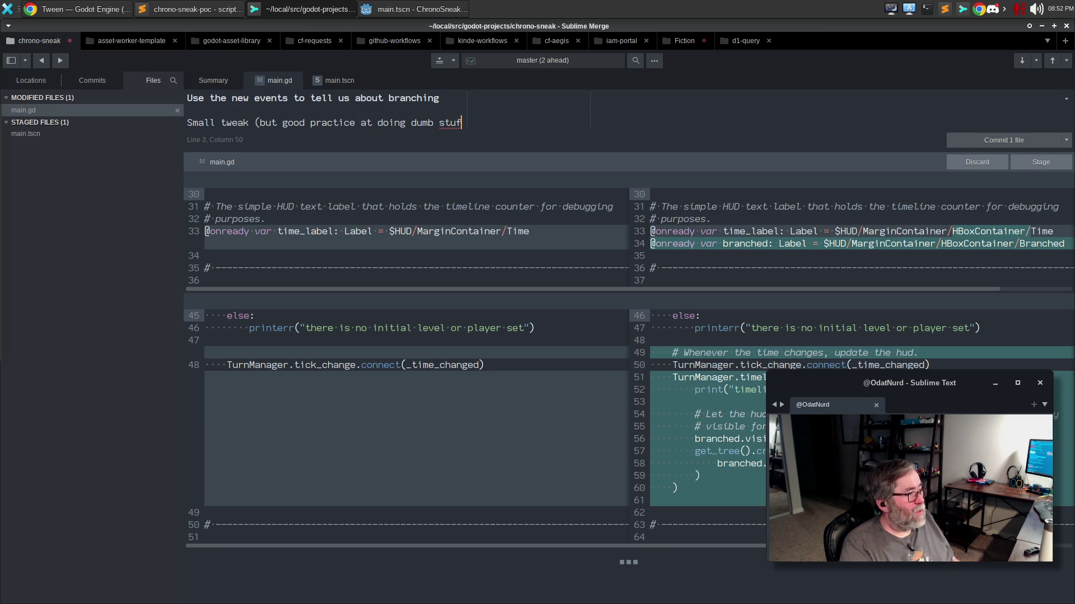
pyautogui.press('BackSpace')
pyautogui.write('hereby when the')
pyautogui.press('Return')
pyautogui.write('line')
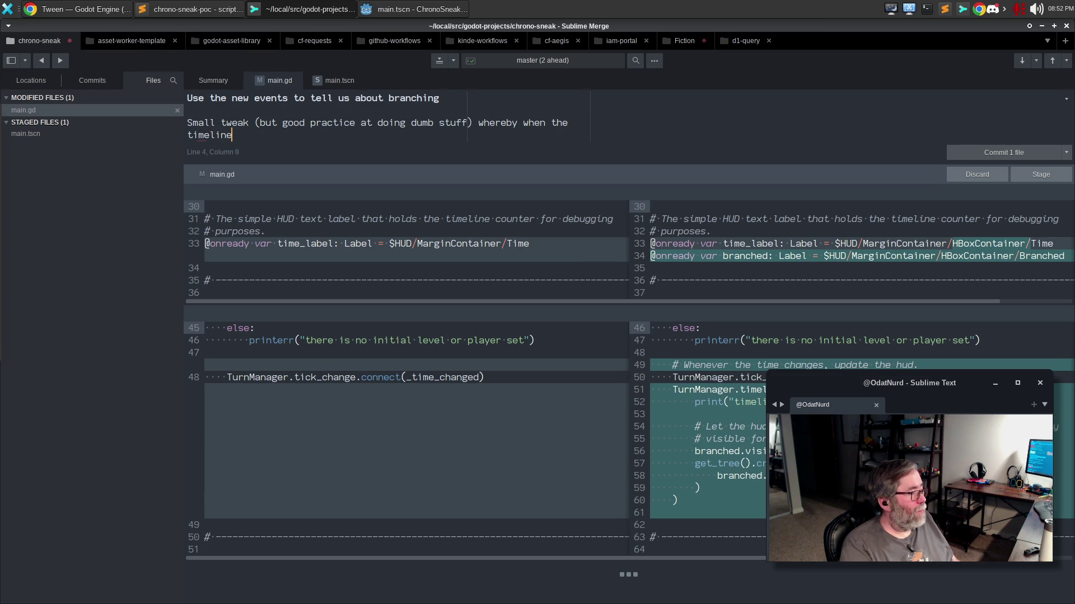
pyautogui.write(' branch triggers')
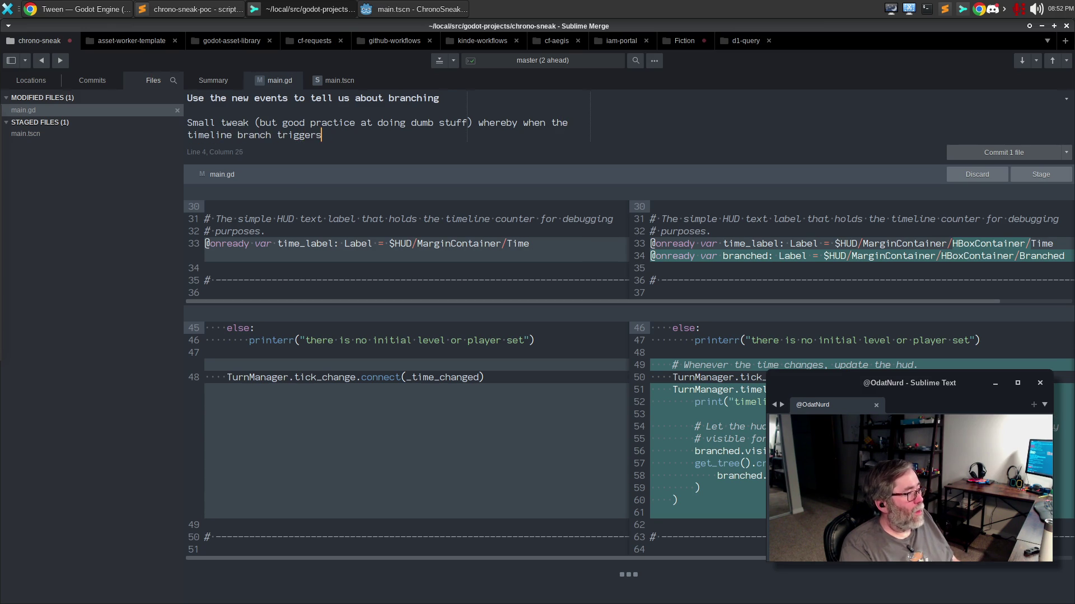
pyautogui.write(', the HUD displays ')
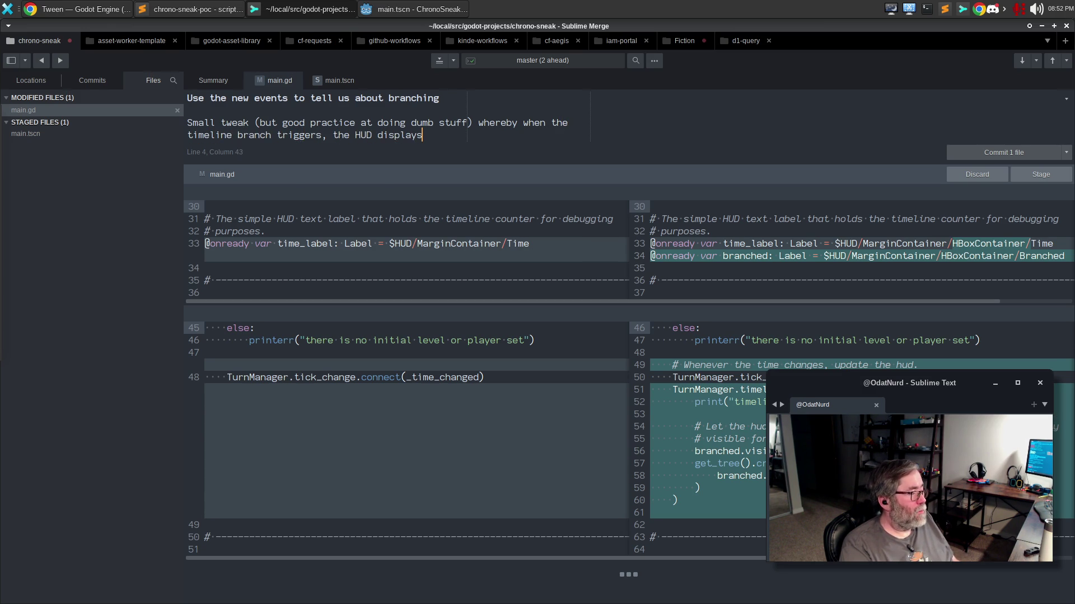
pyautogui.write('an indi')
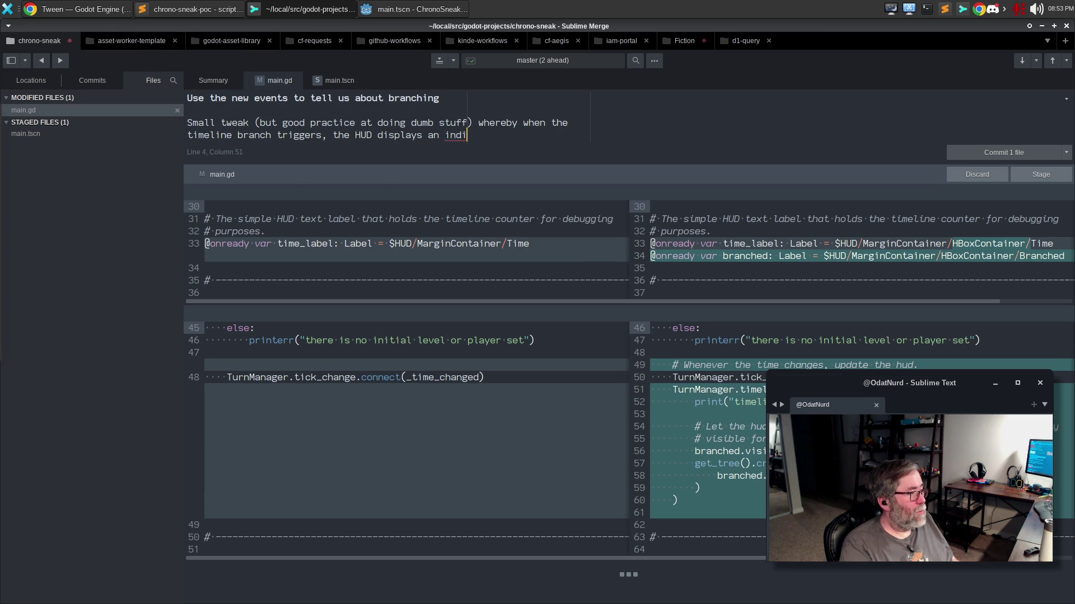
pyautogui.write('cator of this b')
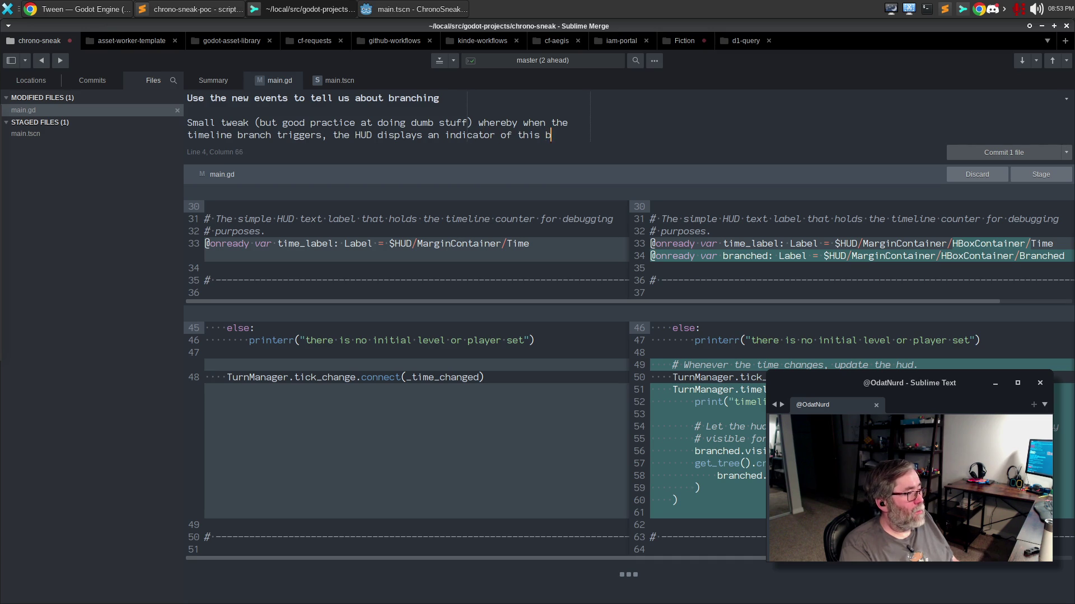
pyautogui.write('riefly')
pyautogui.press('Return')
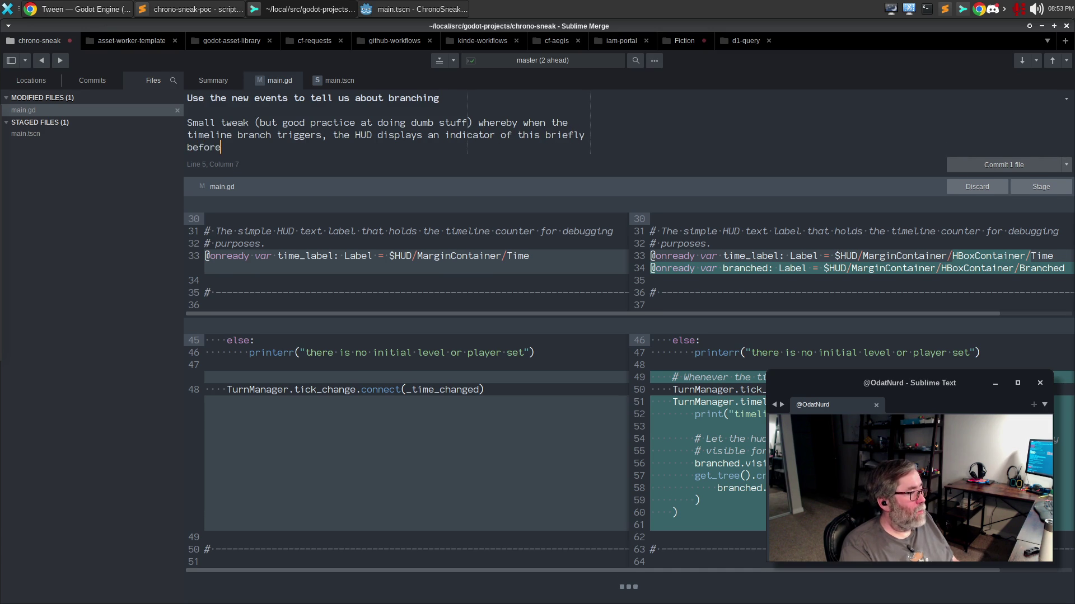
pyautogui.press('BackSpace')
pyautogui.write('.')
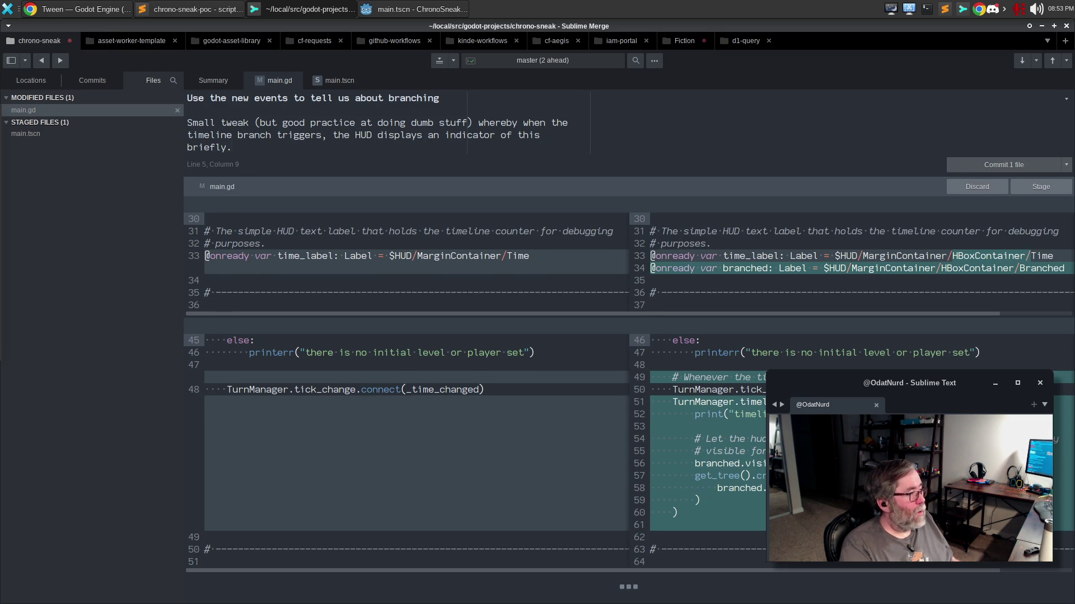
pyautogui.hotkey('ctrl', 'Return')
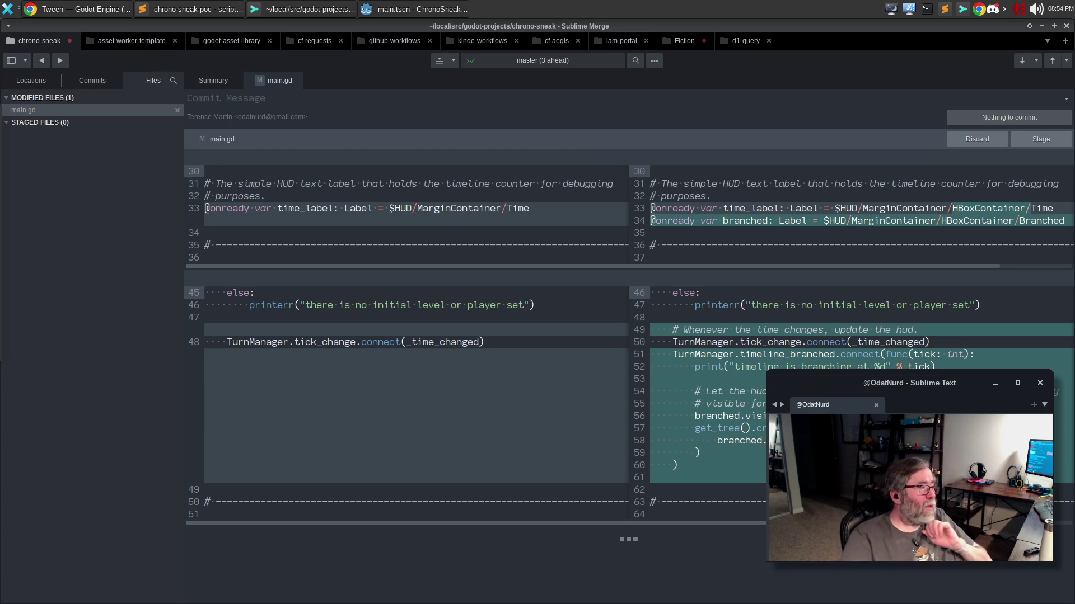
# Look over the latest commit in the history, then return to the working-directory changes.
pyautogui.click(92, 80)
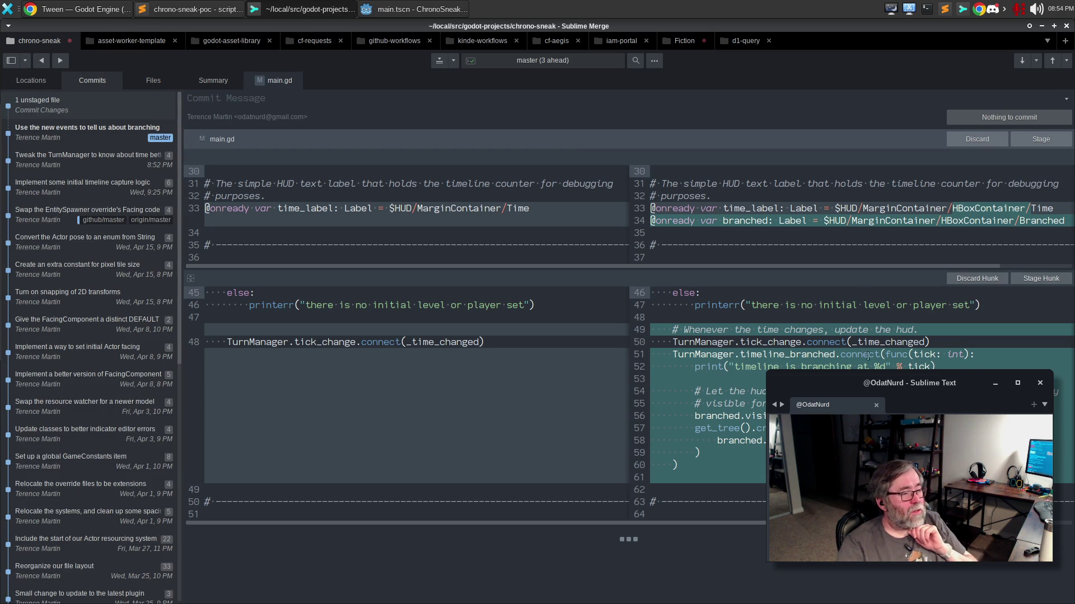
pyautogui.click(108, 138)
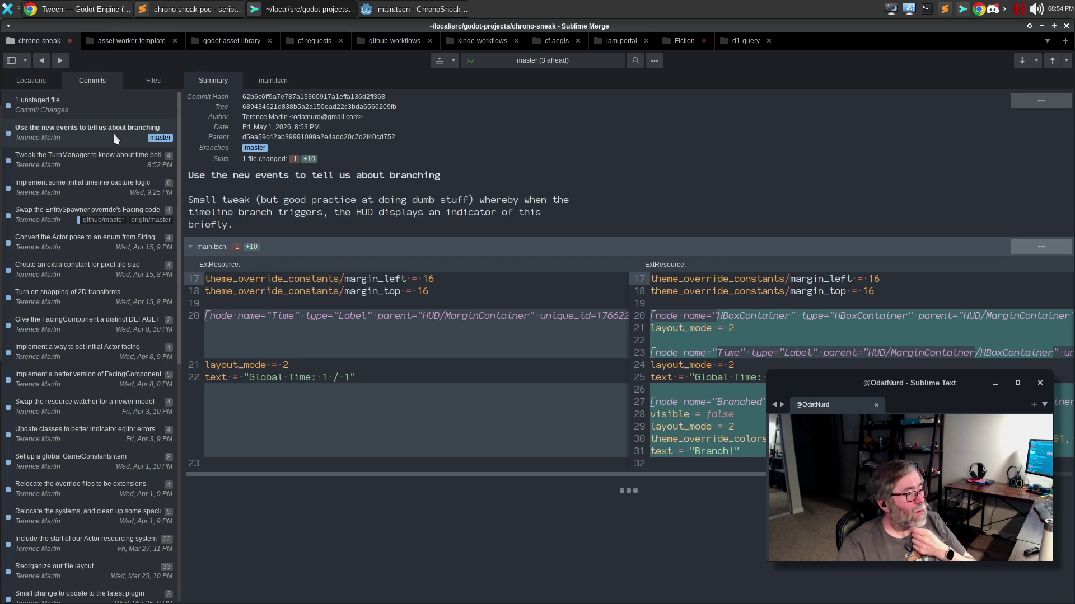
pyautogui.click(122, 114)
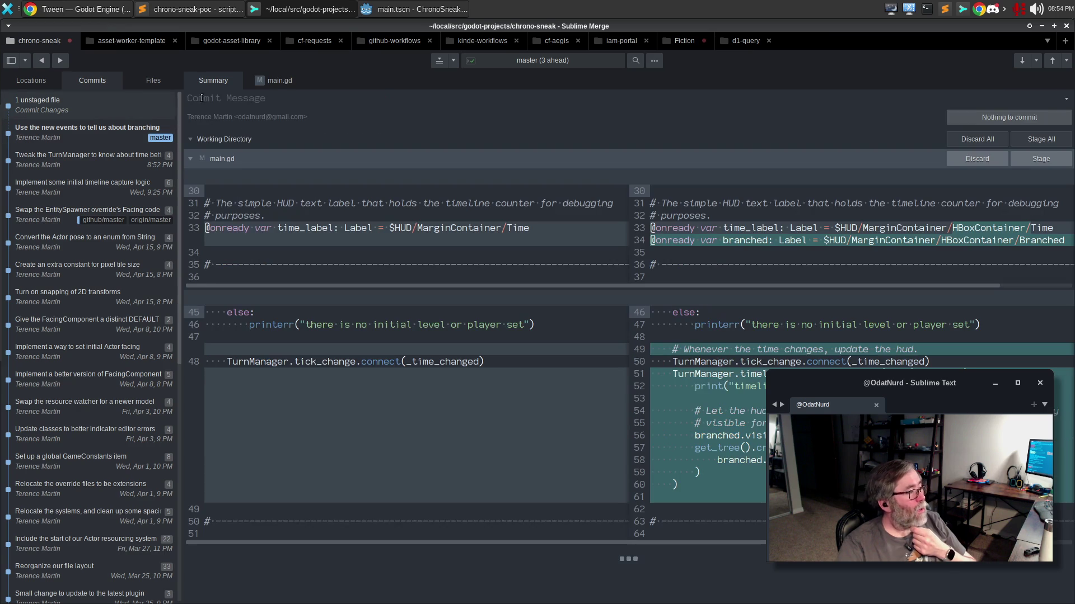
# Stage main.gd, amend it into the branching commit, and bring Godot back to the front.
pyautogui.click(1042, 161)
pyautogui.click(1066, 117)
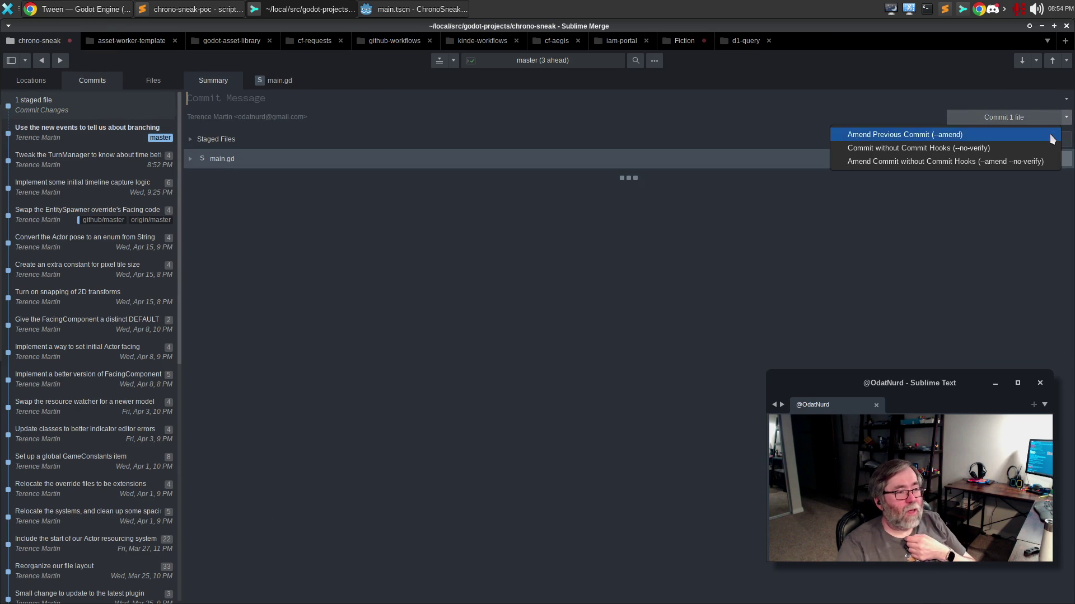
pyautogui.click(1053, 136)
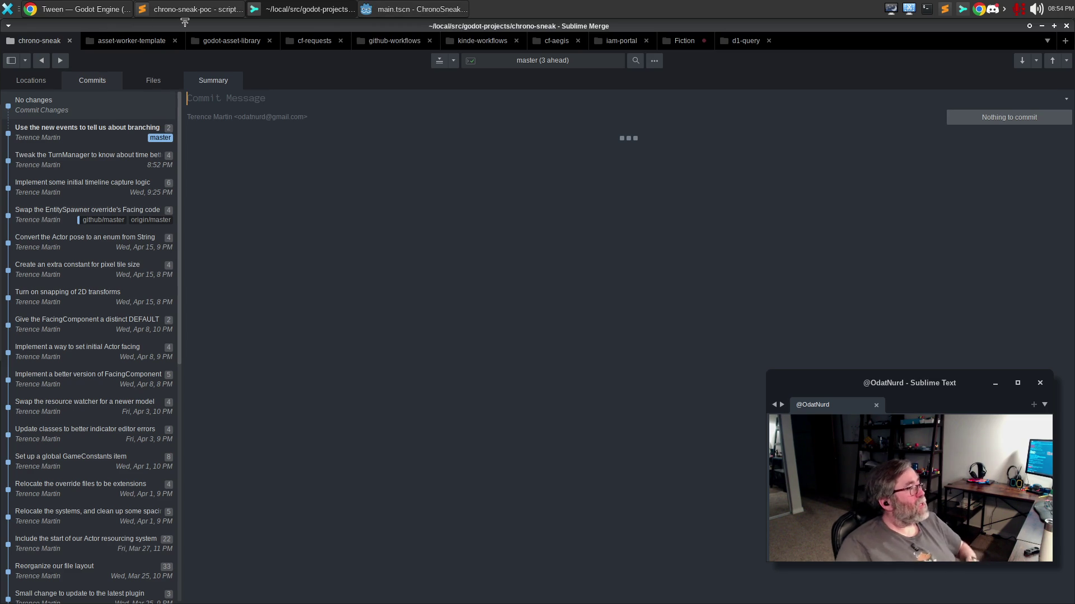
pyautogui.click(110, 9)
pyautogui.click(431, 9)
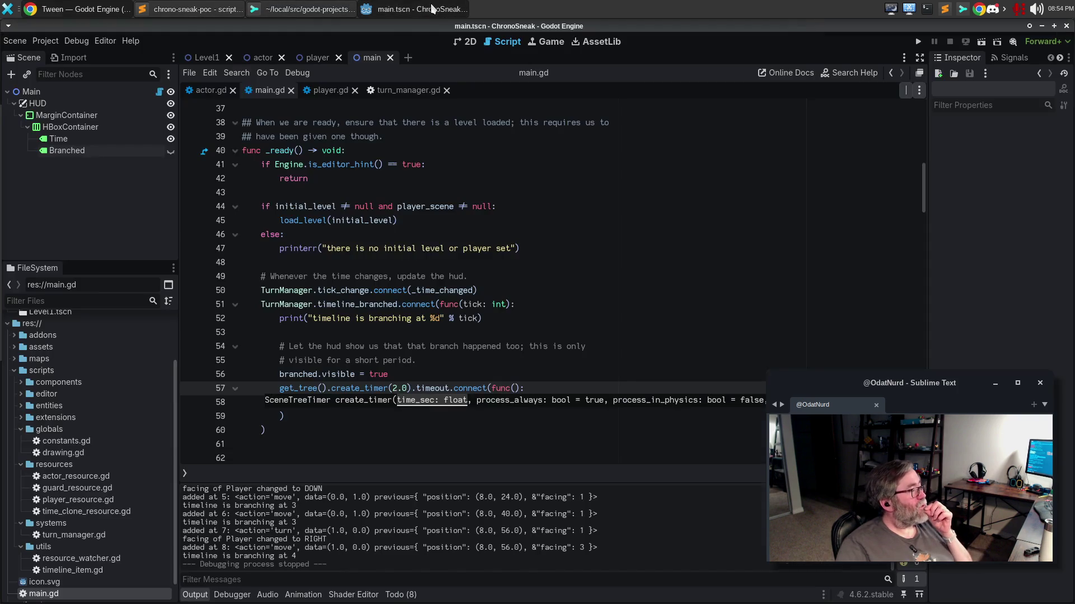
# Show turn_manager.gd in a split script view with the left pane widened.
pyautogui.click(407, 91)
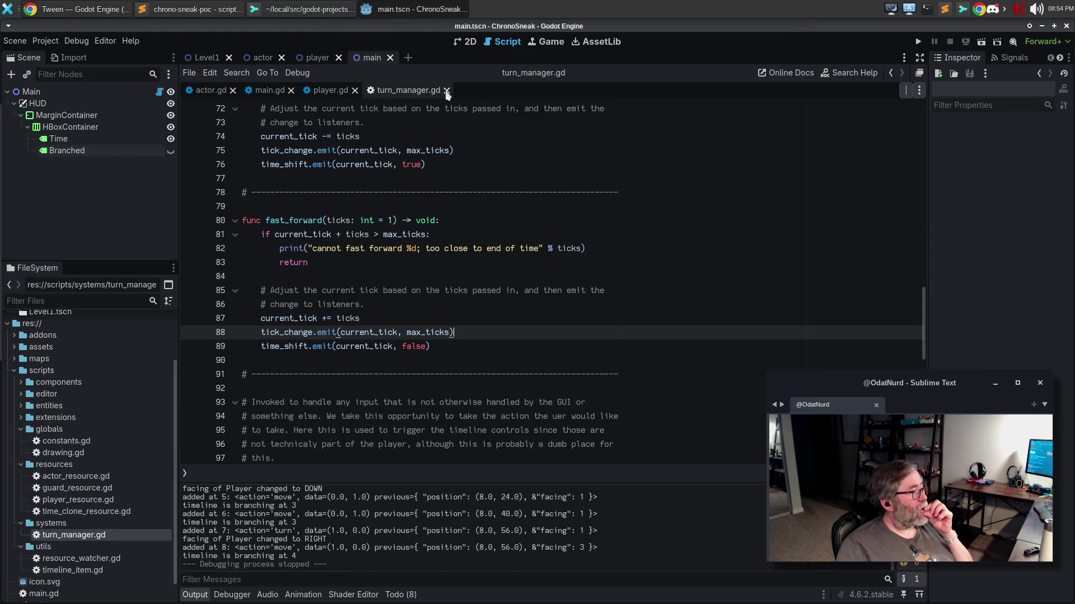
pyautogui.click(905, 93)
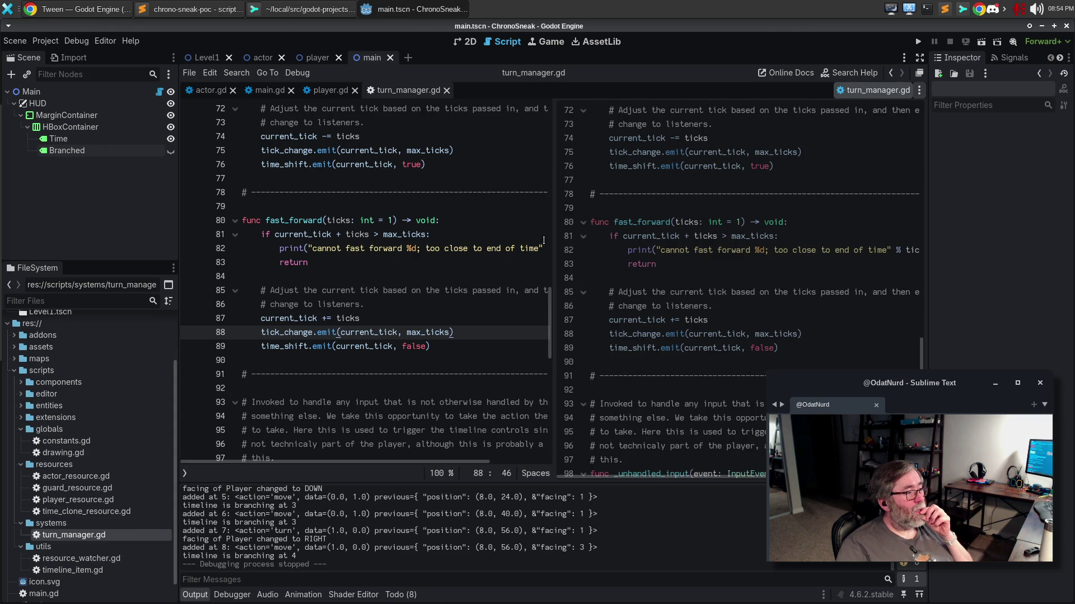
pyautogui.moveTo(554, 249); pyautogui.dragTo(782, 255)
pyautogui.click(457, 235)
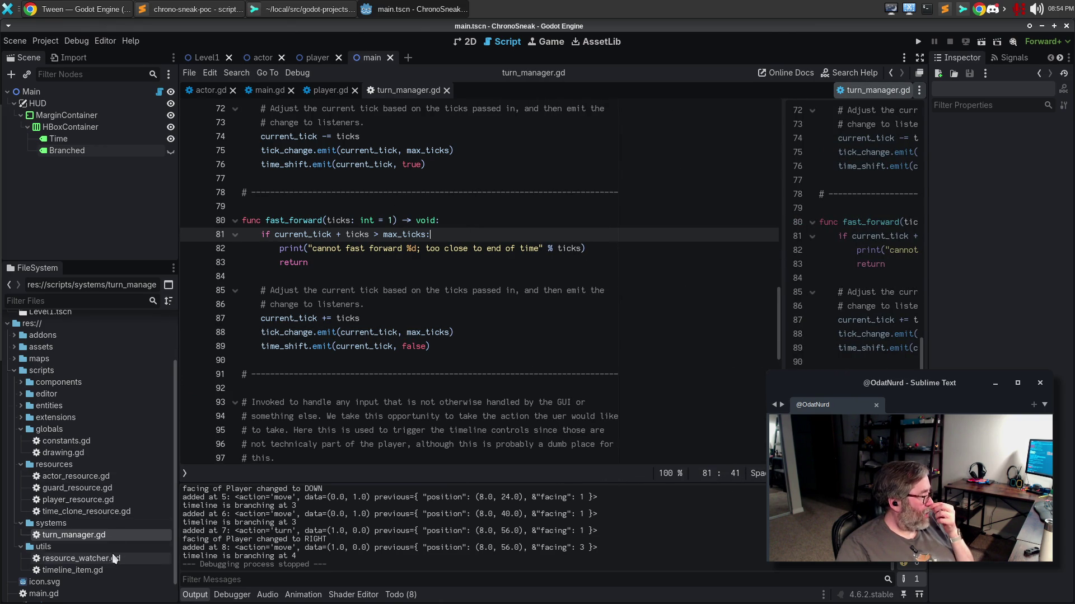
pyautogui.click(300, 319)
# Search the scene opener for 'tileset', cancel it, and bring up the quick script search.
pyautogui.hotkey('ctrl', 'o')
pyautogui.write('tileset')
pyautogui.press('Escape')
pyautogui.hotkey('ctrl', 'alt', 'o')
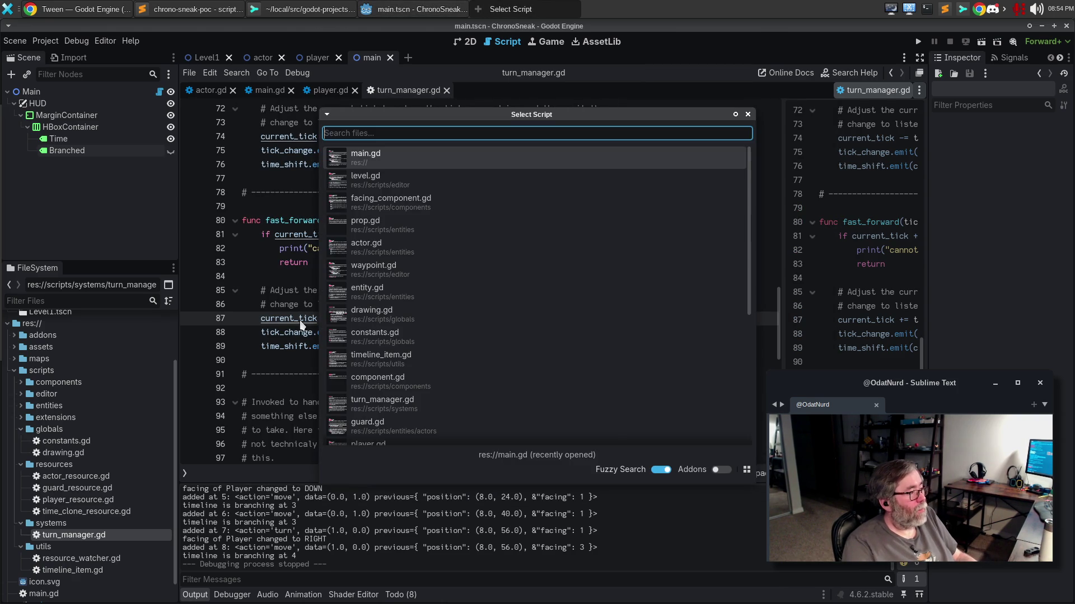
# Open timeline_component.gd and delete the save_state and restore_state stub functions.
pyautogui.write('timelc')
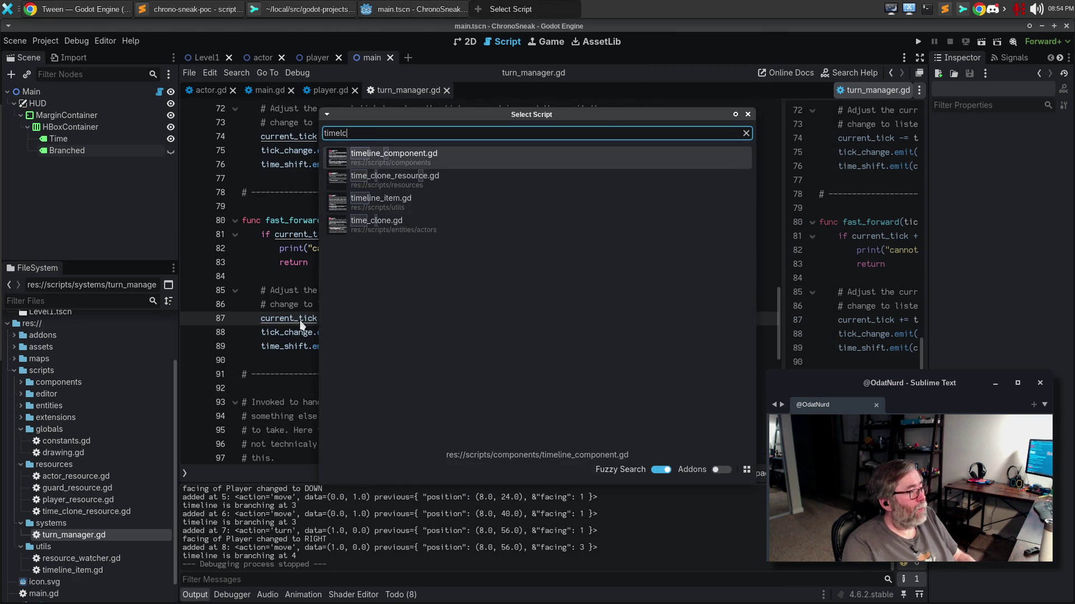
pyautogui.press('Return')
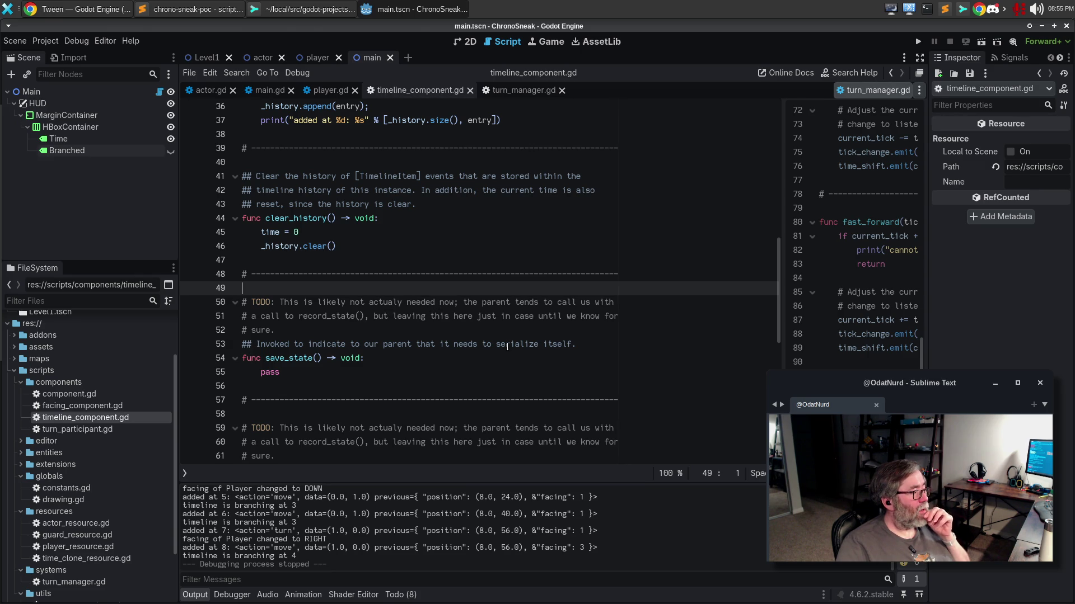
pyautogui.scroll(-4, 507, 347)
pyautogui.scroll(1, 424, 329)
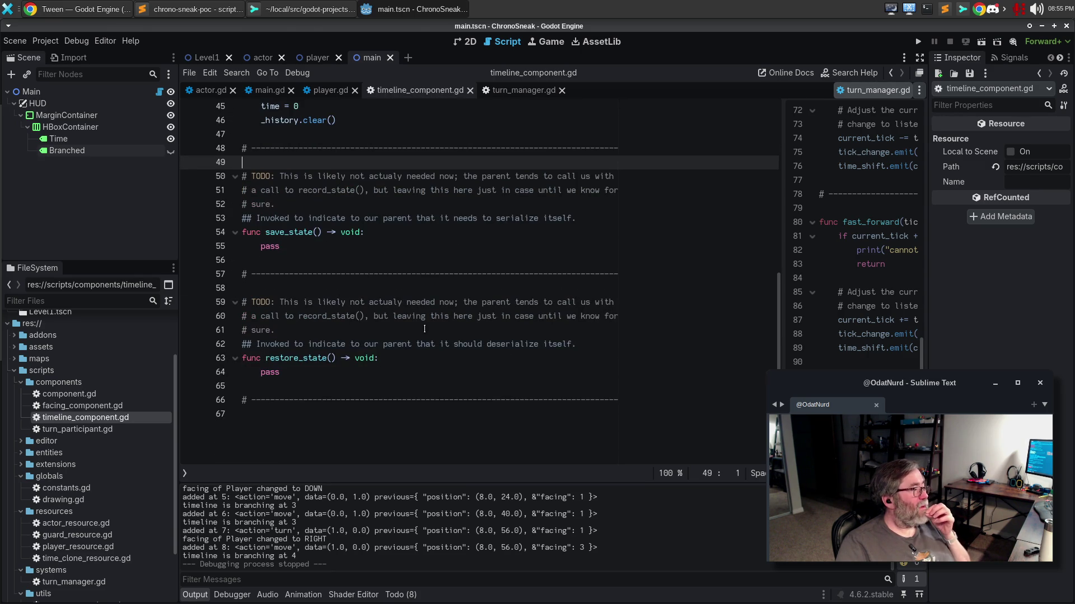
pyautogui.moveTo(267, 149); pyautogui.dragTo(269, 374)
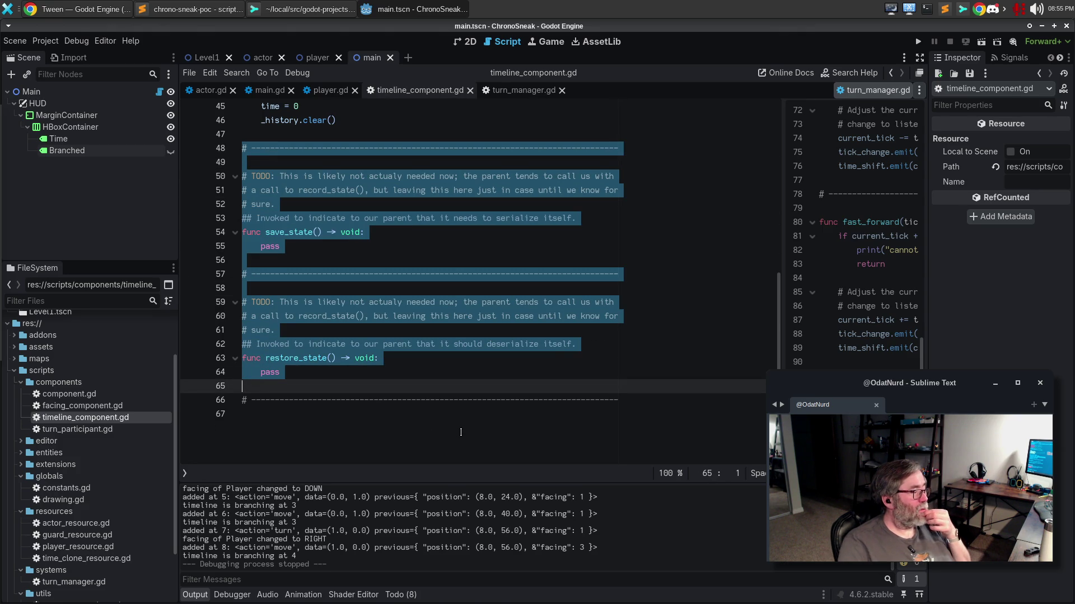
pyautogui.press('BackSpace')
pyautogui.press('BackSpace')
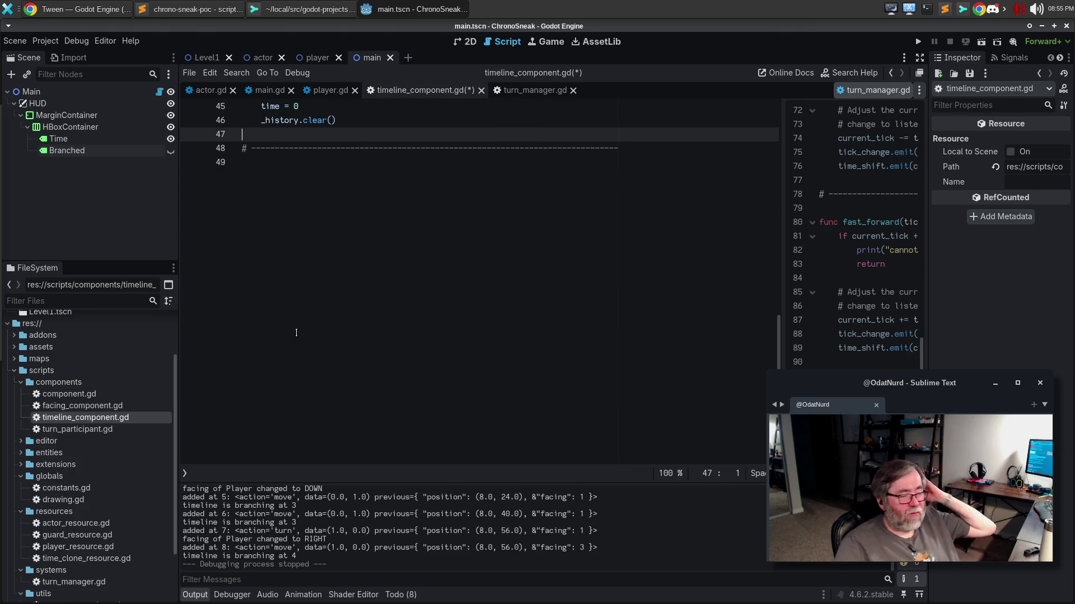
# Save timeline_component.gd and launch the game with F5.
pyautogui.scroll(3, 446, 400)
pyautogui.scroll(1, 446, 400)
pyautogui.click(453, 331)
pyautogui.hotkey('ctrl', 's')
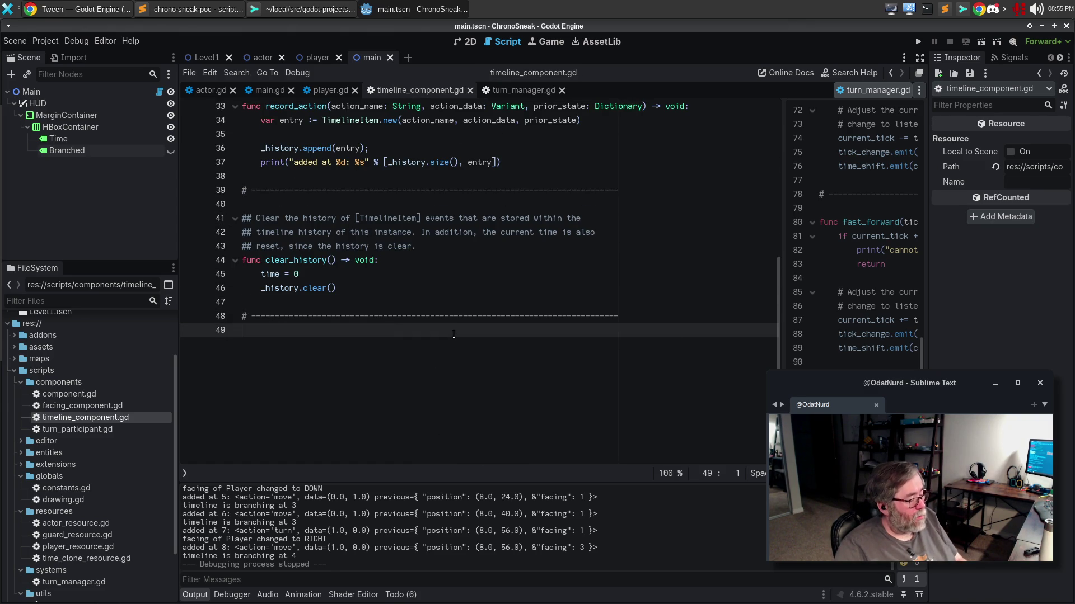
pyautogui.press('F5')
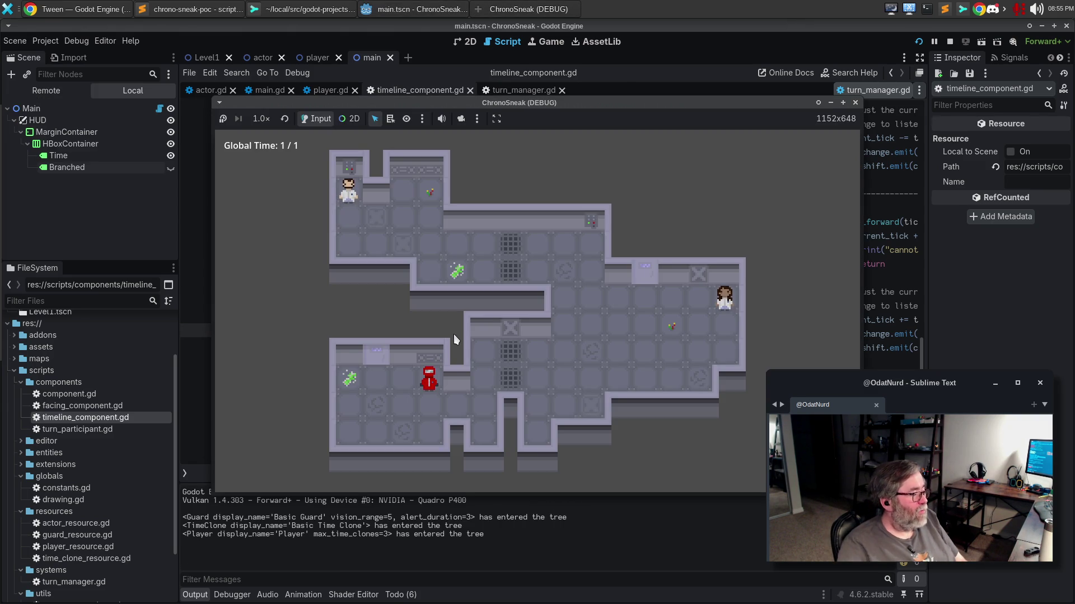
# Move the player down and right, then stop the game with F8.
pyautogui.press('Down')
pyautogui.press('Right')
pyautogui.press('Right')
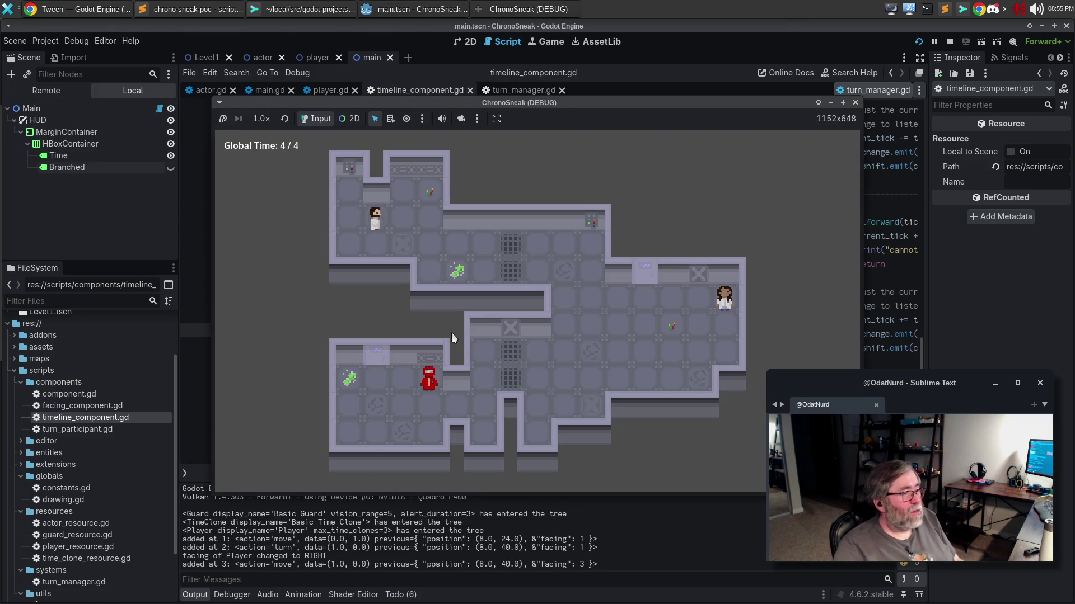
pyautogui.press('F8')
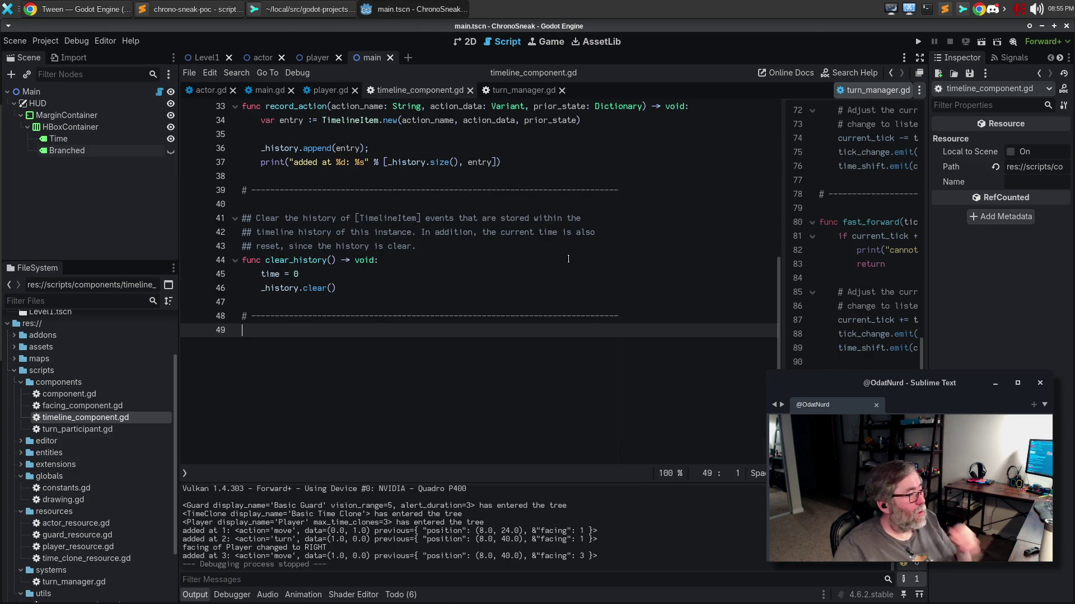
# Look through timeline_component.gd from the _history declaration to the time declaration.
pyautogui.click(574, 259)
pyautogui.scroll(7, 574, 274)
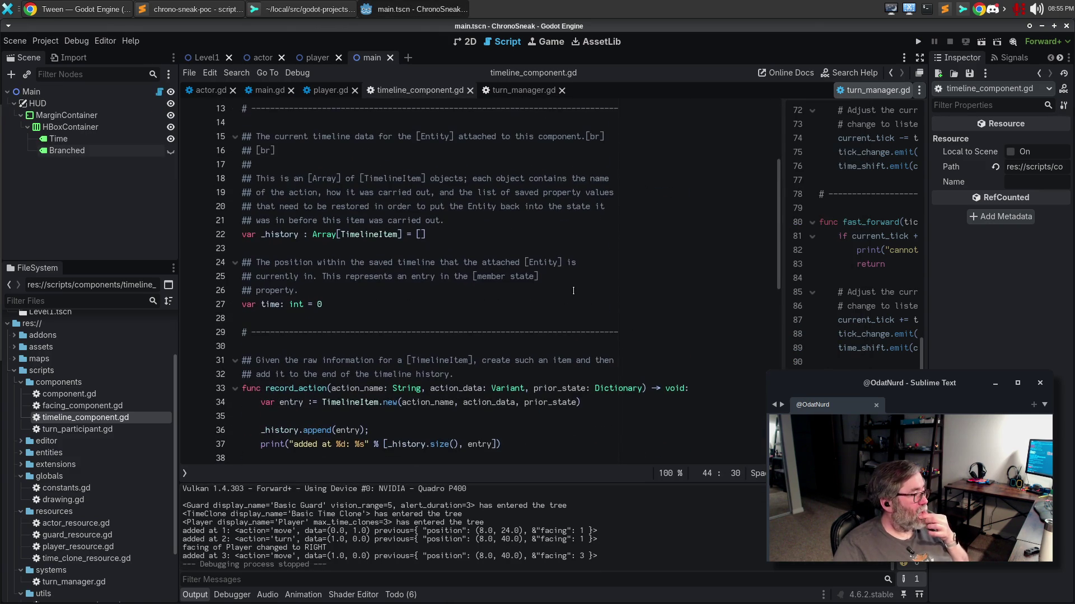
pyautogui.click(473, 236)
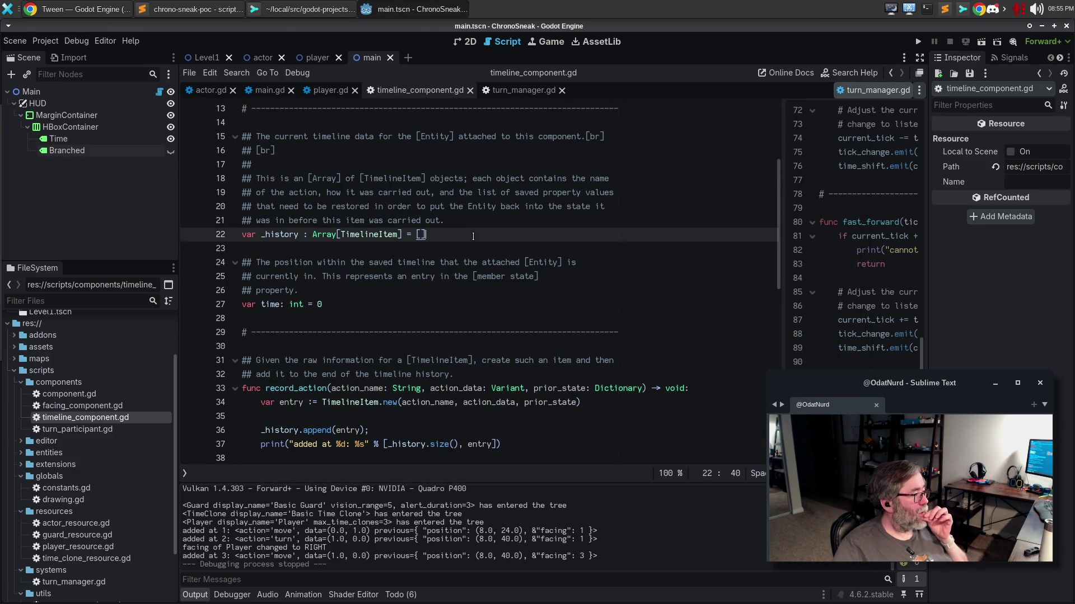
pyautogui.click(467, 296)
pyautogui.click(466, 305)
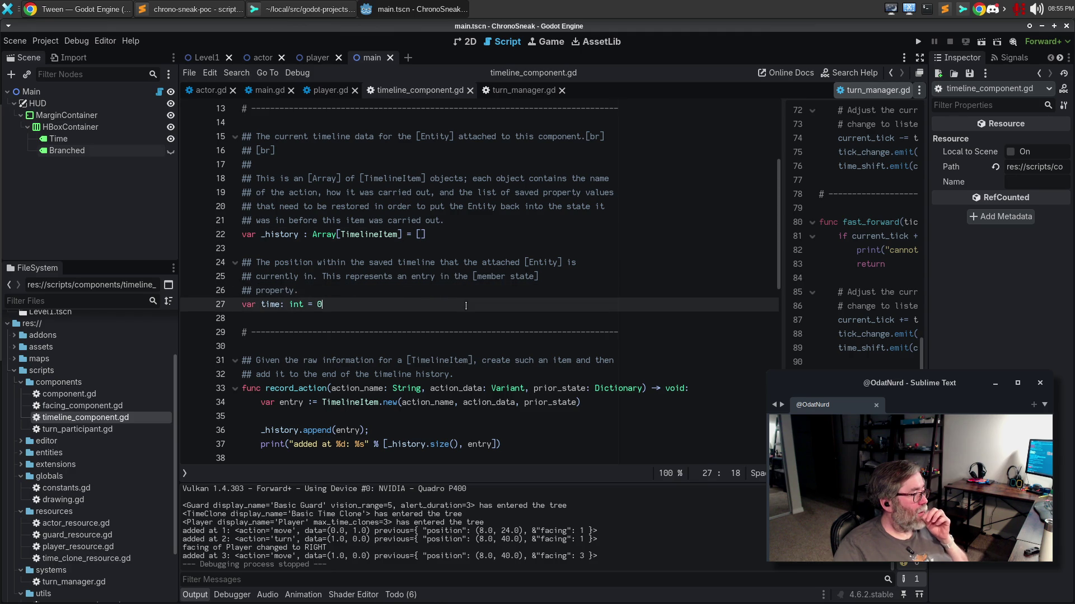
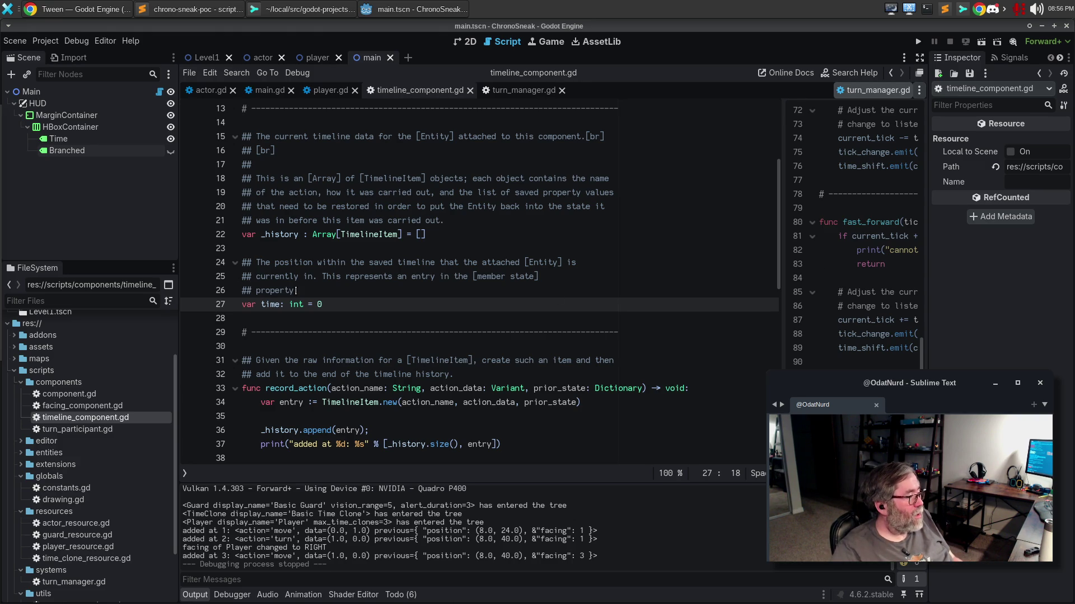
# Rename the time variable declared on line 27 to start_time.
pyautogui.doubleClick(277, 304)
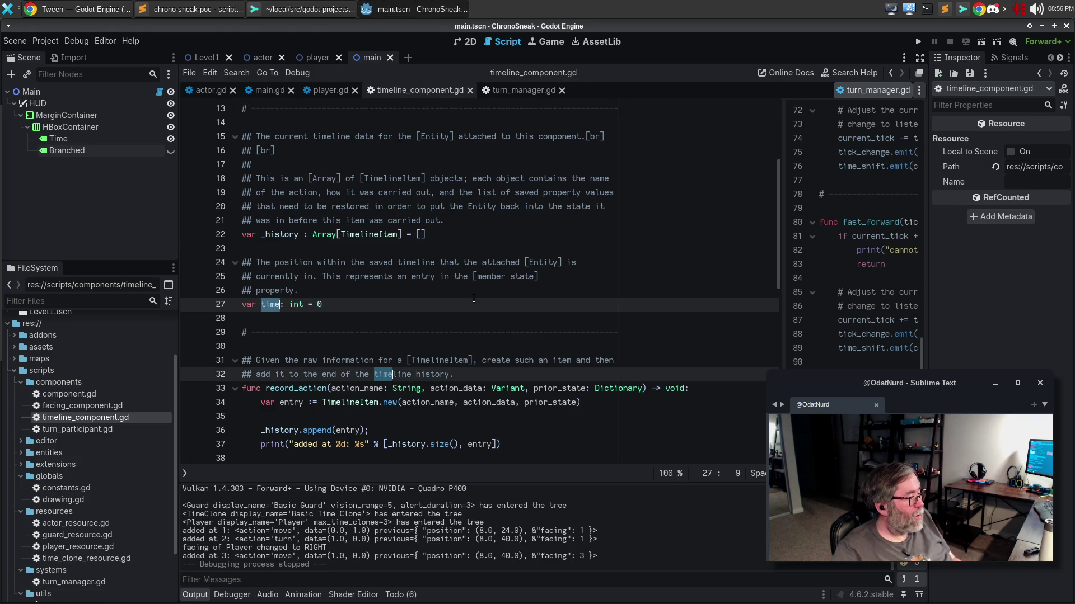
pyautogui.scroll(-2, 476, 298)
pyautogui.scroll(-4, 495, 296)
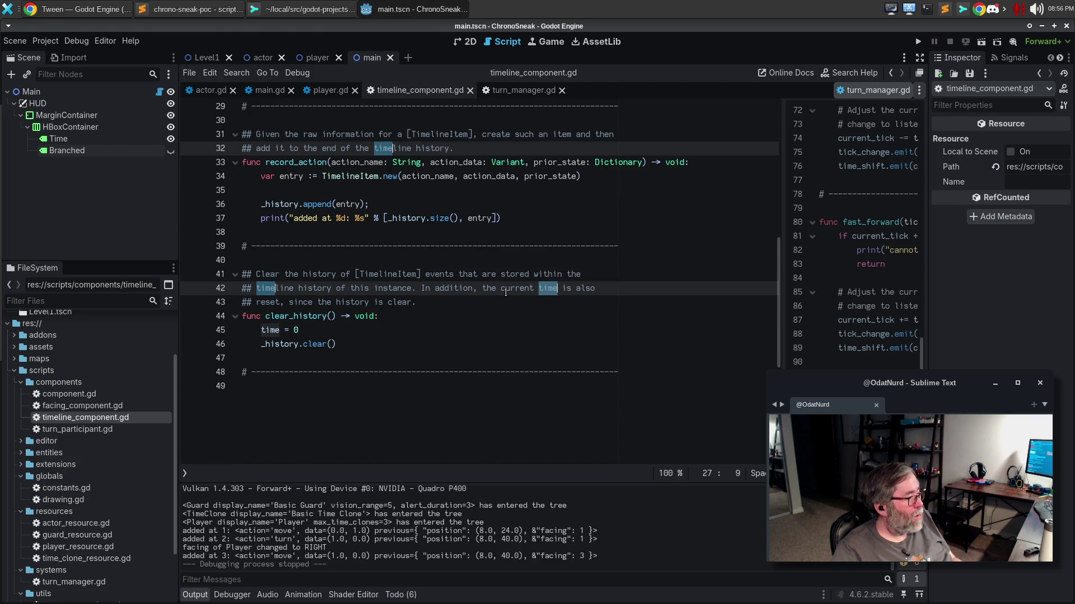
pyautogui.click(398, 341)
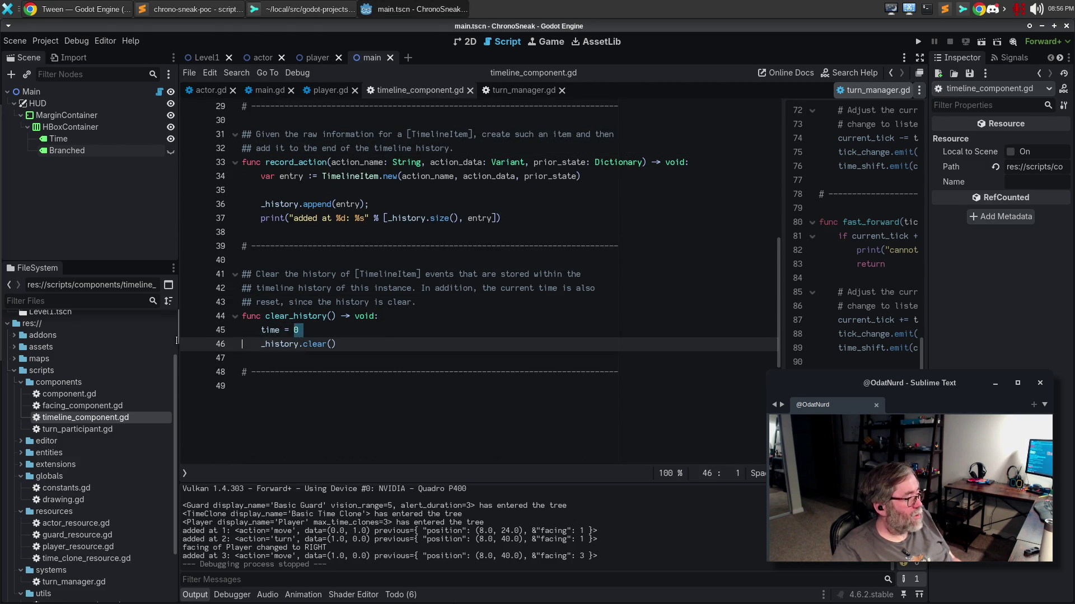
pyautogui.click(371, 303)
pyautogui.scroll(6, 419, 309)
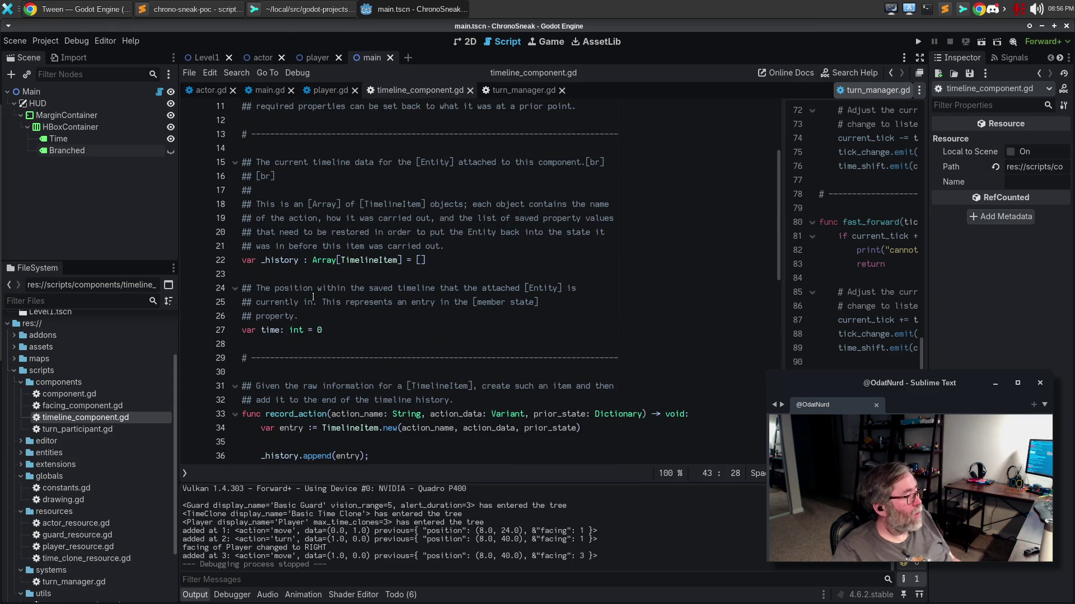
pyautogui.doubleClick(267, 329)
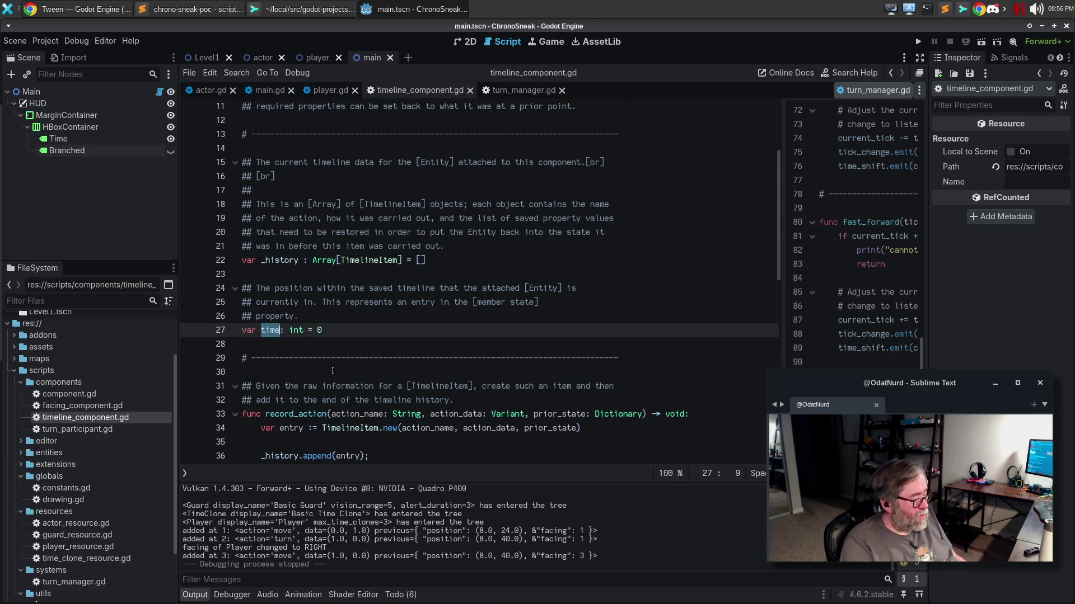
pyautogui.press('Left')
pyautogui.write('s')
pyautogui.press('Right')
pyautogui.write('_')
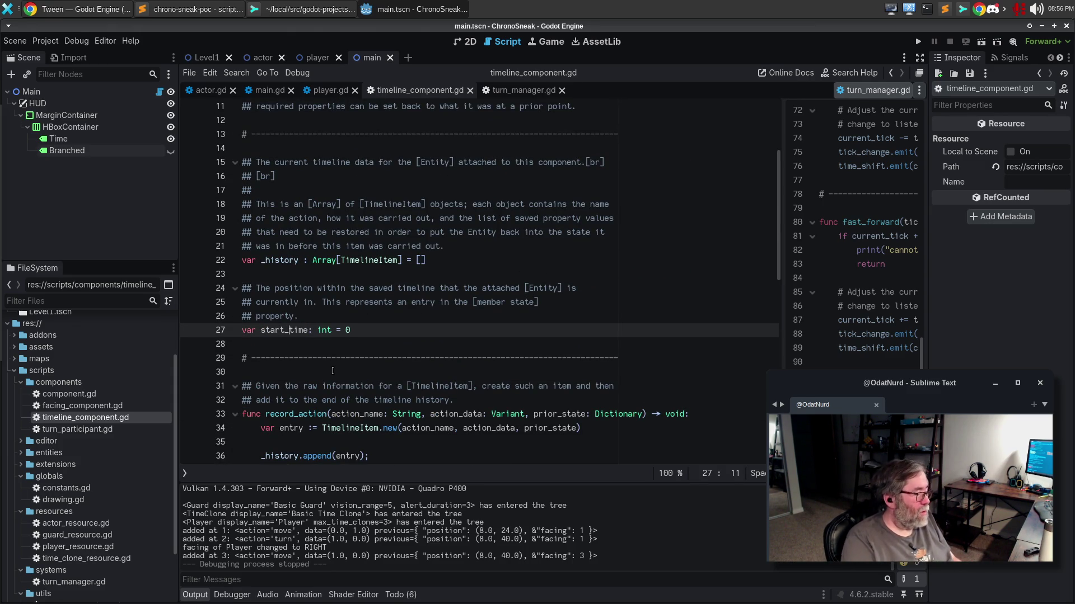
# Rename time to start_time in clear_history() and change the starting value from 0 to 1.
pyautogui.press('Down')
pyautogui.press('Down')
pyautogui.press('Down')
pyautogui.press('Up')
pyautogui.press('Up')
pyautogui.press('Up')
pyautogui.press('Up')
pyautogui.press('Right')
pyautogui.write('start_')
pyautogui.press('End')
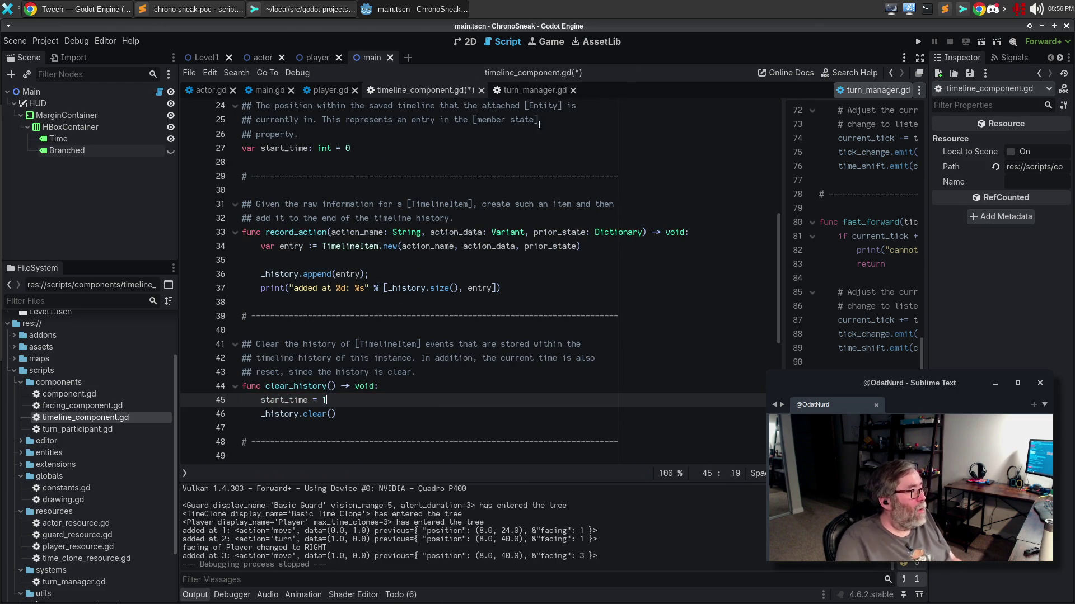
pyautogui.click(443, 148)
pyautogui.press('BackSpace')
pyautogui.write('1')
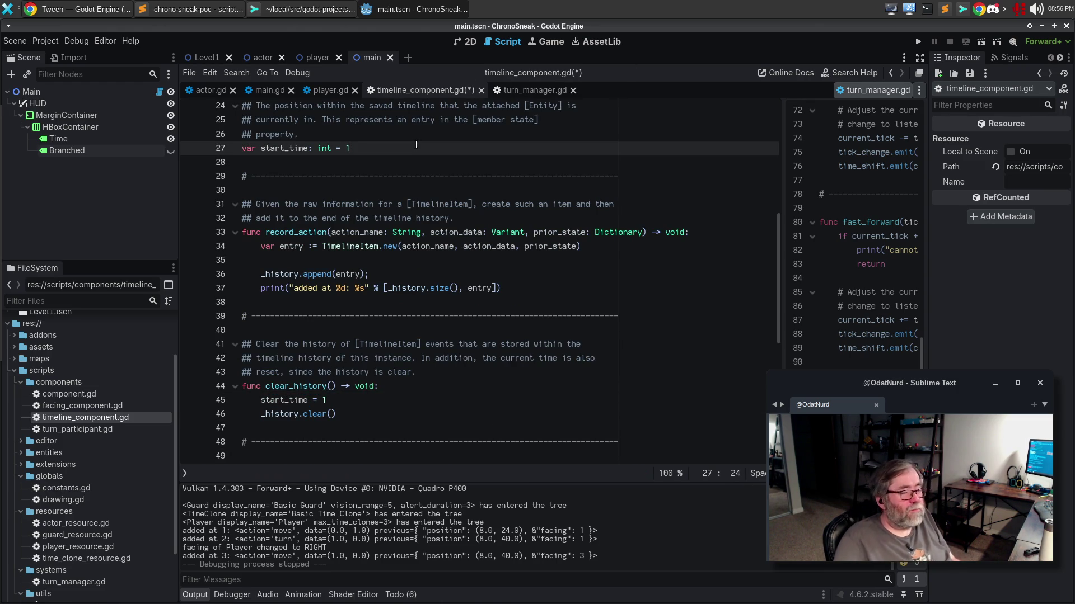
pyautogui.scroll(1, 455, 157)
pyautogui.scroll(2, 454, 157)
pyautogui.click(383, 218)
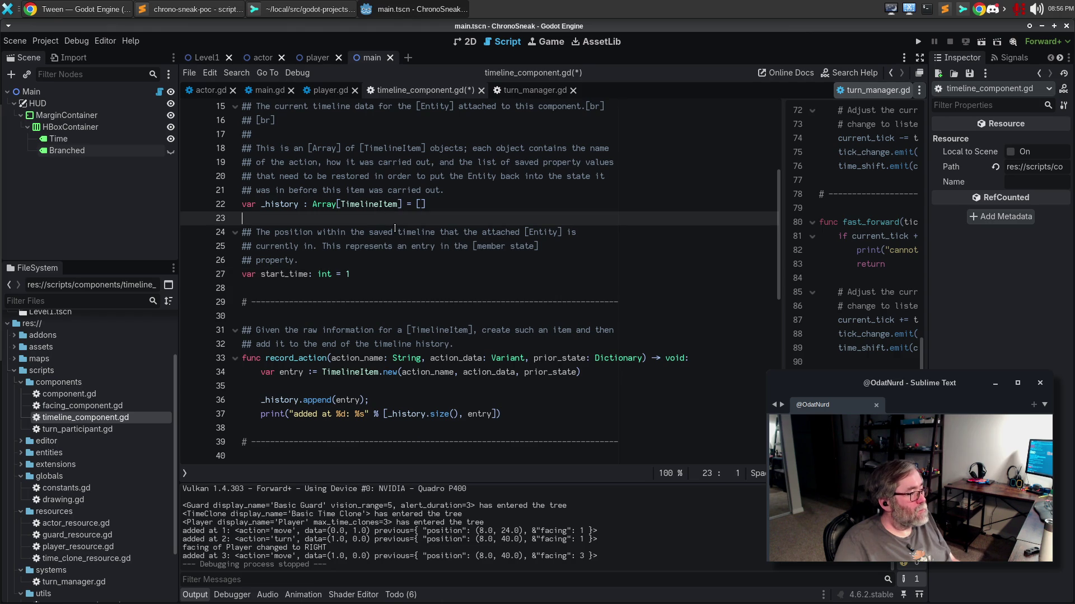
# Add a new comment line above the declaration and rename start_time to start_tick in both places.
pyautogui.press('Return')
pyautogui.write('#')
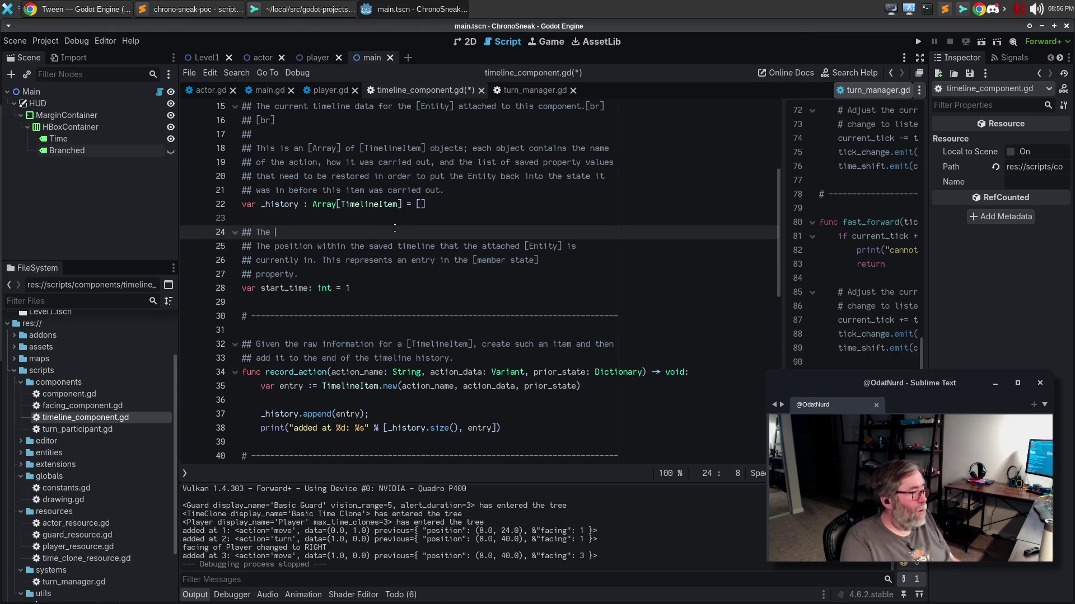
pyautogui.click(309, 288)
pyautogui.scroll(-2, 465, 344)
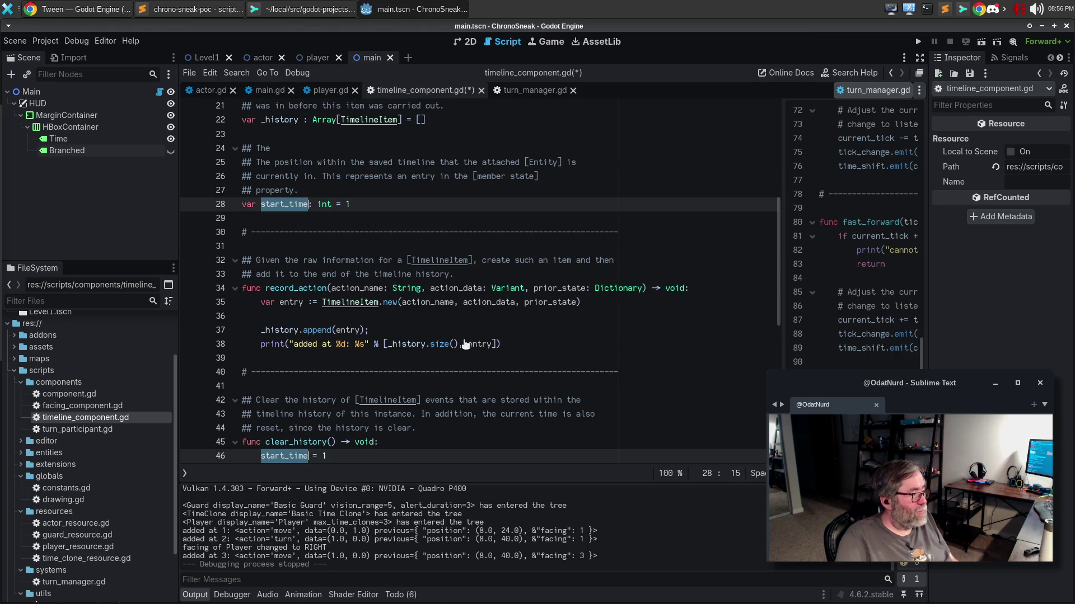
pyautogui.press('Right')
pyautogui.press('BackSpace')
pyautogui.press('BackSpace')
pyautogui.write('ck')
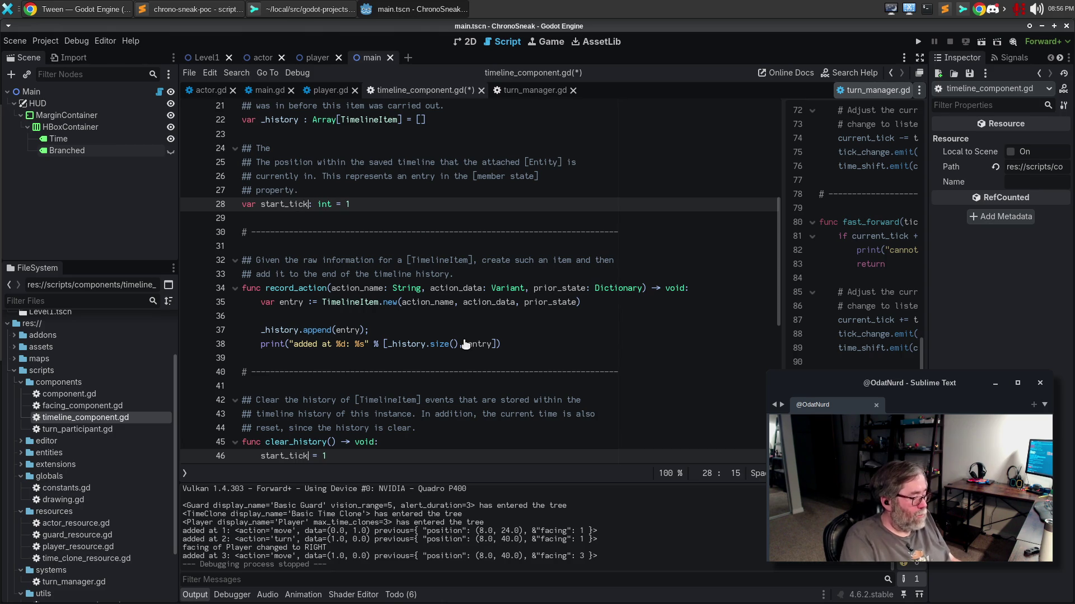
pyautogui.press('Escape')
# Write the comment's first line about the tick the [Entity] attached to this component entered.
pyautogui.click(333, 148)
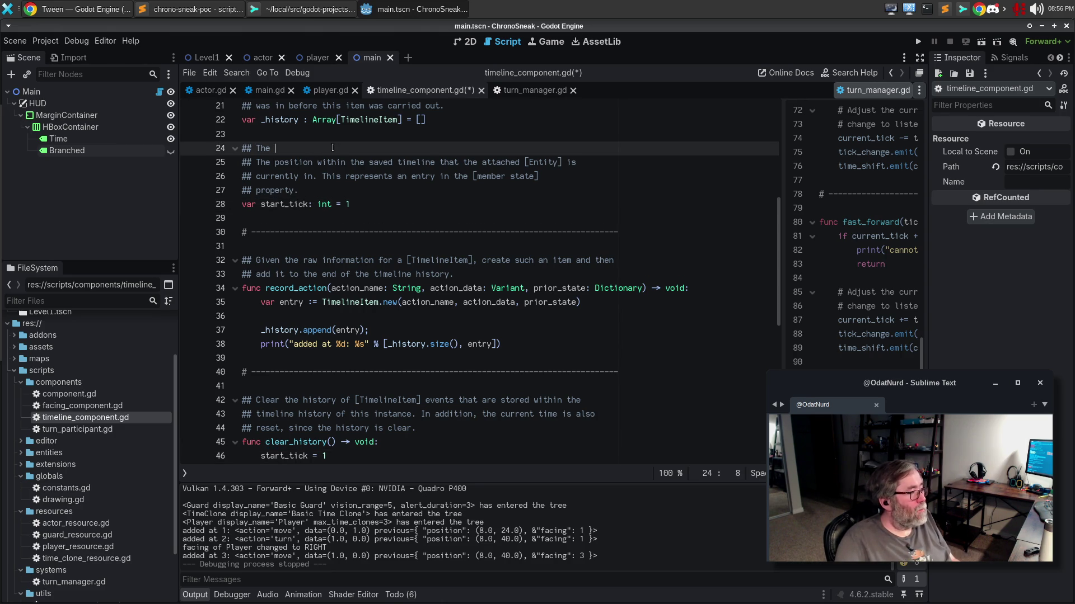
pyautogui.write('ti')
pyautogui.press('BackSpace')
pyautogui.press('BackSpace')
pyautogui.press('BackSpace')
pyautogui.write('al tic')
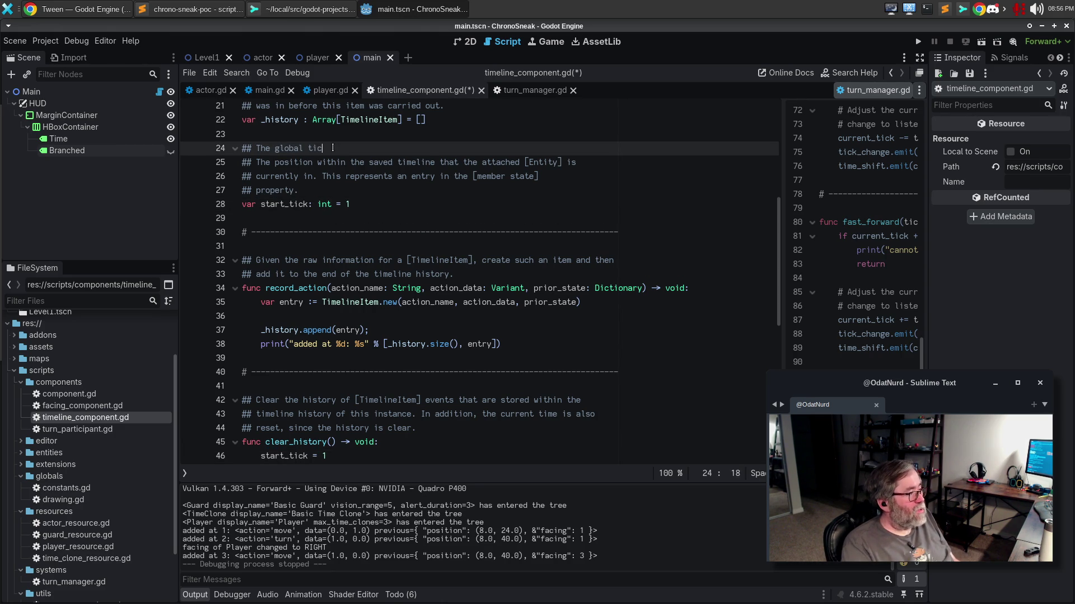
pyautogui.press('BackSpace')
pyautogui.press('BackSpace')
pyautogui.press('BackSpace')
pyautogui.press('BackSpace')
pyautogui.press('BackSpace')
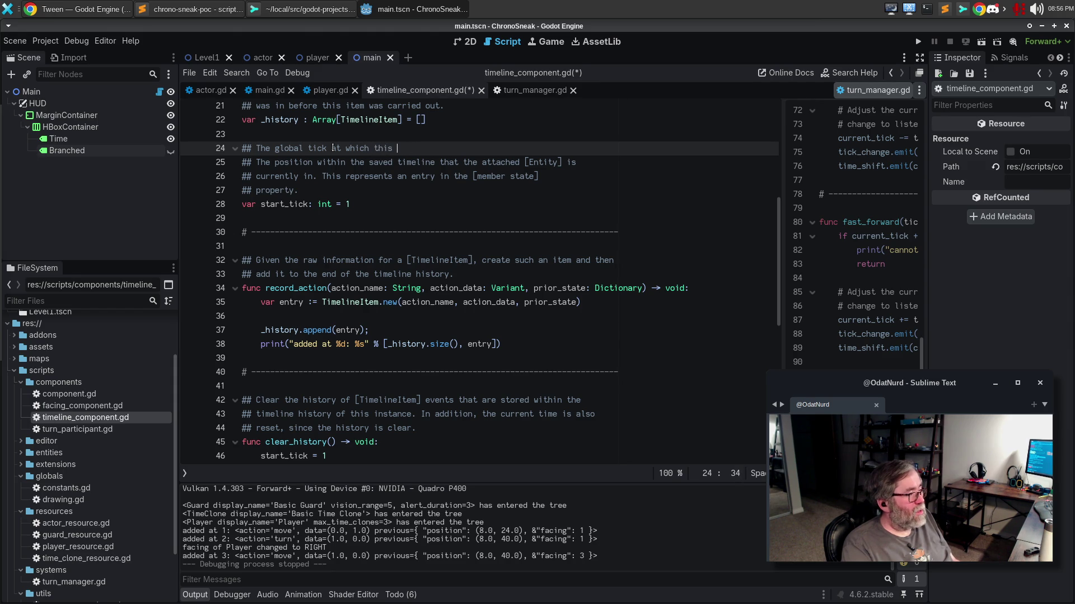
pyautogui.write('e entity a')
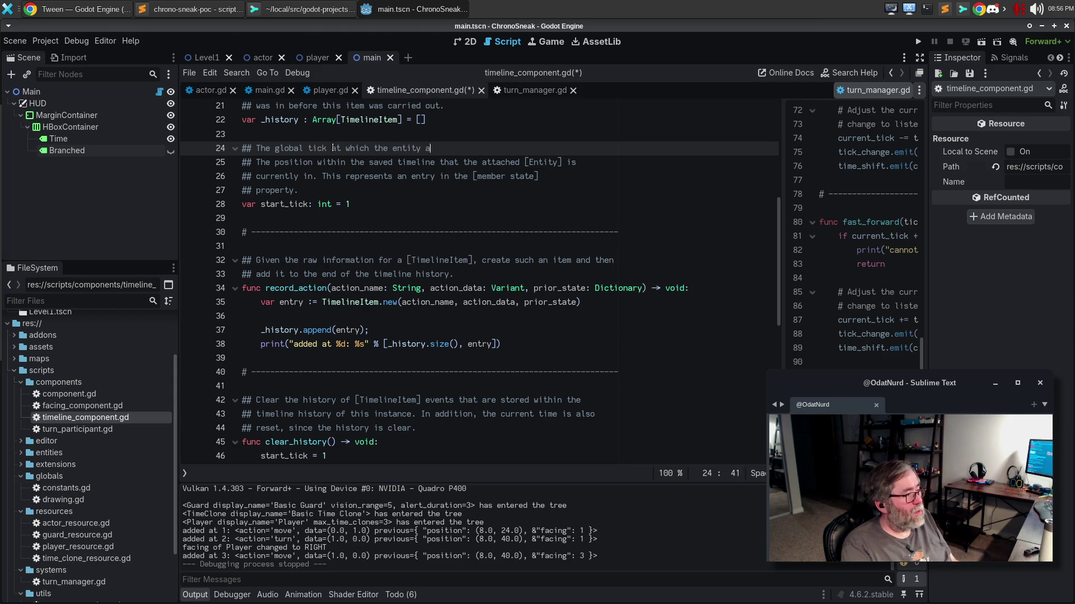
pyautogui.hotkey('ctrl', 'BackSpace')
pyautogui.write('[Entity] attached to this c')
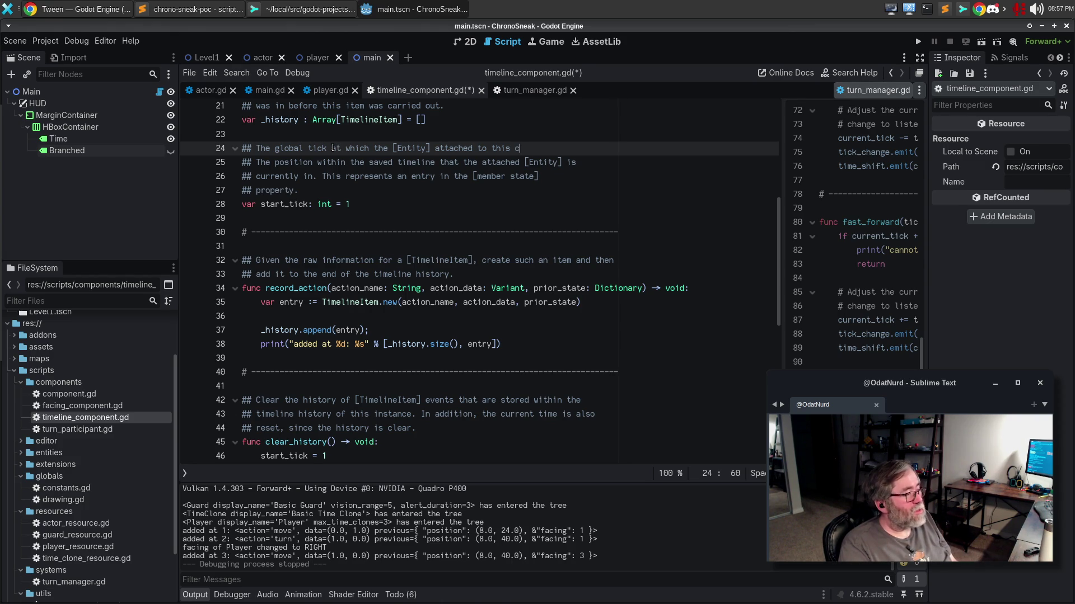
pyautogui.write('p')
pyautogui.press('BackSpace')
pyautogui.press('BackSpace')
pyautogui.write('omponent entered ')
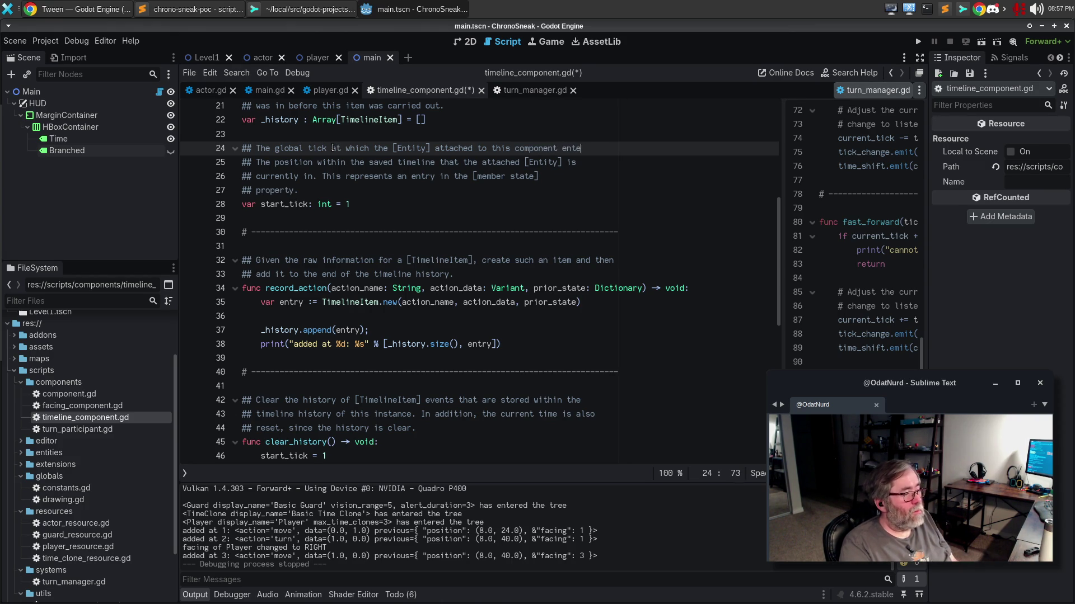
pyautogui.write('the')
# Finish the comment with 'timeline; this item does not exist for any tick prior to this one.'.
pyautogui.press('Return')
pyautogui.write('timeline; ')
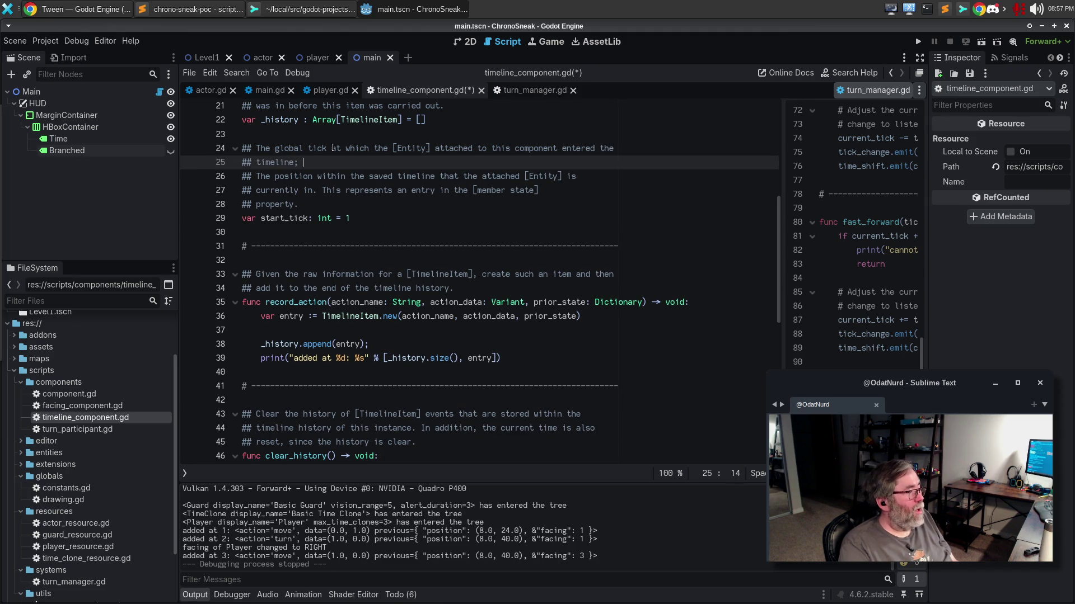
pyautogui.write('this item do')
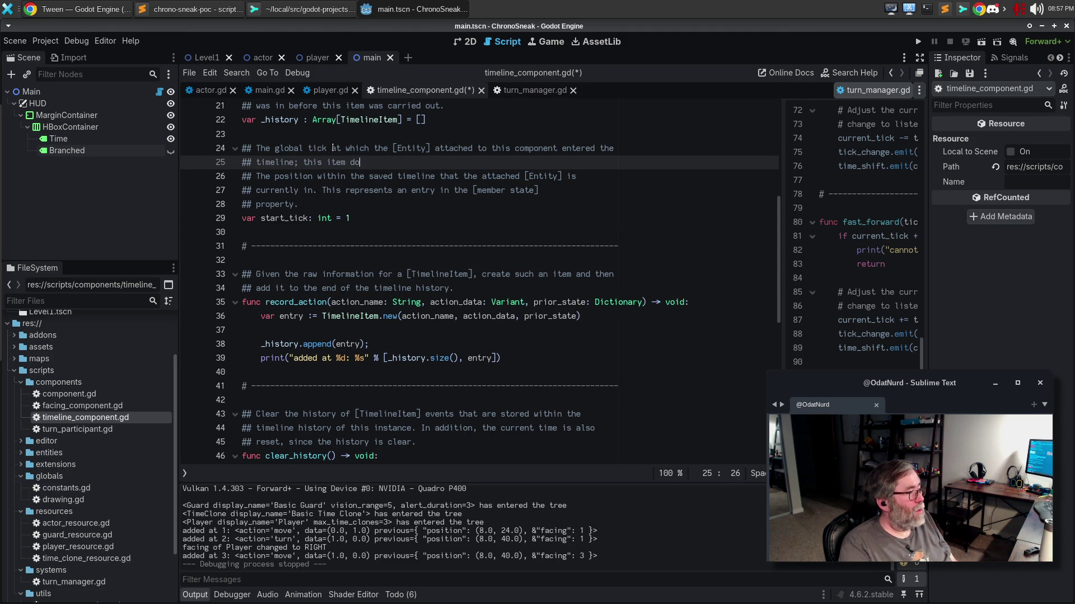
pyautogui.write('es not exist for any')
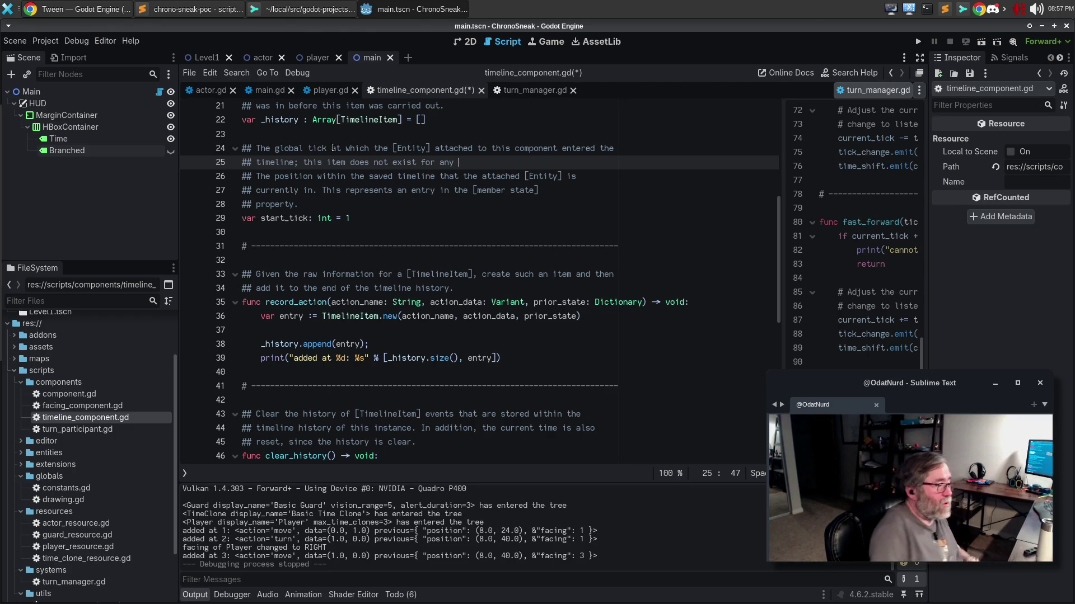
pyautogui.write('tick prior to this one')
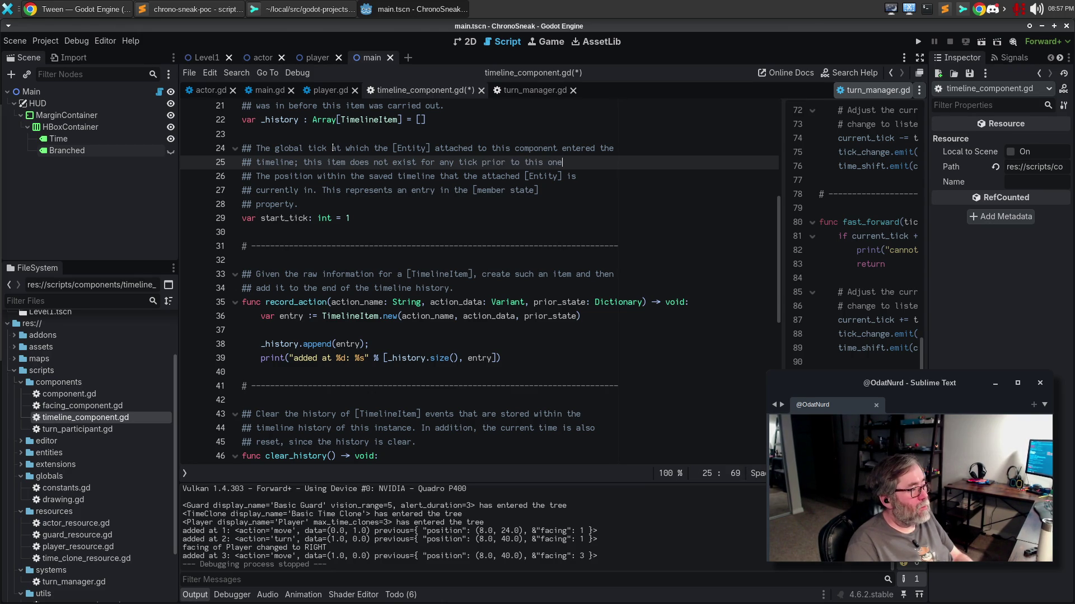
pyautogui.press('Right')
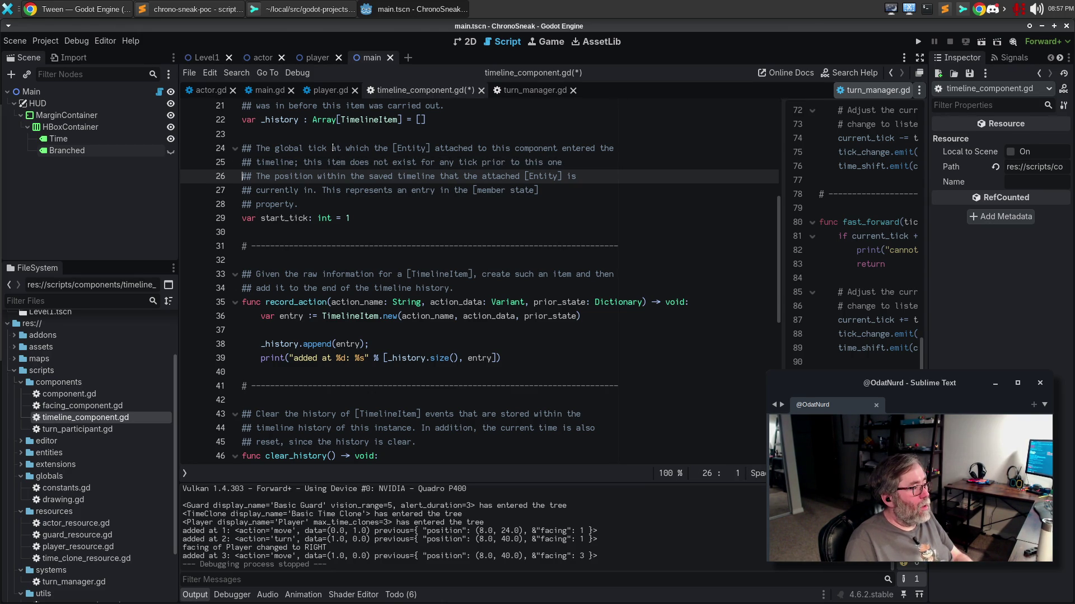
pyautogui.press('Left')
pyautogui.write('.')
# Delete the old three-line position comment and save timeline_component.gd.
pyautogui.press('Right')
pyautogui.hotkey('shift', 'Down')
pyautogui.hotkey('shift', 'Down')
pyautogui.hotkey('shift', 'Down')
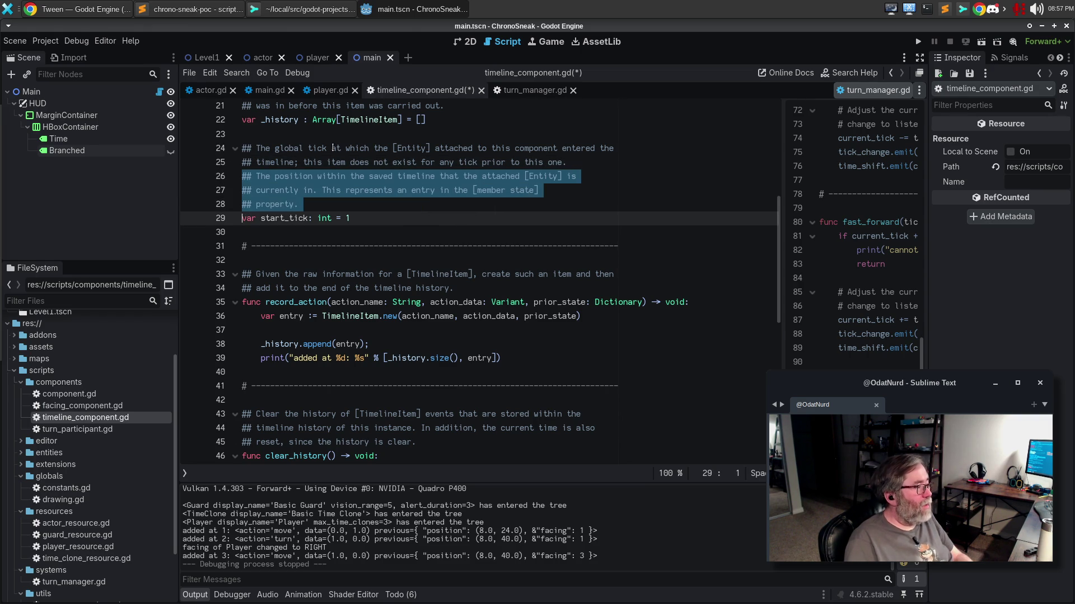
pyautogui.press('Delete')
pyautogui.hotkey('ctrl', 's')
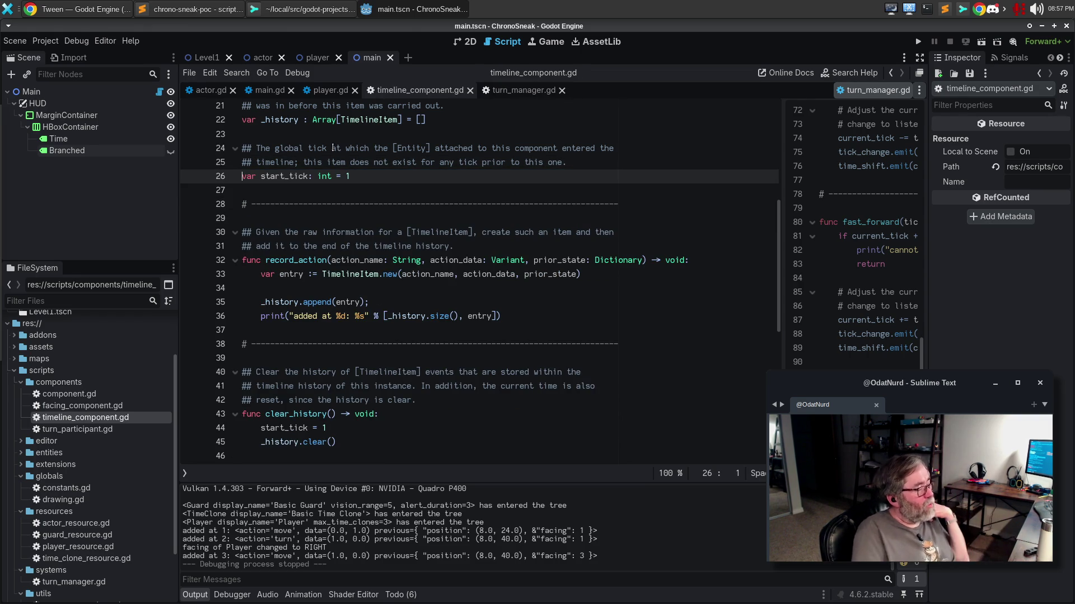
pyautogui.scroll(5, 420, 195)
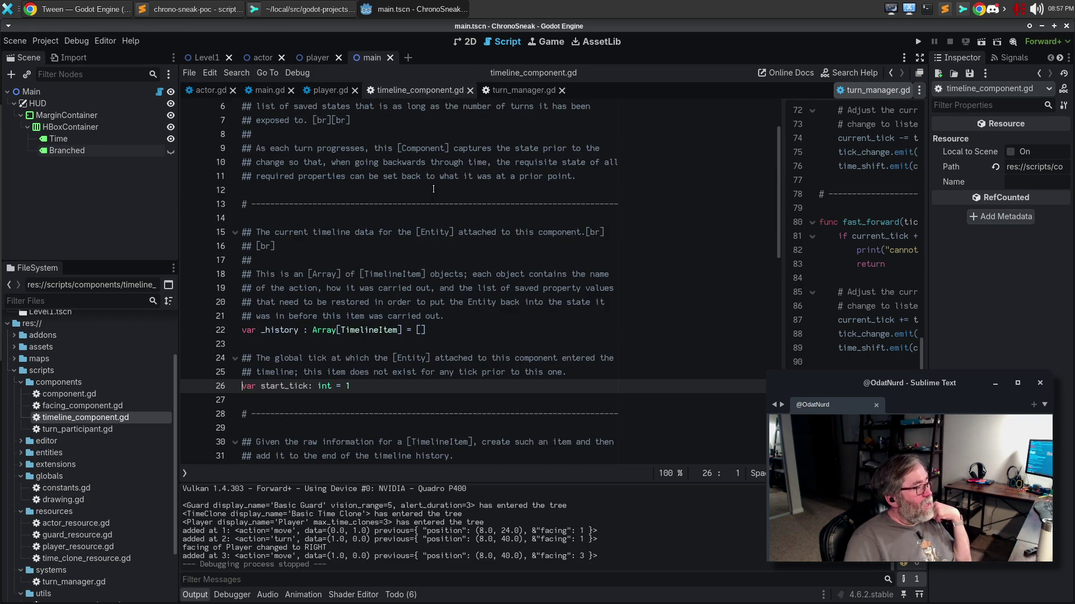
pyautogui.scroll(2, 433, 188)
pyautogui.scroll(-8, 434, 188)
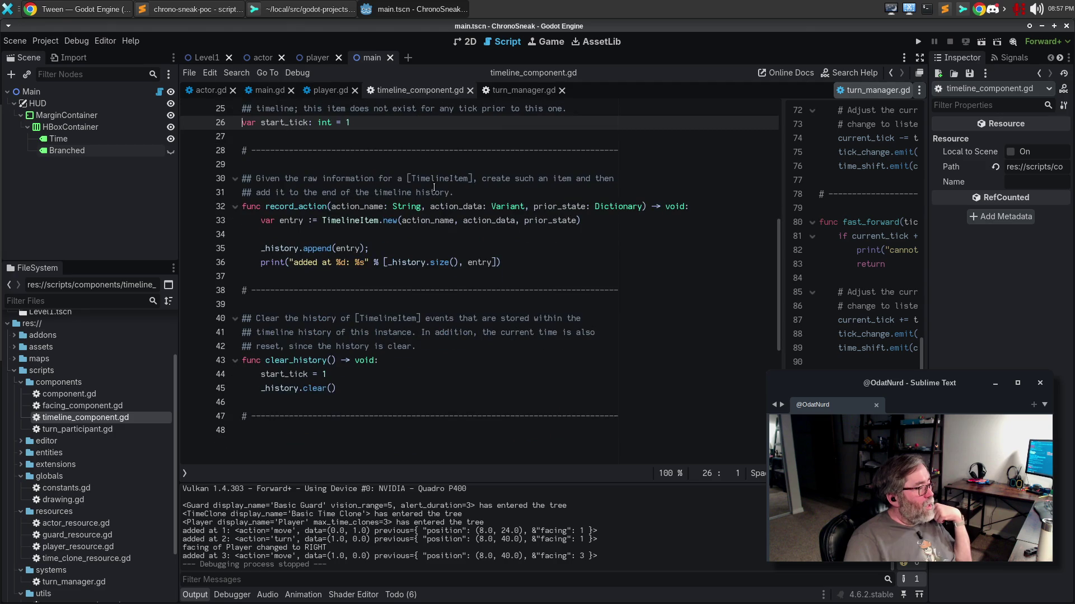
pyautogui.scroll(3, 434, 185)
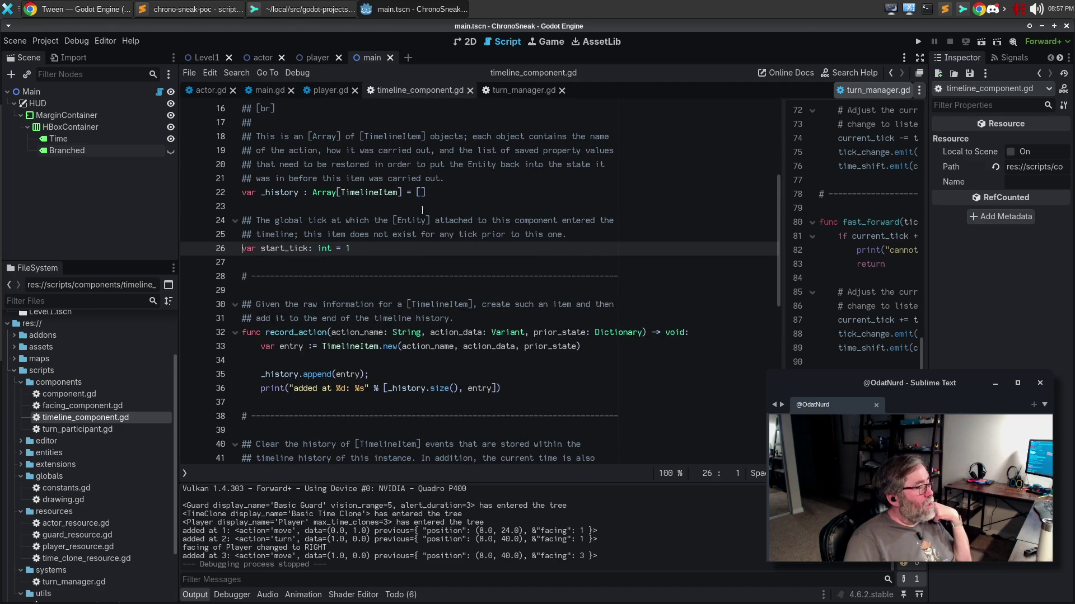
pyautogui.scroll(5, 432, 192)
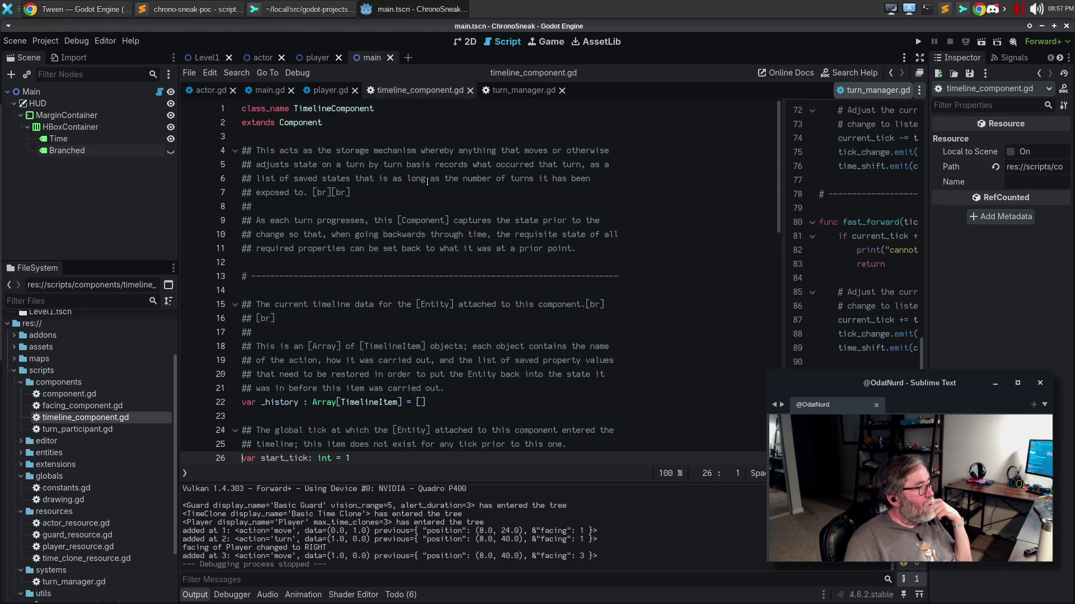
pyautogui.hotkey('ctrl', 'alt', 'o')
pyautogui.press('Escape')
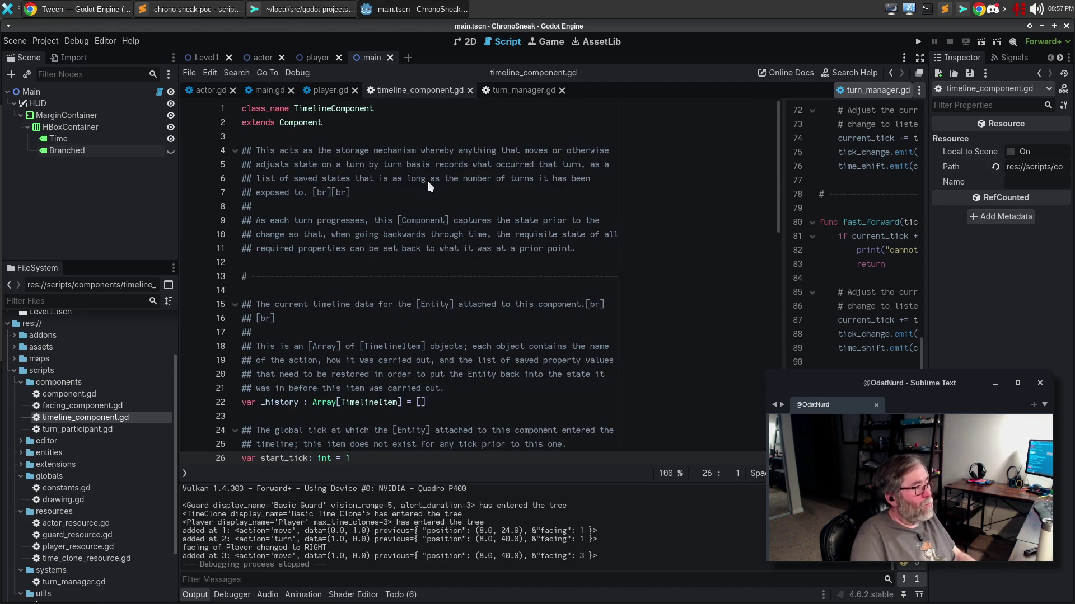
pyautogui.keyDown('ctrl'); pyautogui.click(308, 123); pyautogui.keyUp('ctrl')
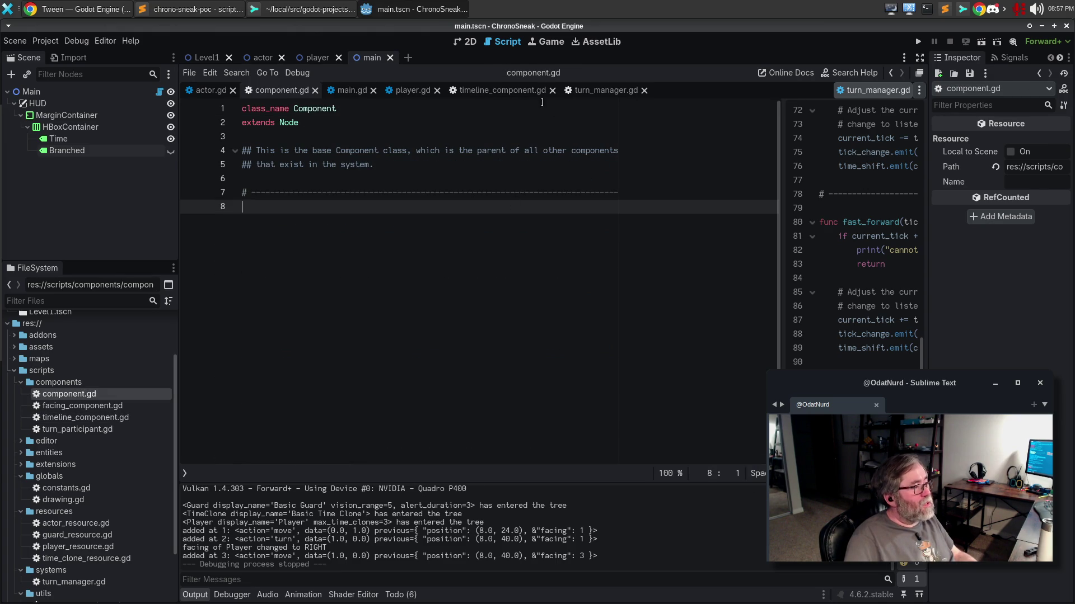
pyautogui.click(314, 90)
pyautogui.click(421, 164)
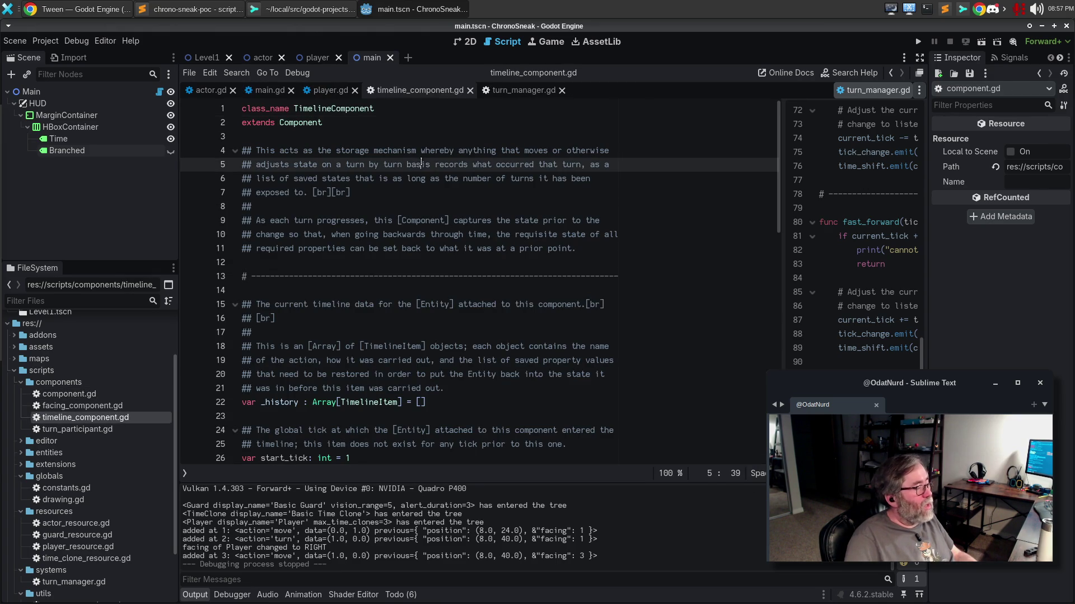
pyautogui.click(400, 131)
pyautogui.scroll(-8, 424, 256)
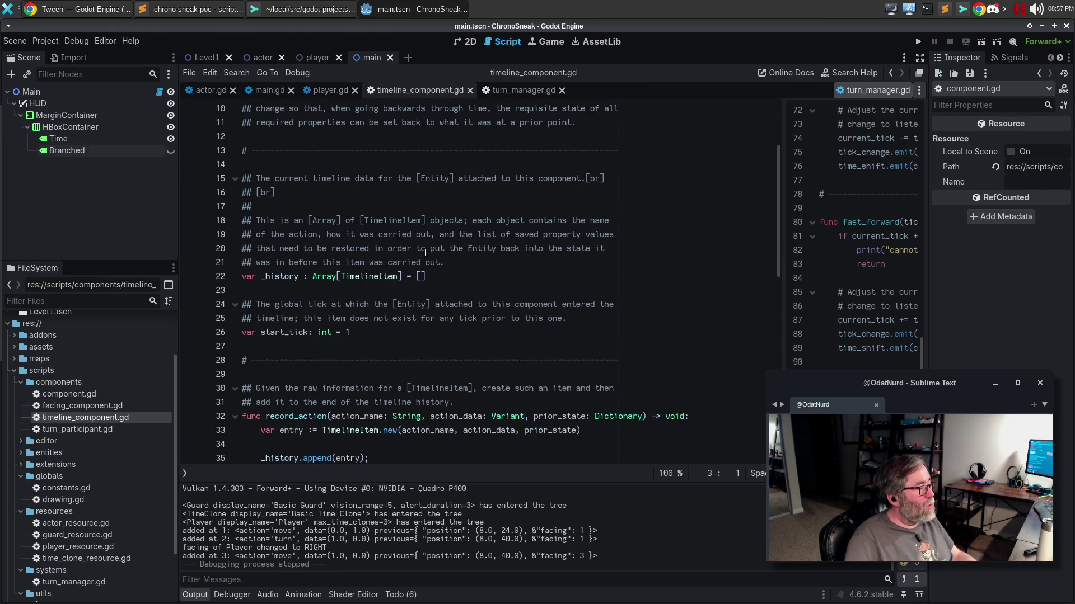
pyautogui.click(370, 277)
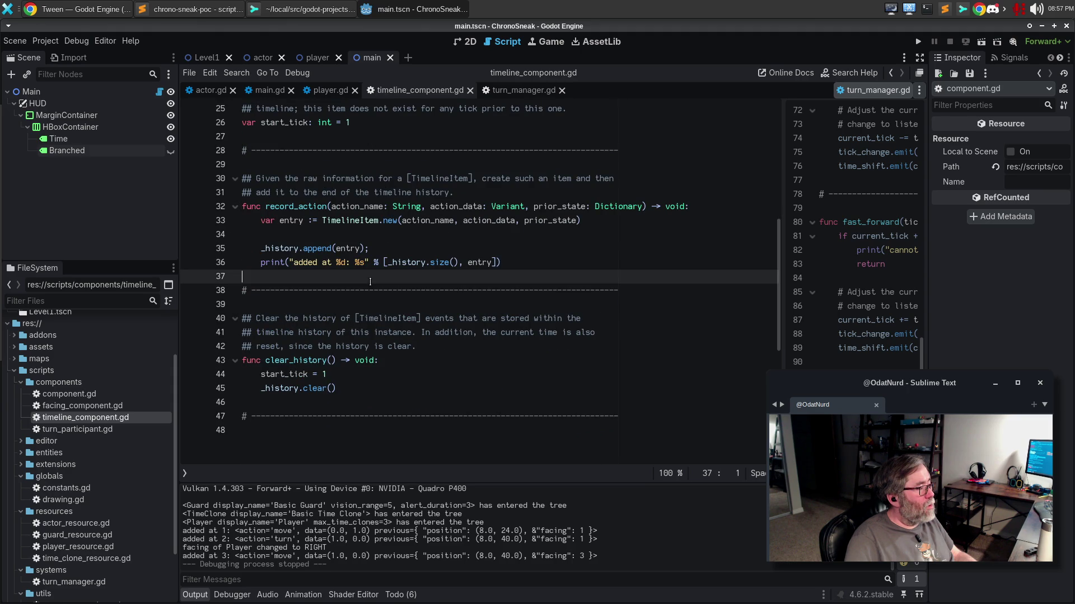
pyautogui.click(359, 150)
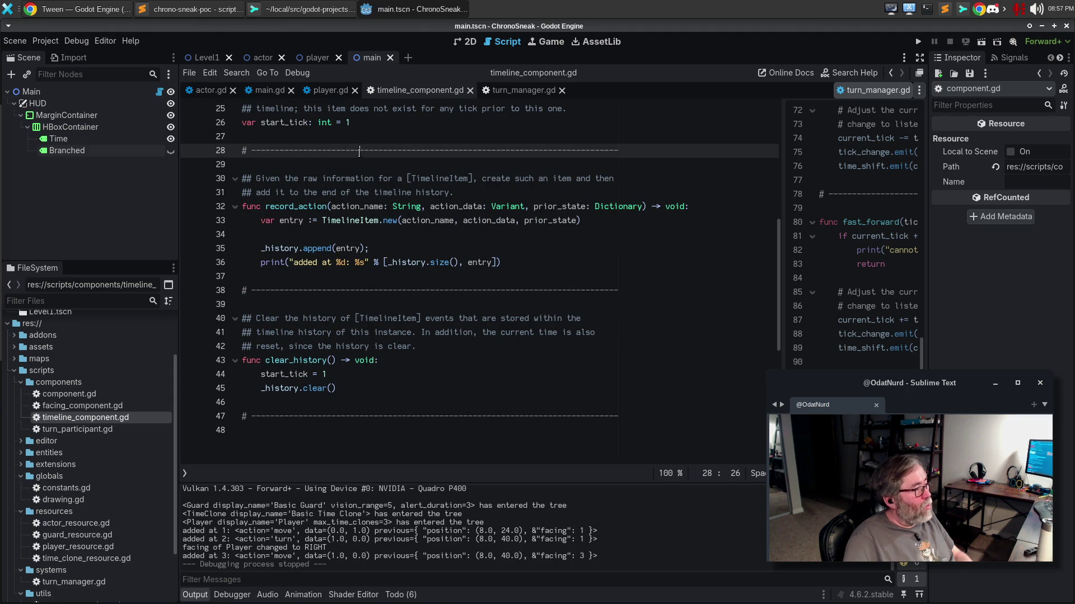
# Duplicate the dashed separator line and open blank lines below it for a new function.
pyautogui.hotkey('ctrl', 'shift', 'd')
pyautogui.press('End')
pyautogui.press('Return')
pyautogui.press('Return')
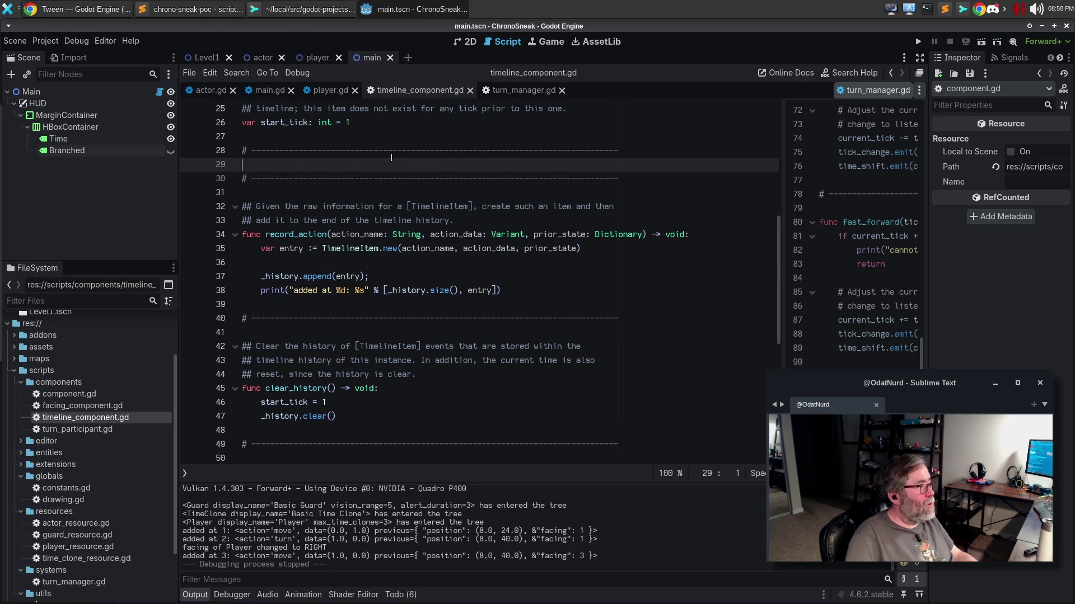
pyautogui.press('Up')
pyautogui.press('Return')
# Add func _ready() -> void: with a pass body.
pyautogui.write('func _r')
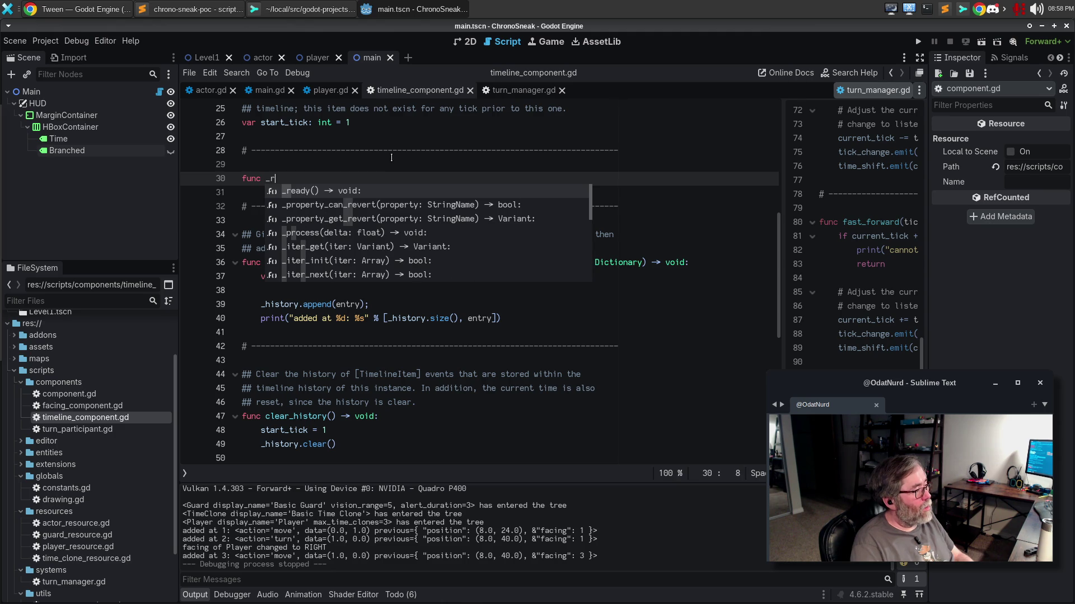
pyautogui.press('Return')
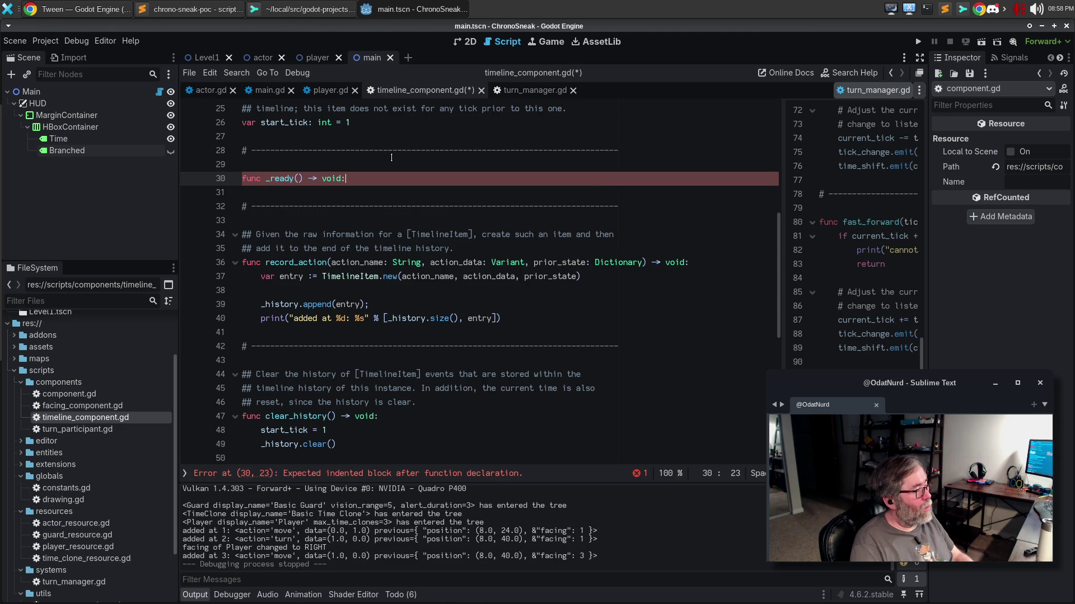
pyautogui.press('Return')
pyautogui.write('s')
pyautogui.press('Up')
pyautogui.press('Return')
pyautogui.write('cw')
pyautogui.press('Tab')
# Insert a print_orphan_nodes() call inside _ready() above pass.
pyautogui.press('BackSpace')
pyautogui.press('BackSpace')
pyautogui.press('BackSpace')
pyautogui.press('Return')
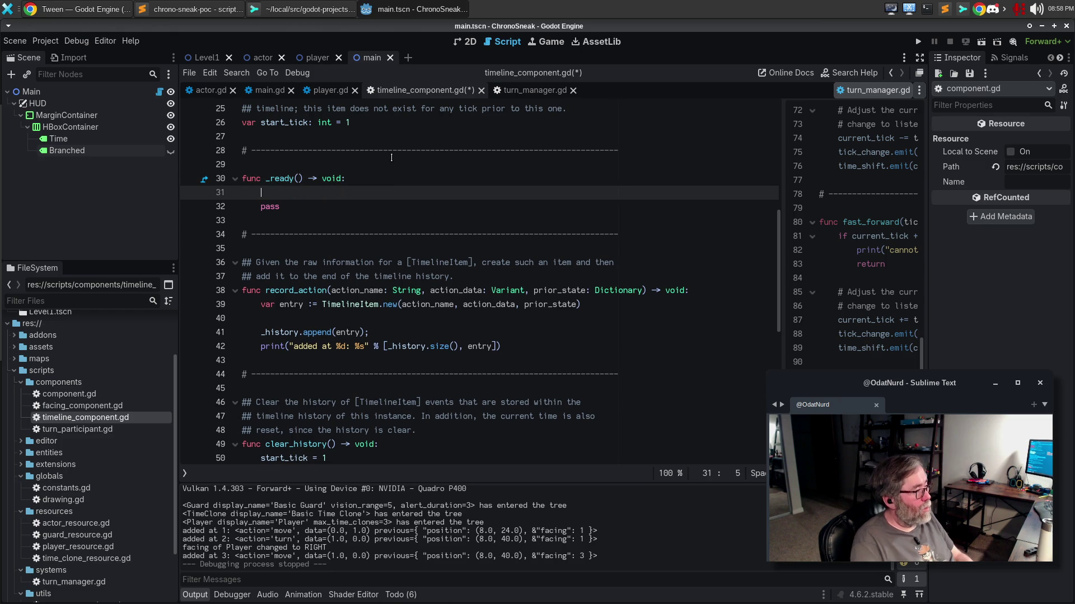
pyautogui.write('prin')
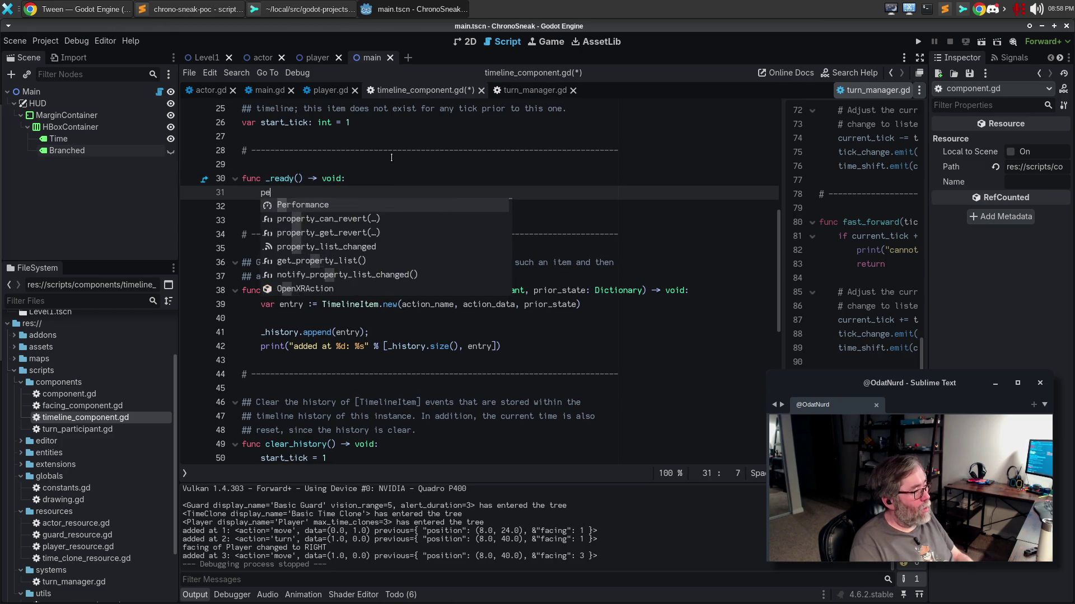
pyautogui.press('Return')
# In Chrome, search 'gdscript packlage to add autocomplete snippets' and open the MagicMacros GitHub repository.
pyautogui.click(67, 9)
pyautogui.click(493, 35)
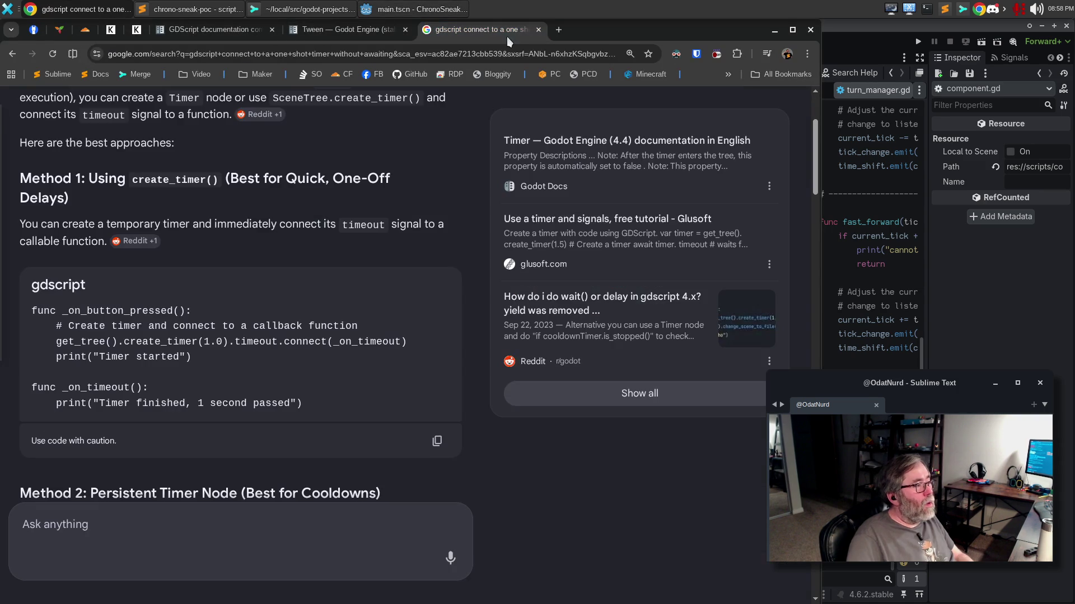
pyautogui.click(502, 54)
pyautogui.write('gdscriptTIuMsgHHYAIAQ&sclient=gws-wiz-serp')
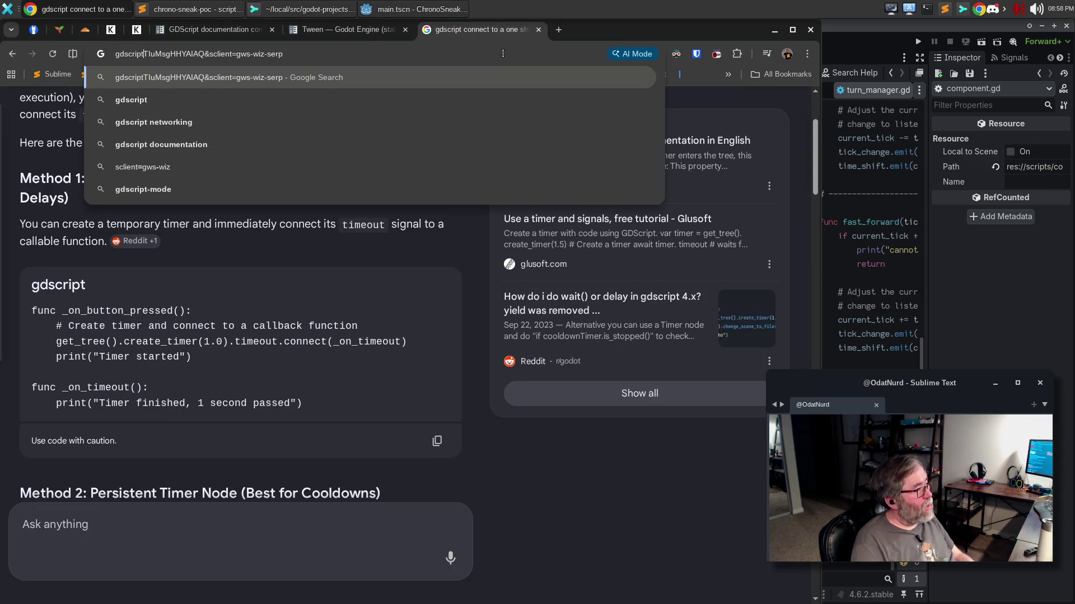
pyautogui.hotkey('ctrl', 'a')
pyautogui.write('gdscript pa')
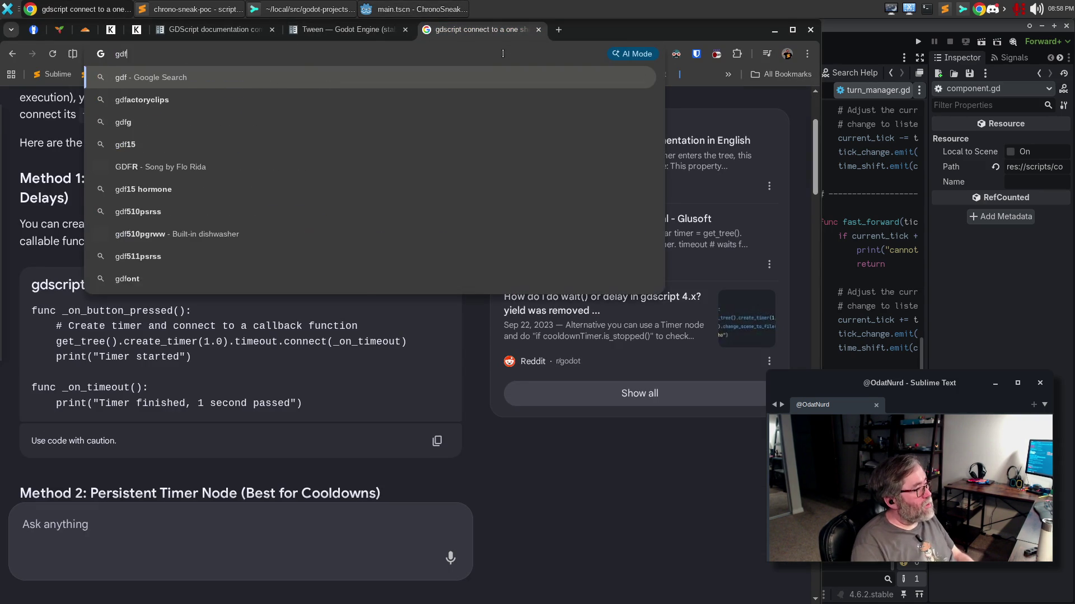
pyautogui.write('cklage top')
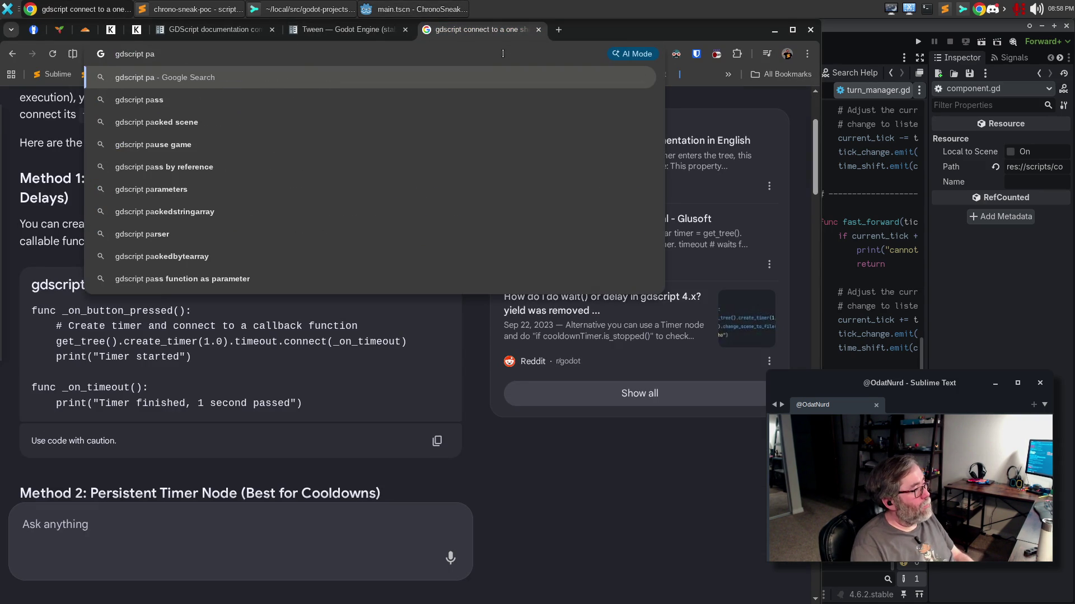
pyautogui.press('BackSpace')
pyautogui.press('BackSpace')
pyautogui.write('add autocomplete snipp')
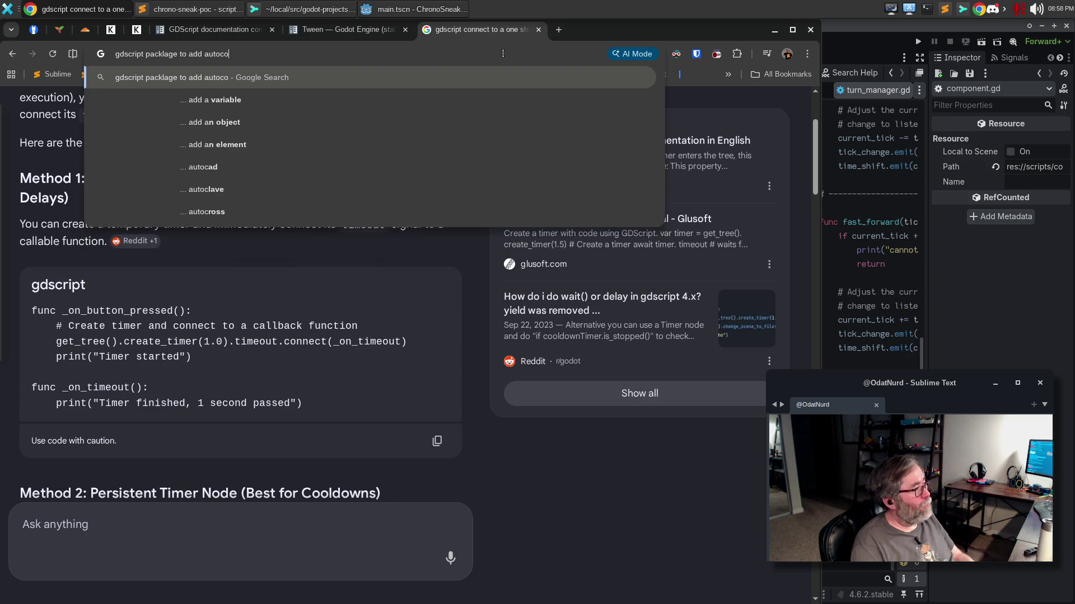
pyautogui.write('ets')
pyautogui.press('Return')
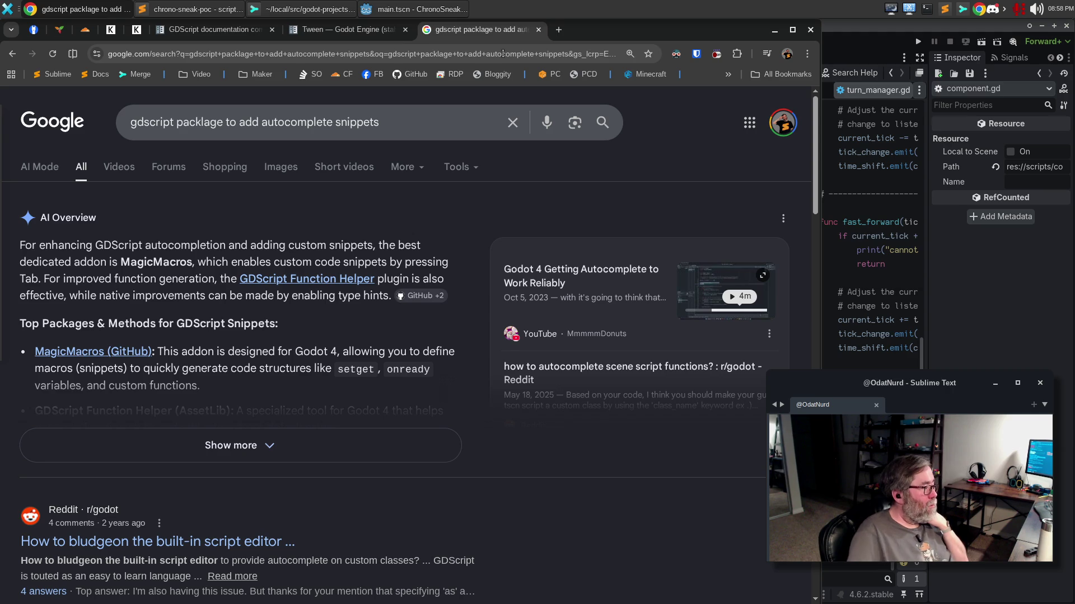
pyautogui.click(139, 352)
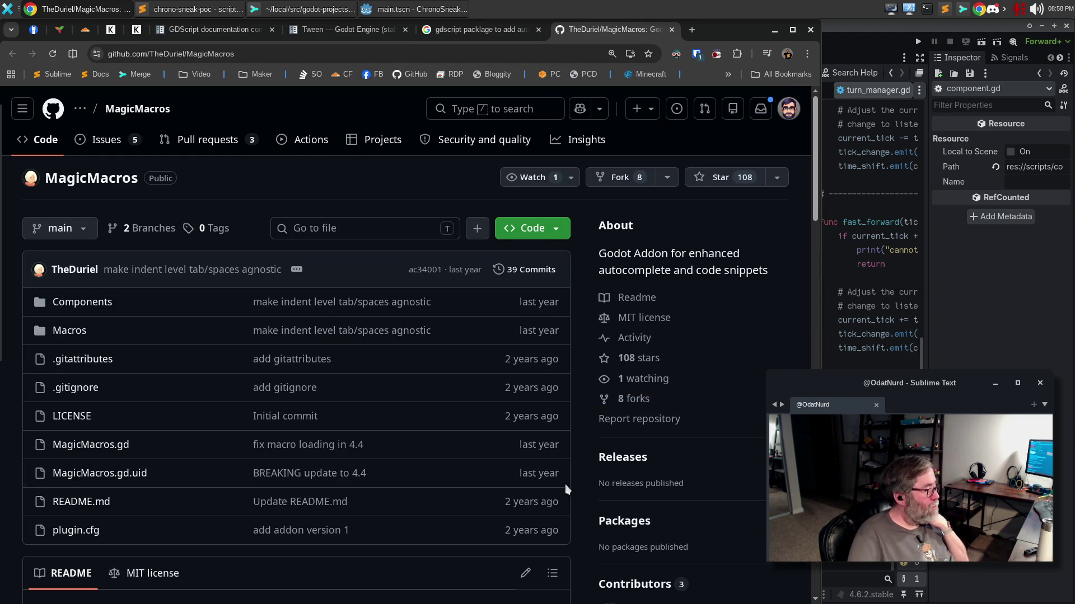
pyautogui.scroll(-6, 576, 236)
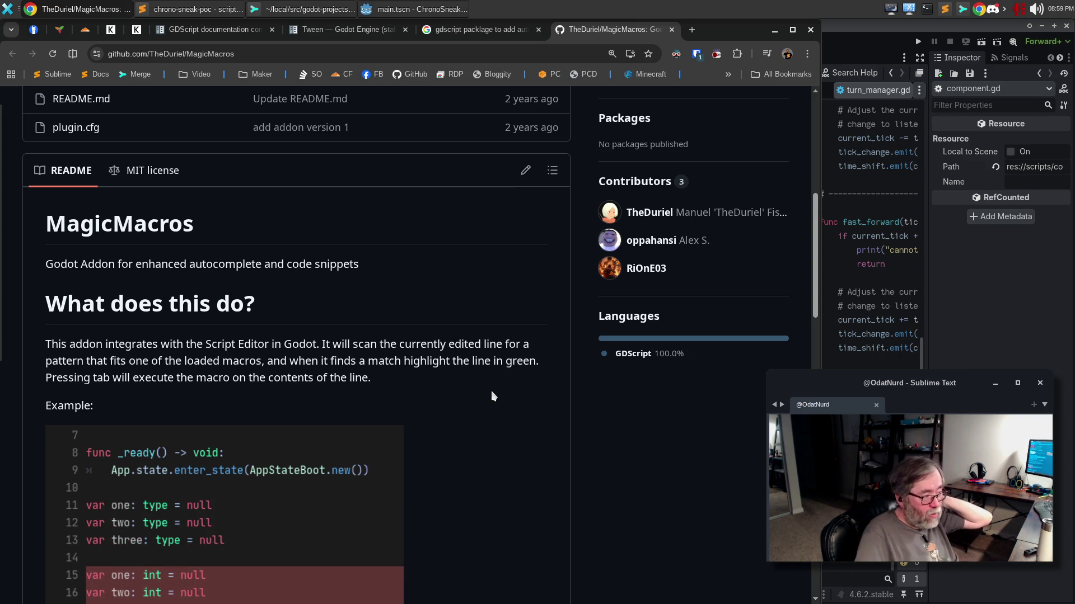
pyautogui.scroll(-4, 485, 381)
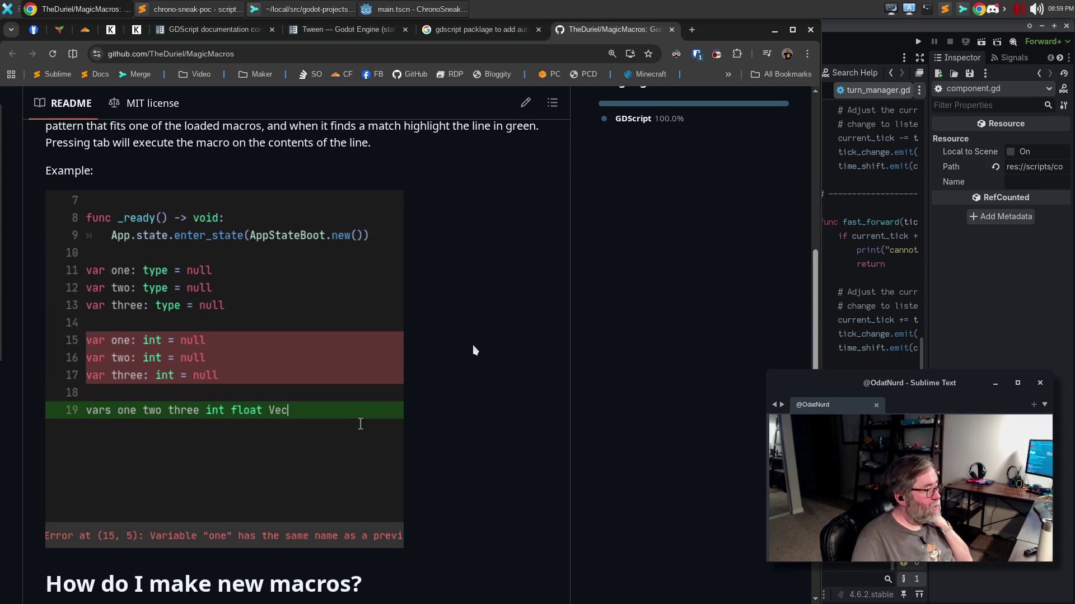
pyautogui.scroll(-5, 471, 349)
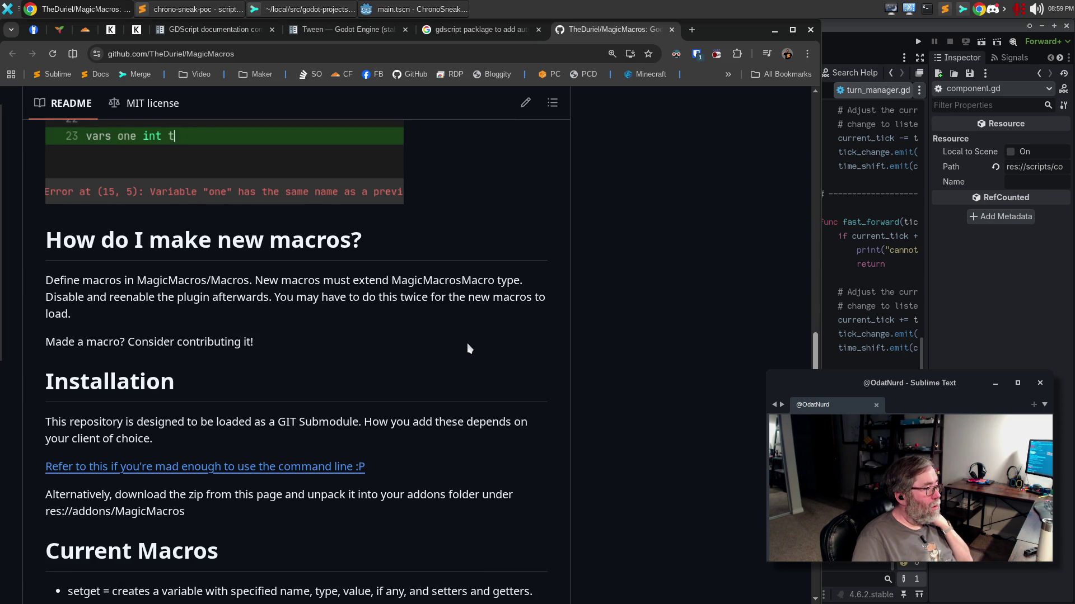
pyautogui.scroll(-4, 469, 347)
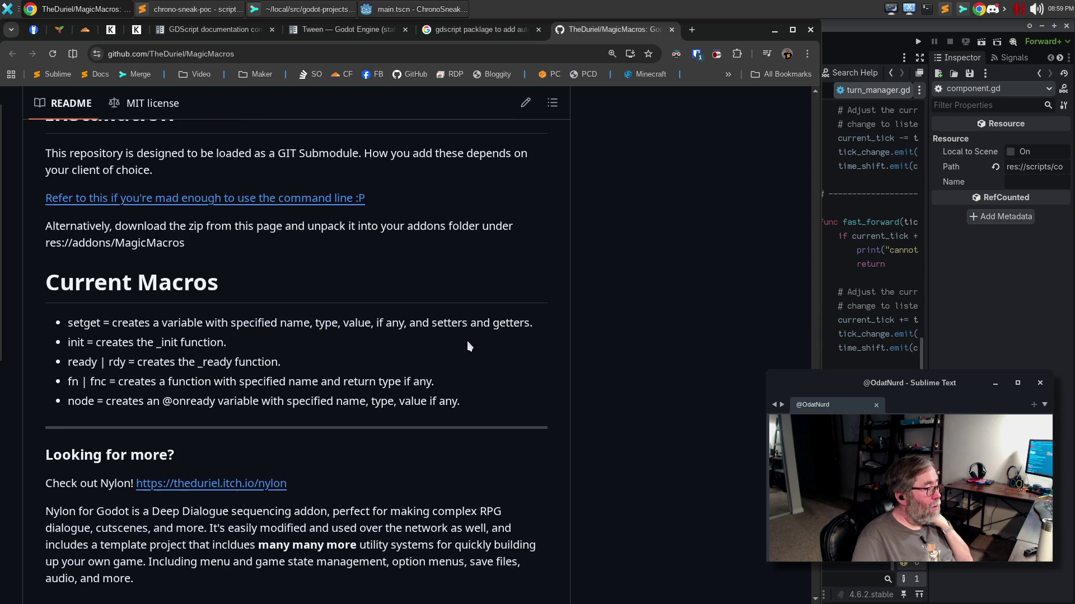
pyautogui.scroll(12, 469, 344)
pyautogui.scroll(5, 469, 329)
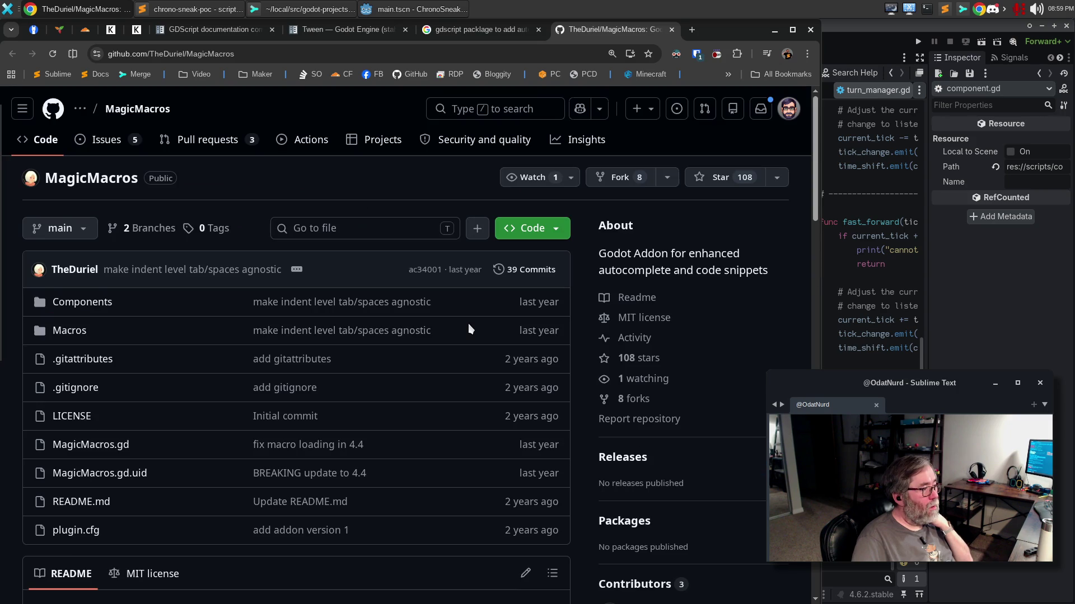
pyautogui.scroll(-7, 469, 329)
pyautogui.scroll(-20, 469, 329)
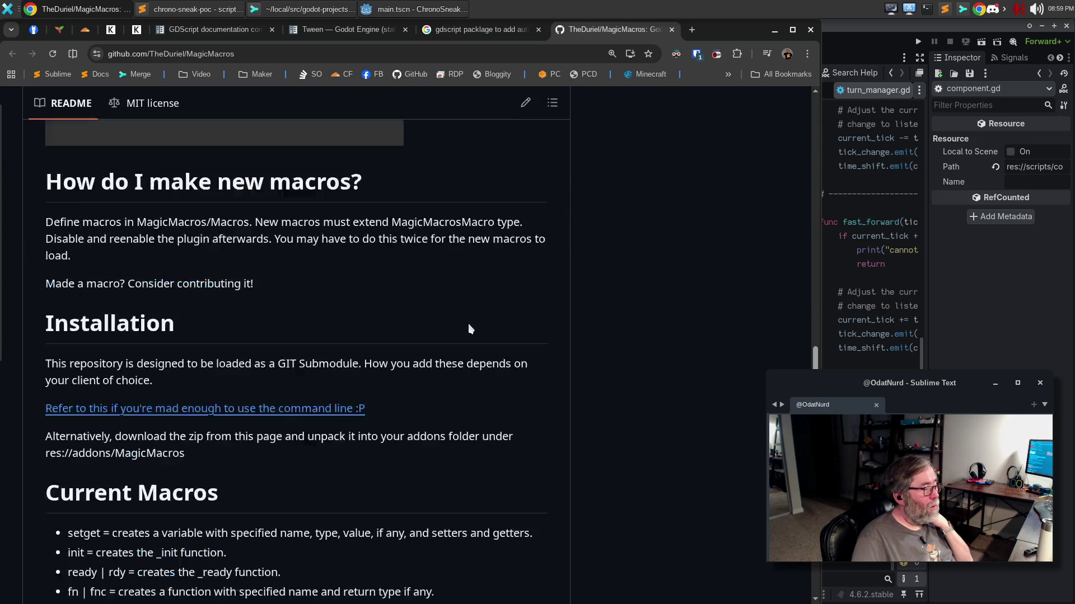
pyautogui.scroll(18, 504, 231)
pyautogui.scroll(2, 503, 231)
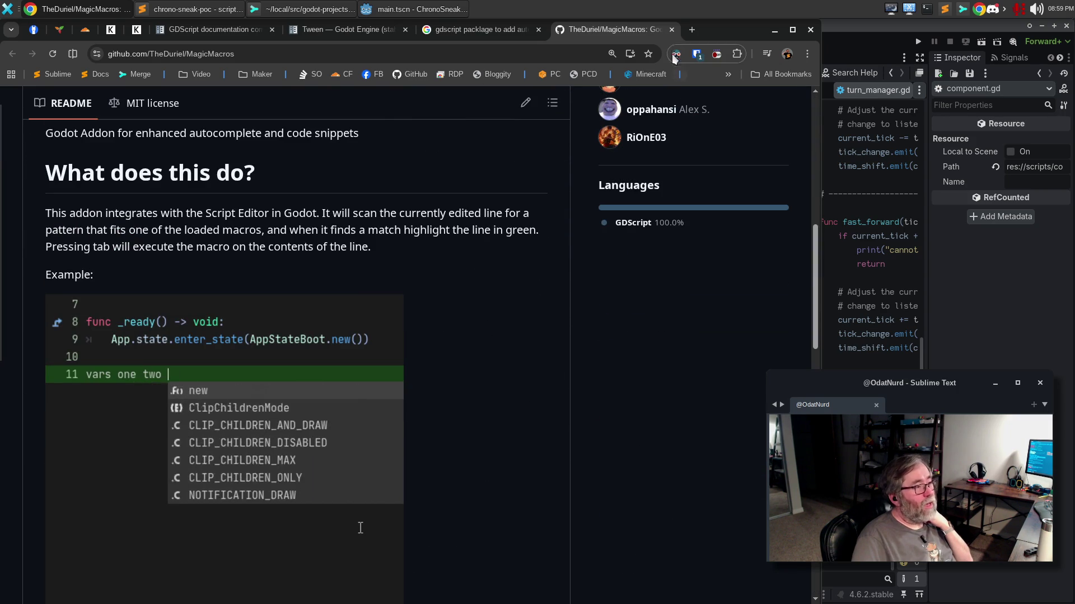
pyautogui.hotkey('ctrl', 'w')
pyautogui.click(397, 9)
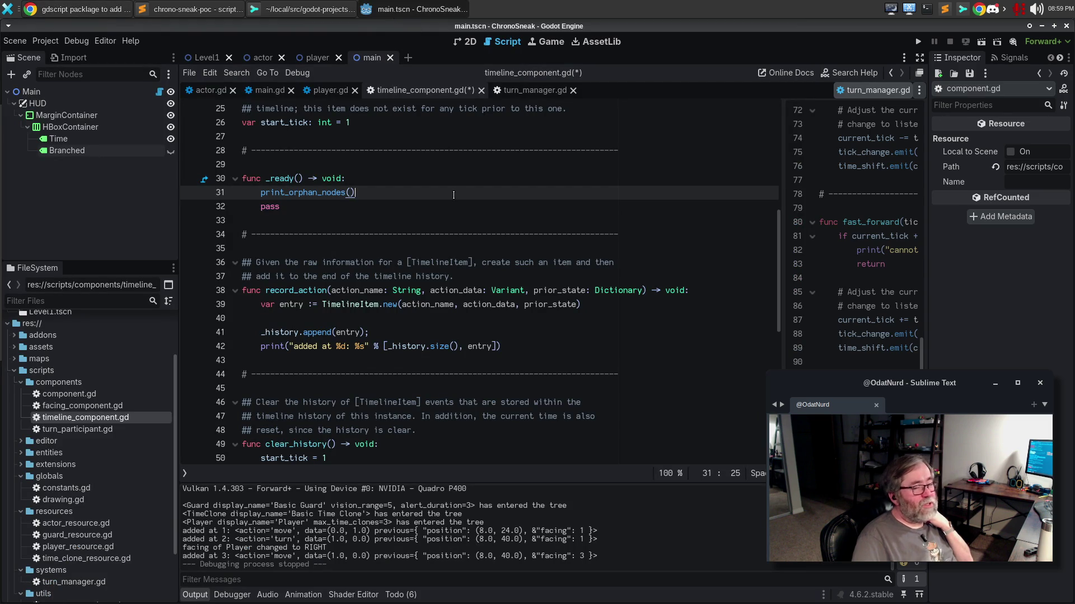
# Replace print_orphan_nodes with print("timeline component entering the scene for %s" % get_tree().get_parent().
pyautogui.hotkey('ctrl', 'shift', 'Left')
pyautogui.hotkey('ctrl', 'shift', 'Left')
pyautogui.hotkey('ctrl', 'shift', 'Right')
pyautogui.press('Delete')
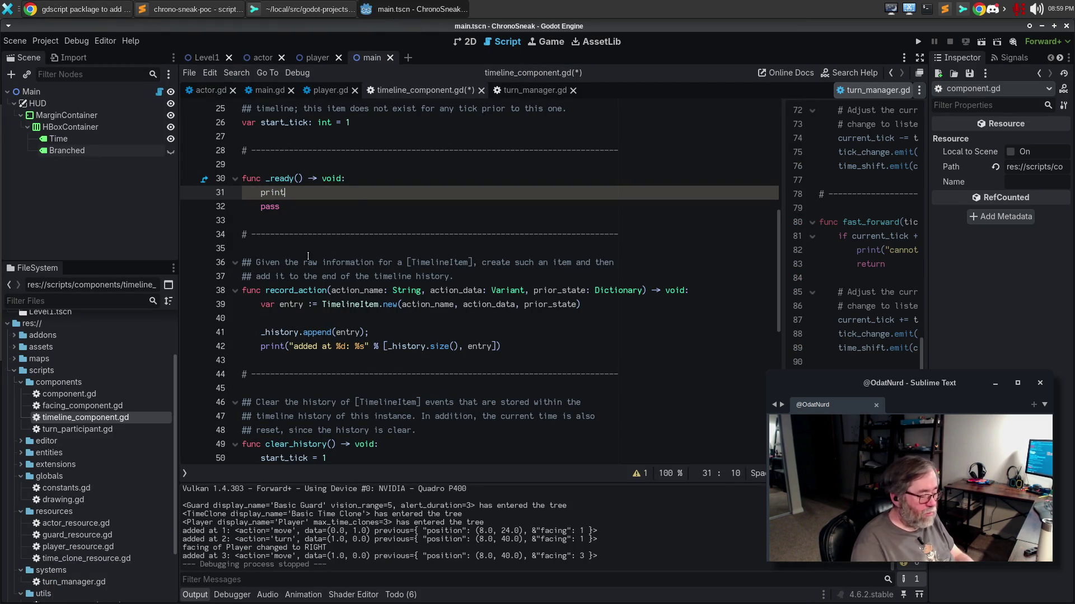
pyautogui.write('("tim')
pyautogui.write('eline co')
pyautogui.write('onent ent')
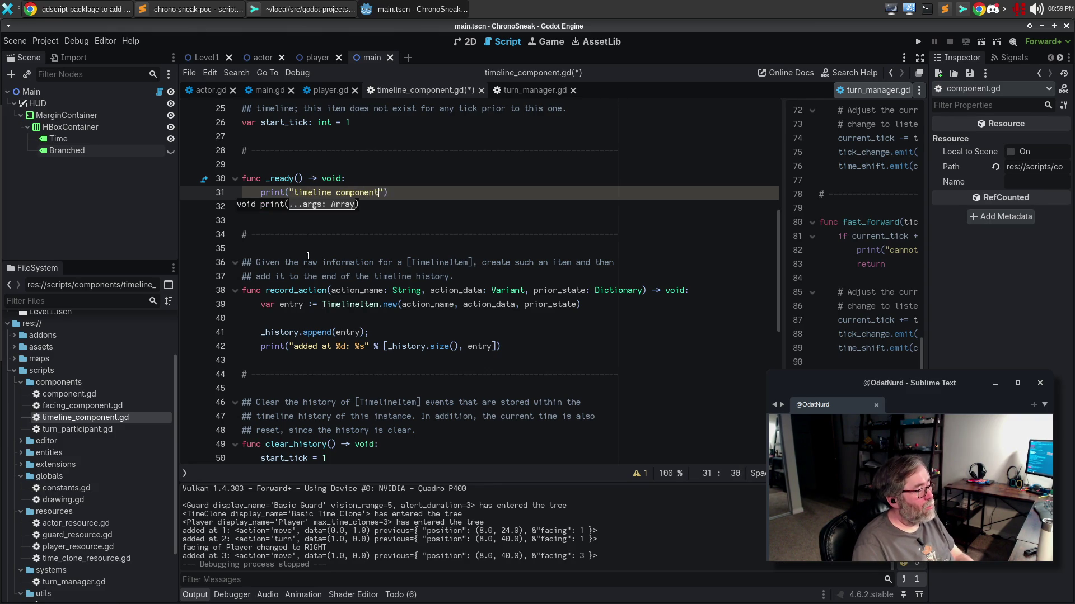
pyautogui.write('ering the scene ')
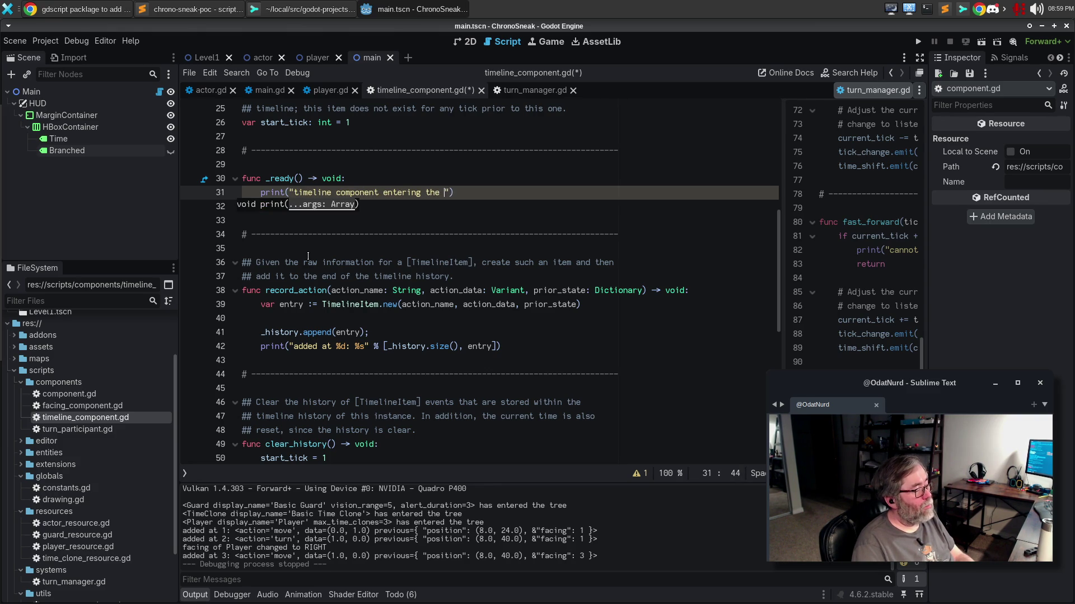
pyautogui.write('for %s" %')
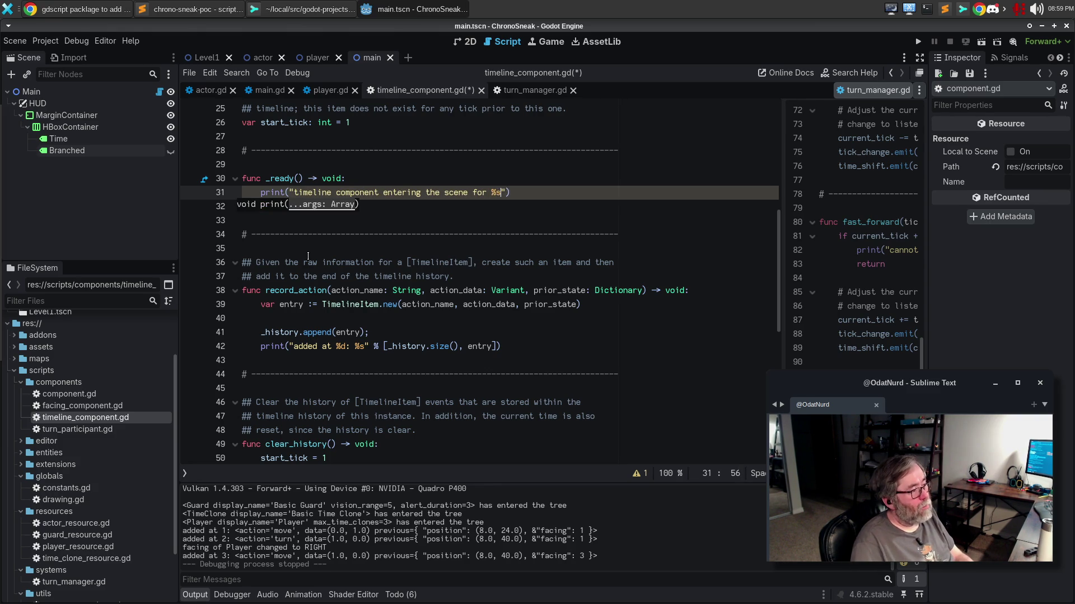
pyautogui.write(' get_t')
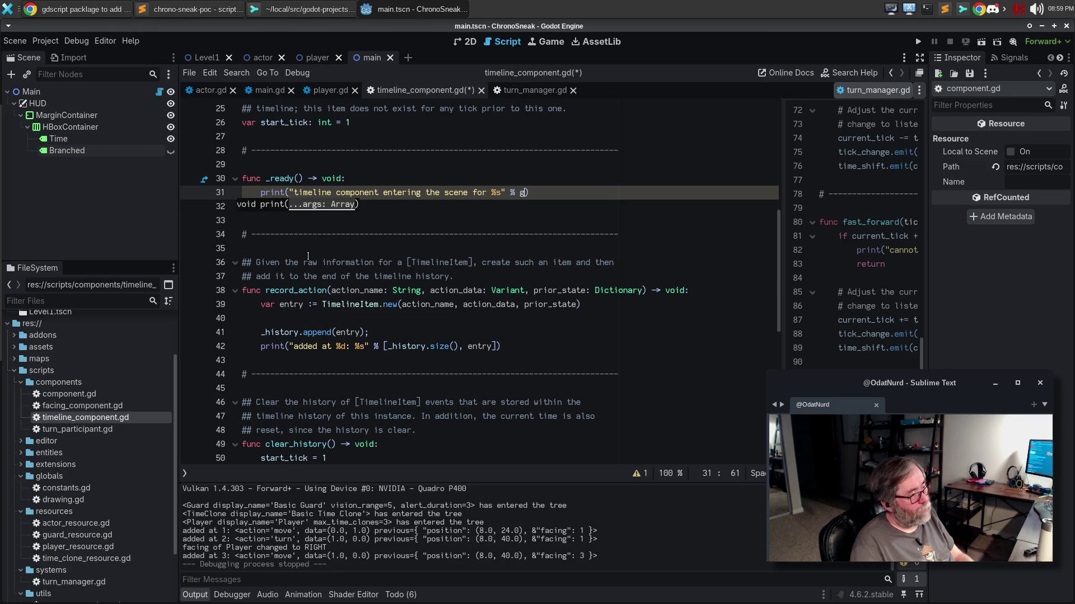
pyautogui.write('re')
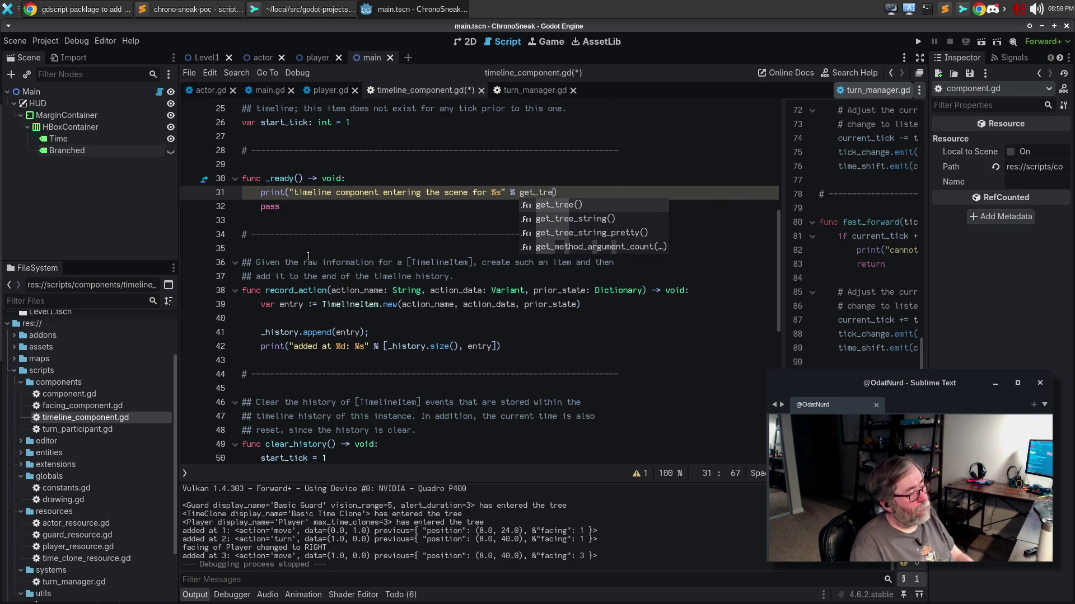
pyautogui.press('BackSpace')
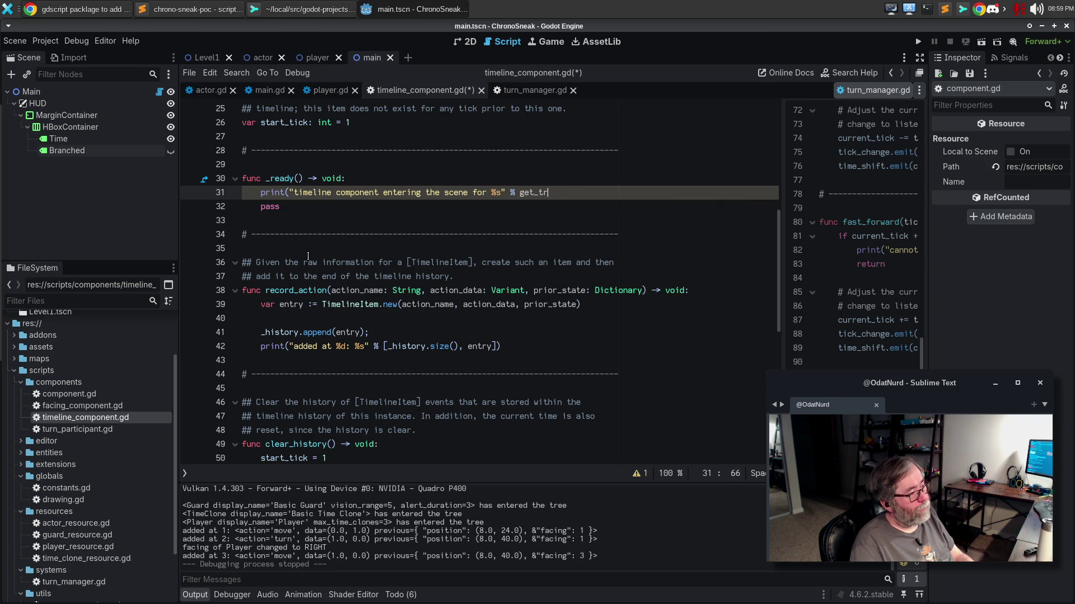
pyautogui.write('e')
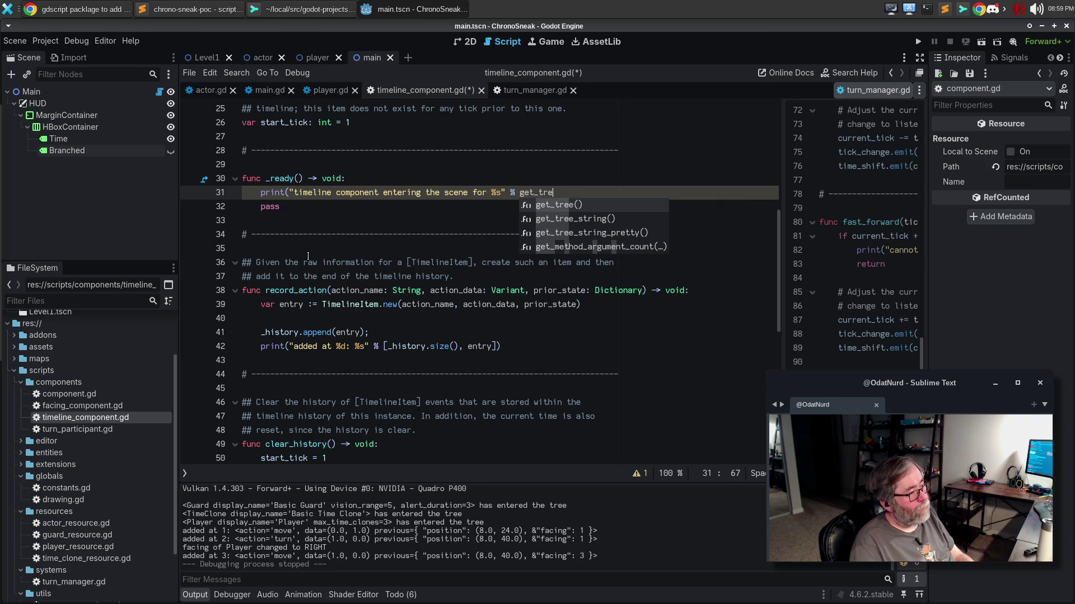
pyautogui.write('e')
pyautogui.press('Return')
pyautogui.write('.get_parent()')
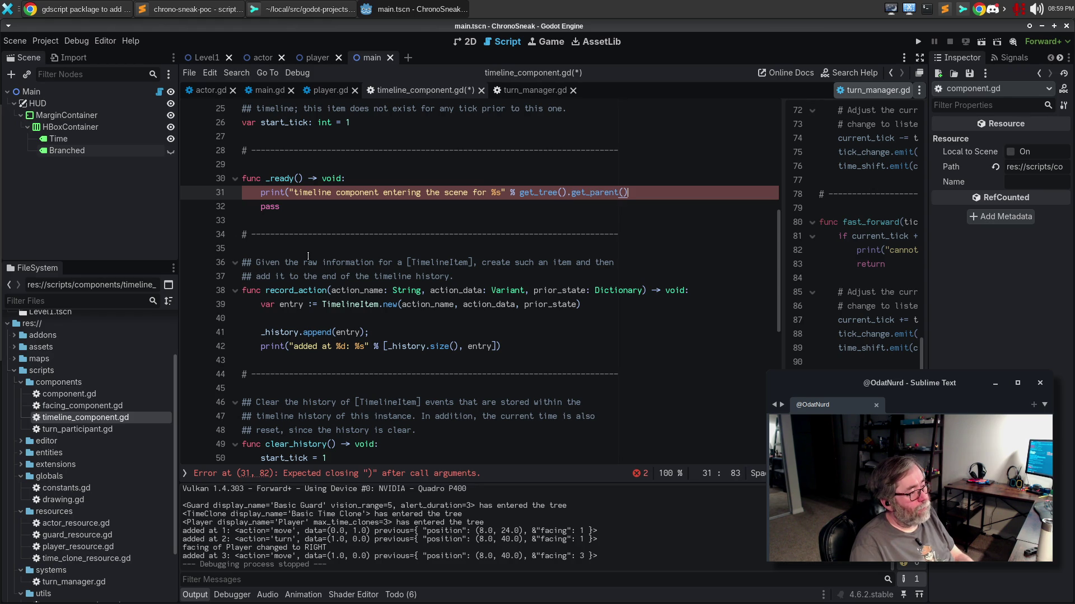
# Close the print's parenthesis, delete the leftover pass line, and run the game.
pyautogui.hotkey('ctrl', 'shift', 'Left')
pyautogui.hotkey('ctrl', 'shift', 'Left')
pyautogui.hotkey('ctrl', 'shift', 'Left')
pyautogui.hotkey('shift', 'Right')
pyautogui.hotkey('shift', 'Right')
pyautogui.hotkey('shift', 'Right')
pyautogui.hotkey('shift', 'Right')
pyautogui.press('Left')
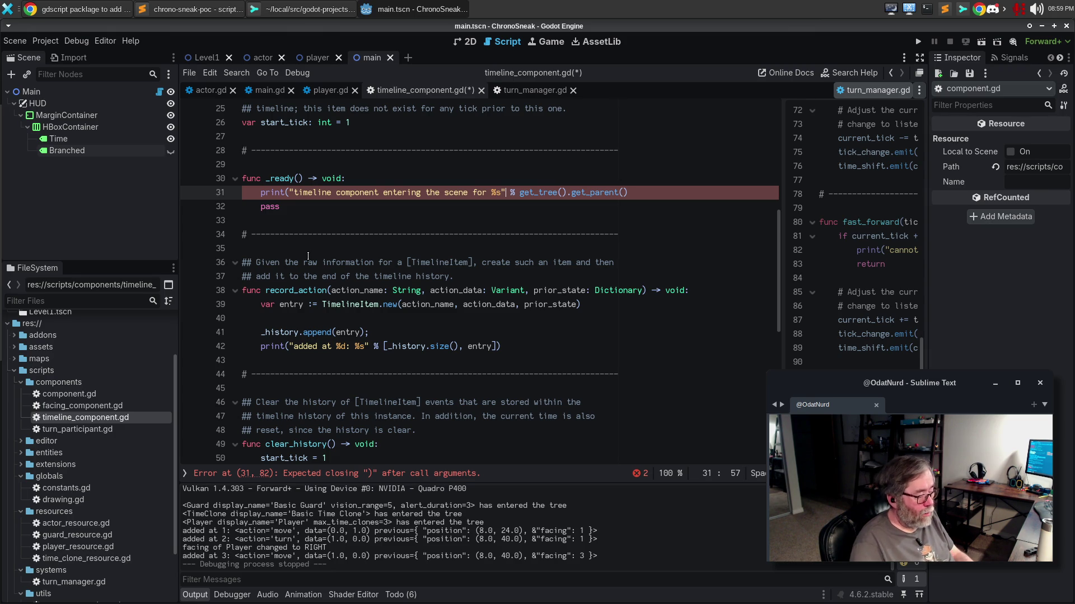
pyautogui.press('End')
pyautogui.write(')')
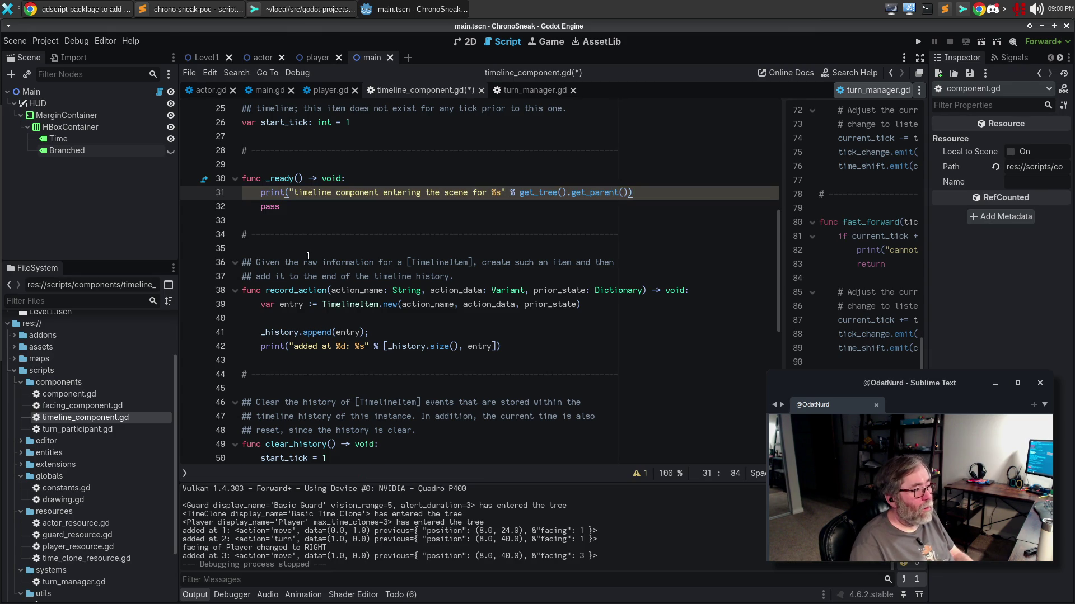
pyautogui.press('Down')
pyautogui.hotkey('ctrl', 'shift', 'k')
pyautogui.press('F5')
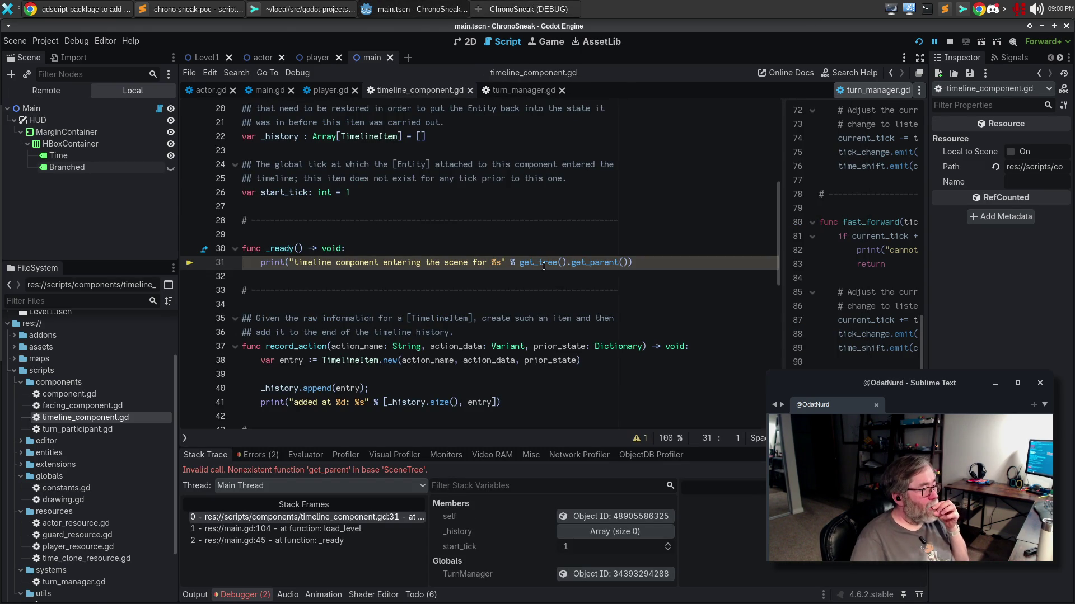
# Remove the get_tree(). prefix so the print calls get_parent() directly, then rerun the game.
pyautogui.moveTo(543, 266)
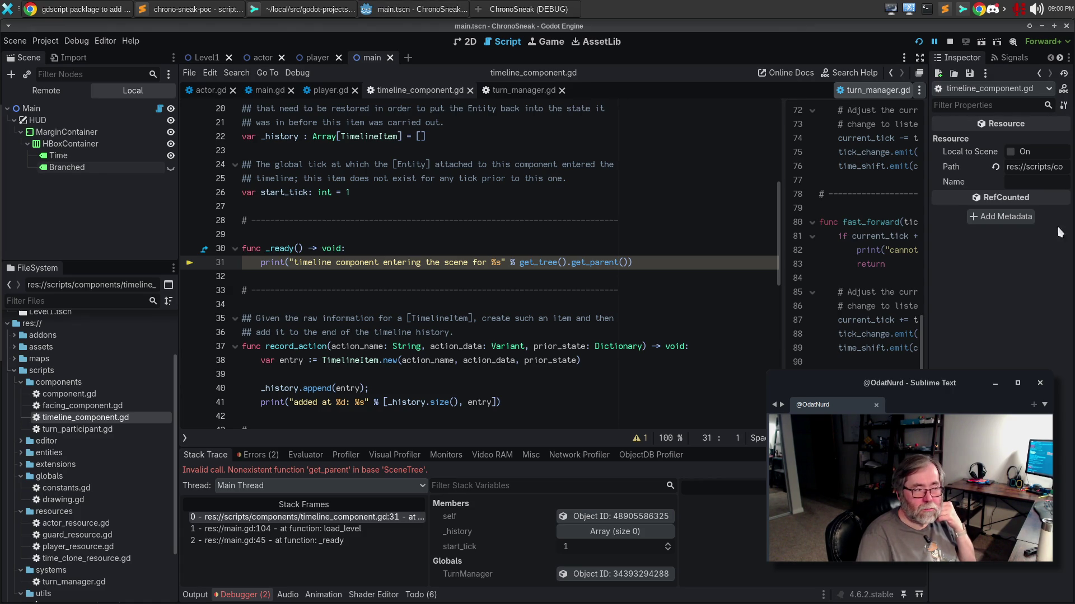
pyautogui.moveTo(572, 265); pyautogui.dragTo(519, 266)
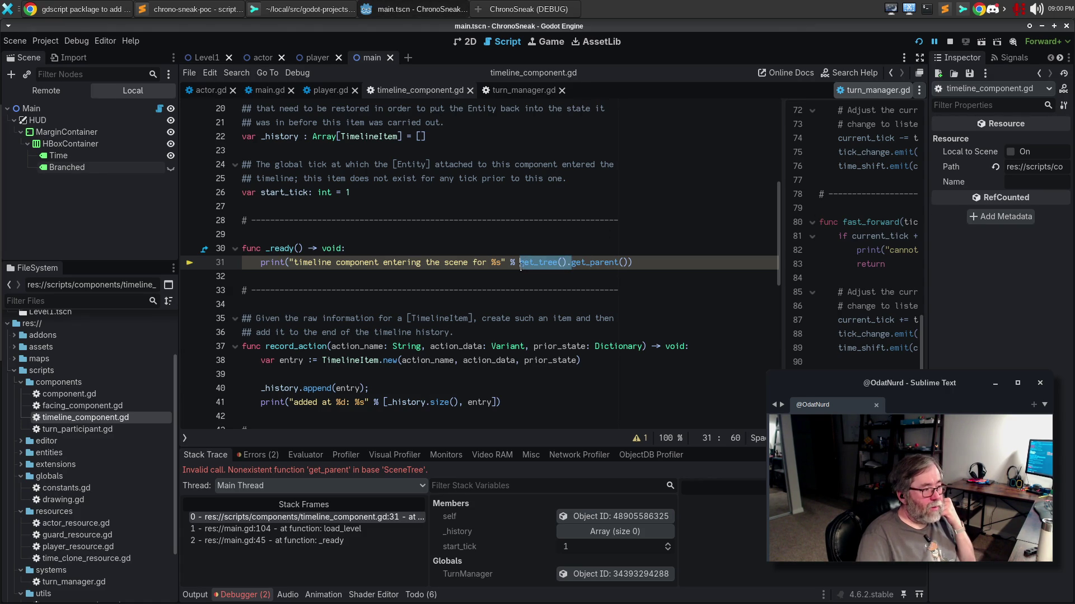
pyautogui.press('BackSpace')
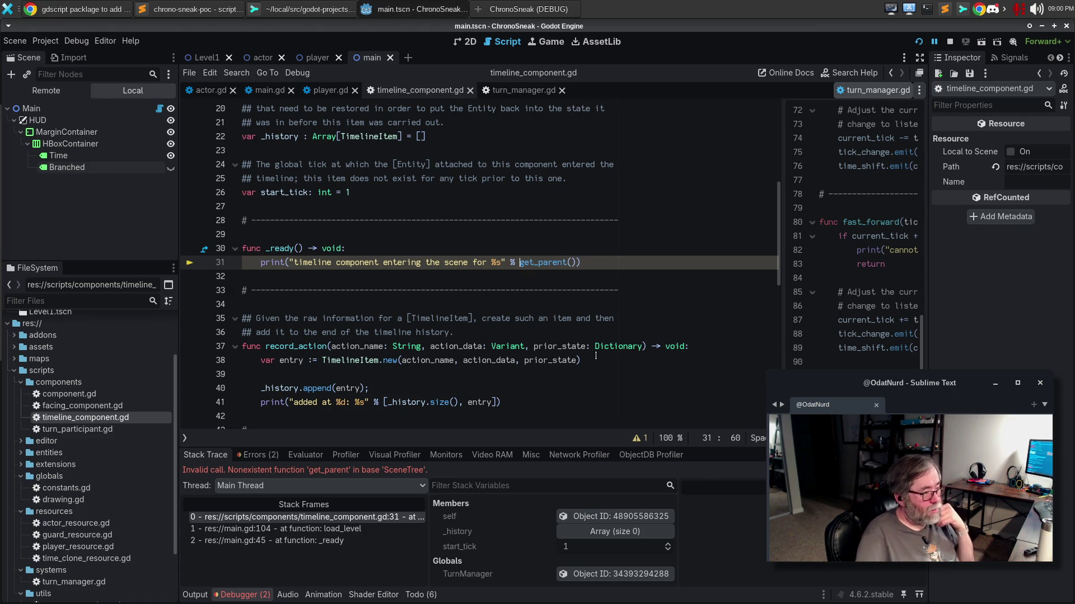
pyautogui.press('F5')
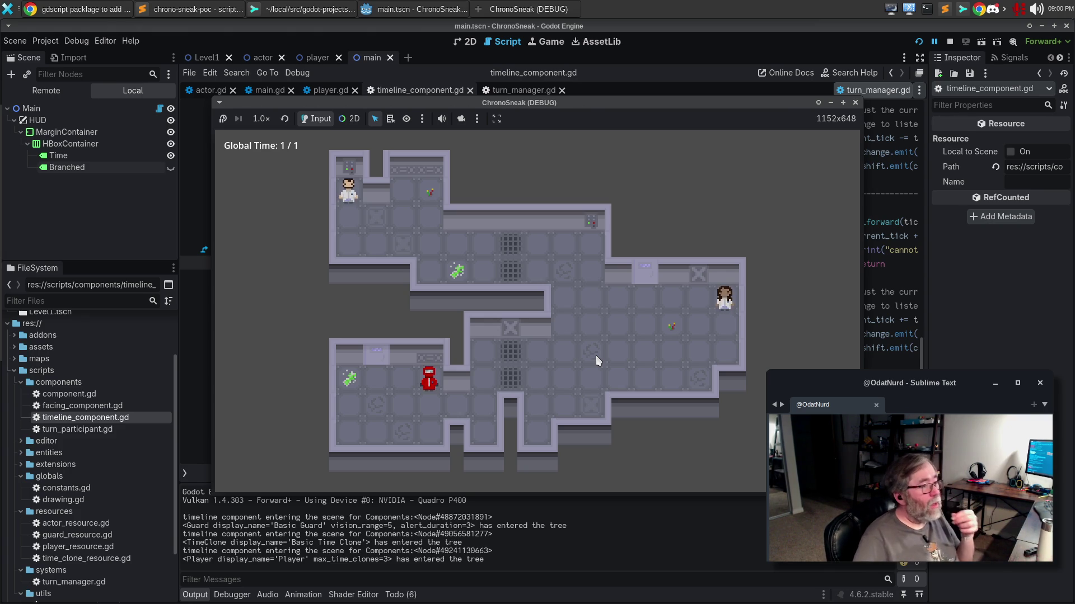
# Close the ChronoSneak game window and put the caret at the end of line 31.
pyautogui.click(855, 102)
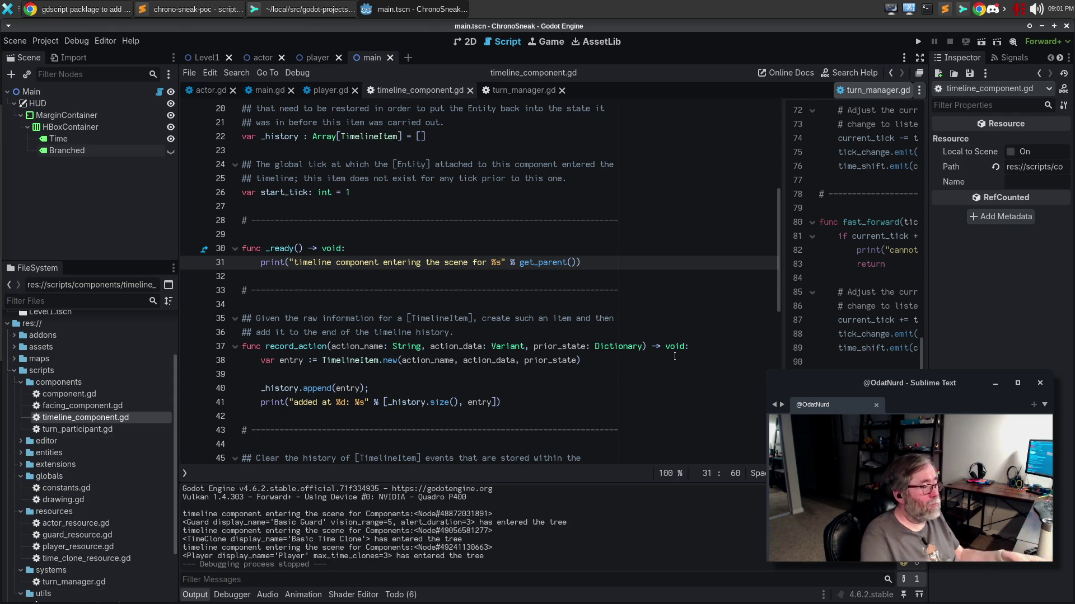
pyautogui.click(587, 268)
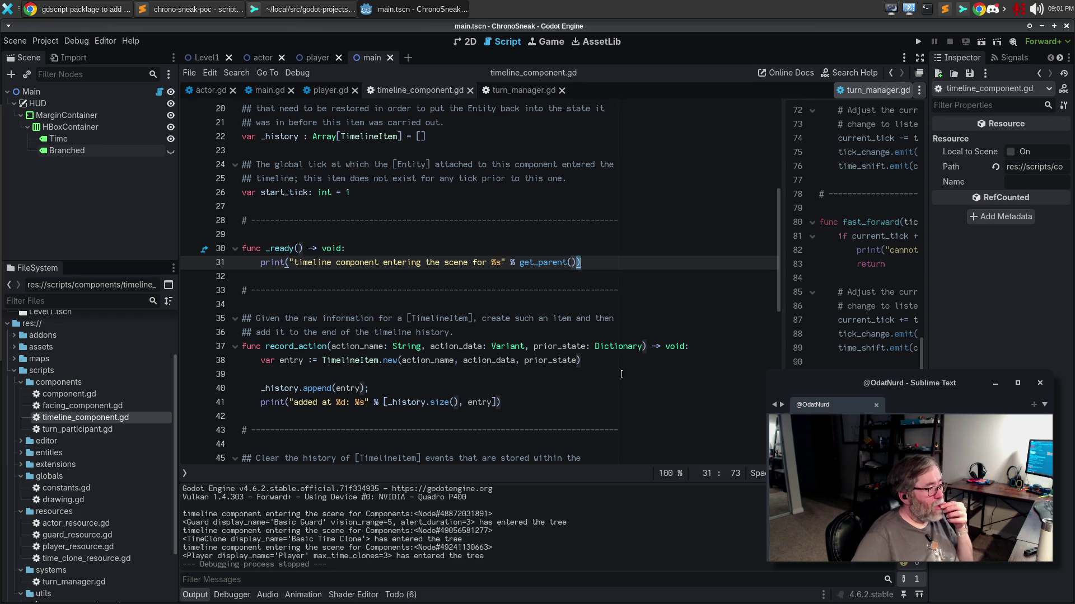
# Add 'var parent: Entity = get_parent() as Entity' above the print line.
pyautogui.press('Left')
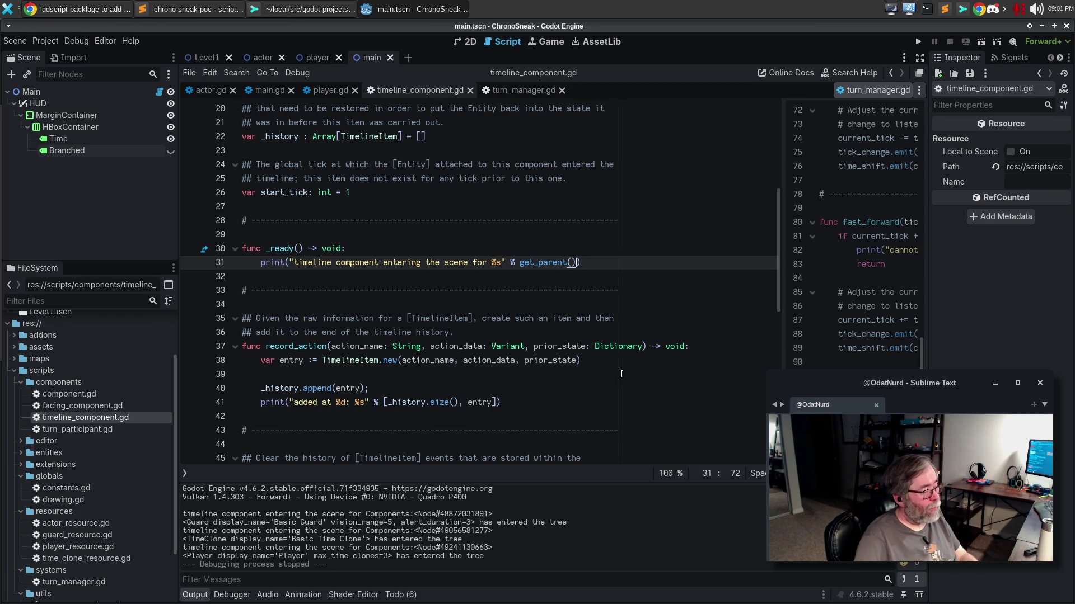
pyautogui.hotkey('ctrl', 'shift', 'Return')
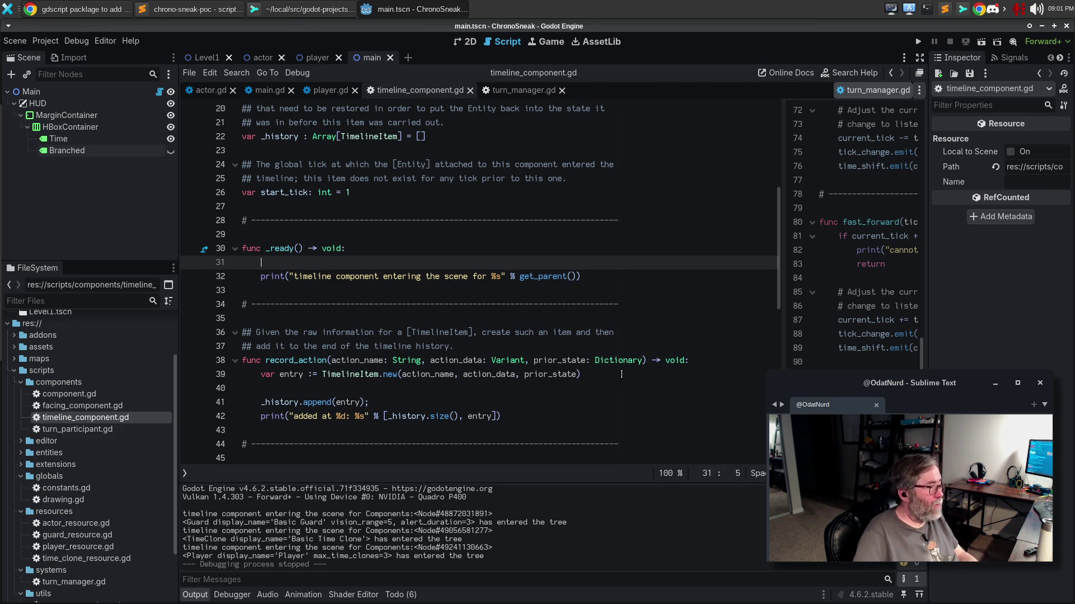
pyautogui.write('varString')
pyautogui.press('BackSpace')
pyautogui.press('BackSpace')
pyautogui.press('BackSpace')
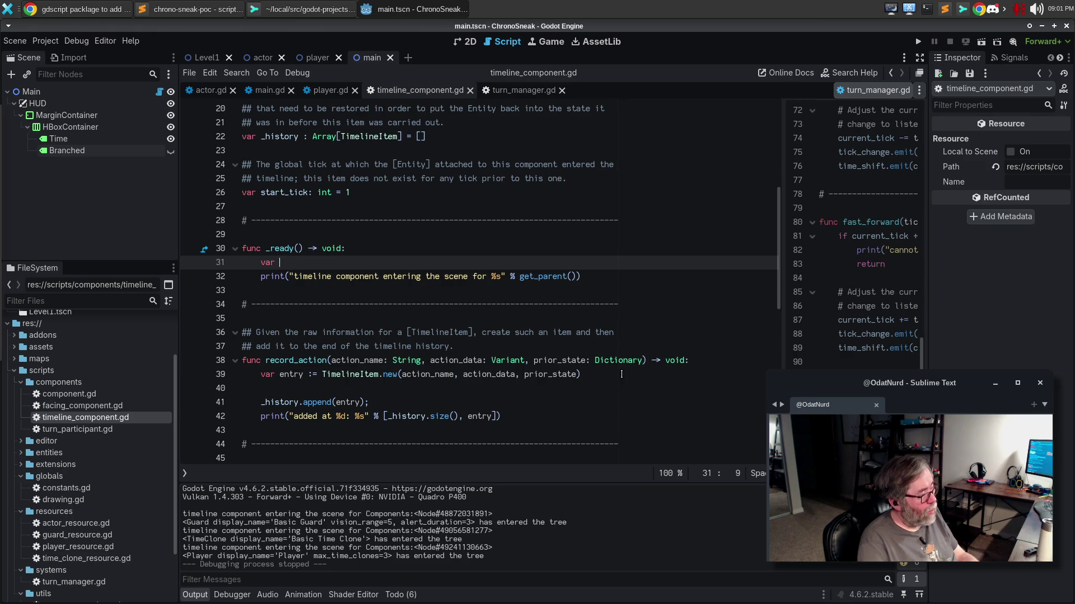
pyautogui.write('parent: entity')
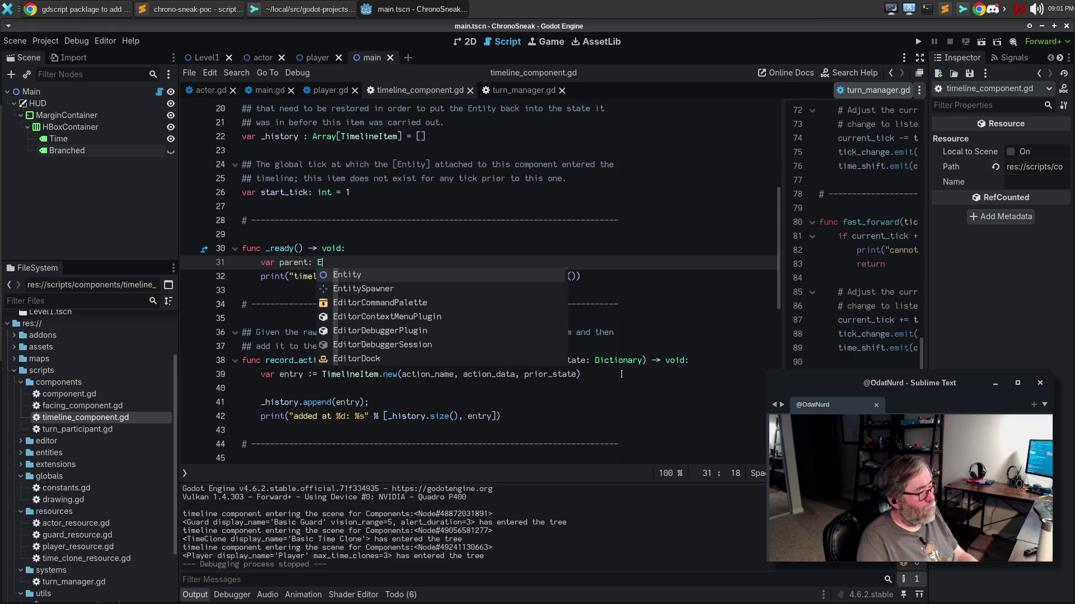
pyautogui.press('Return')
pyautogui.write('= ge')
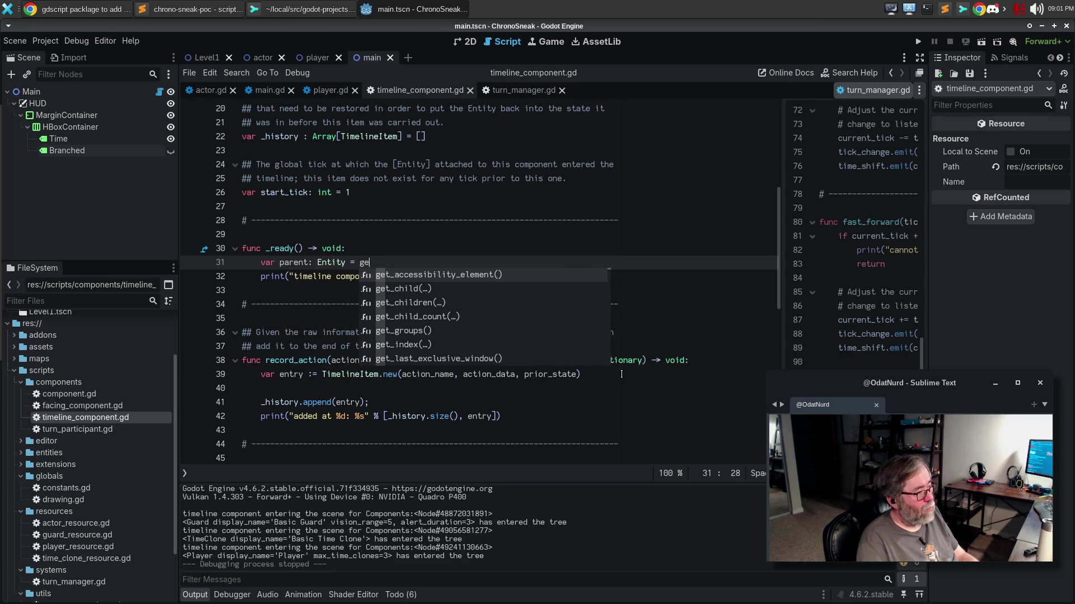
pyautogui.write('t_par')
pyautogui.press('Return')
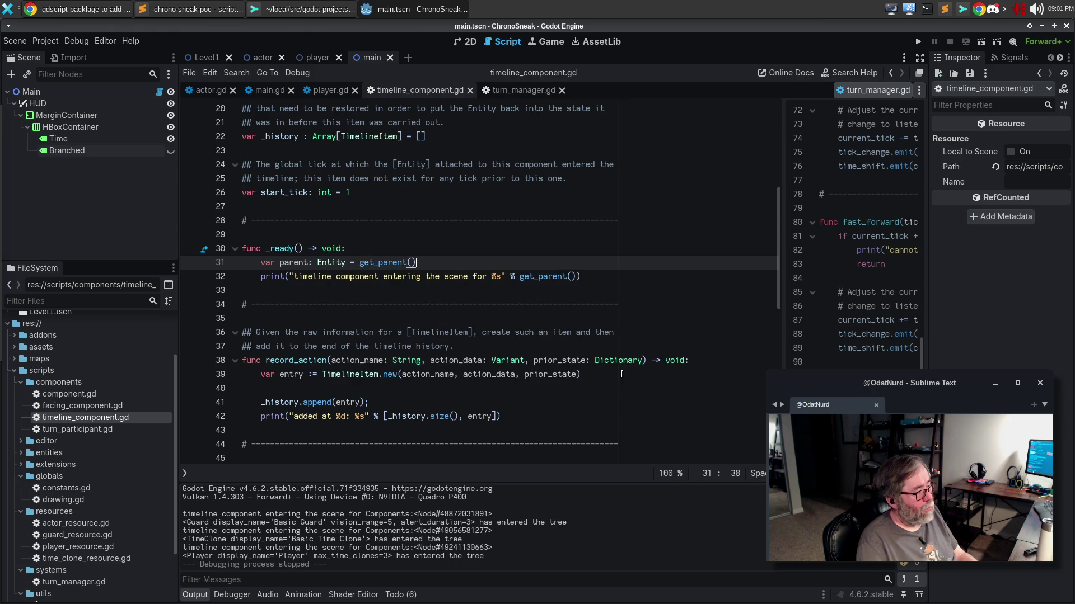
pyautogui.write('as En ')
pyautogui.write('tity')
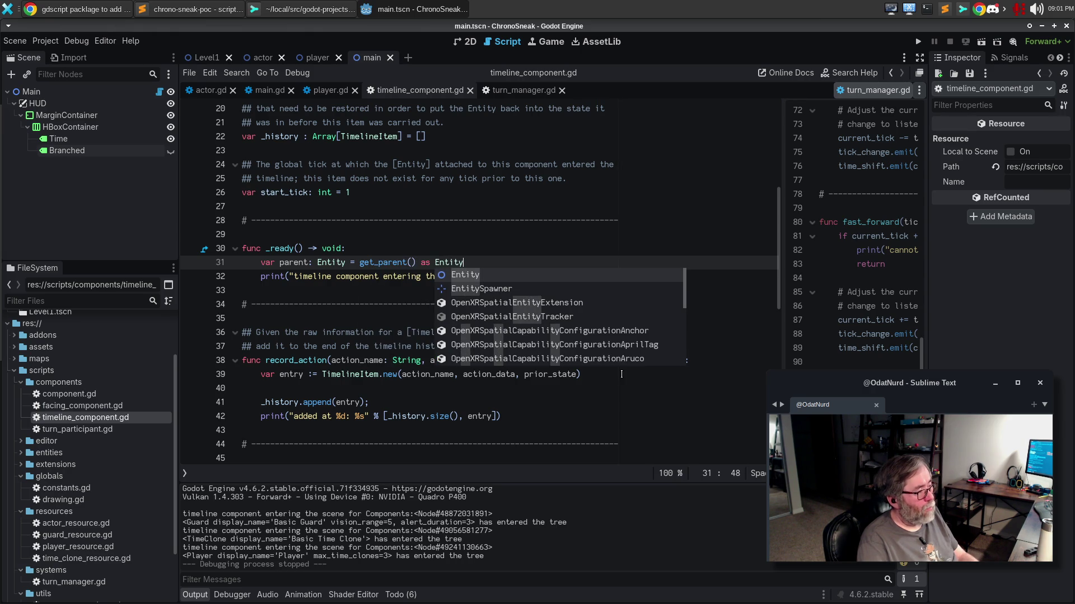
pyautogui.press('Return')
pyautogui.press('Down')
pyautogui.press('Down')
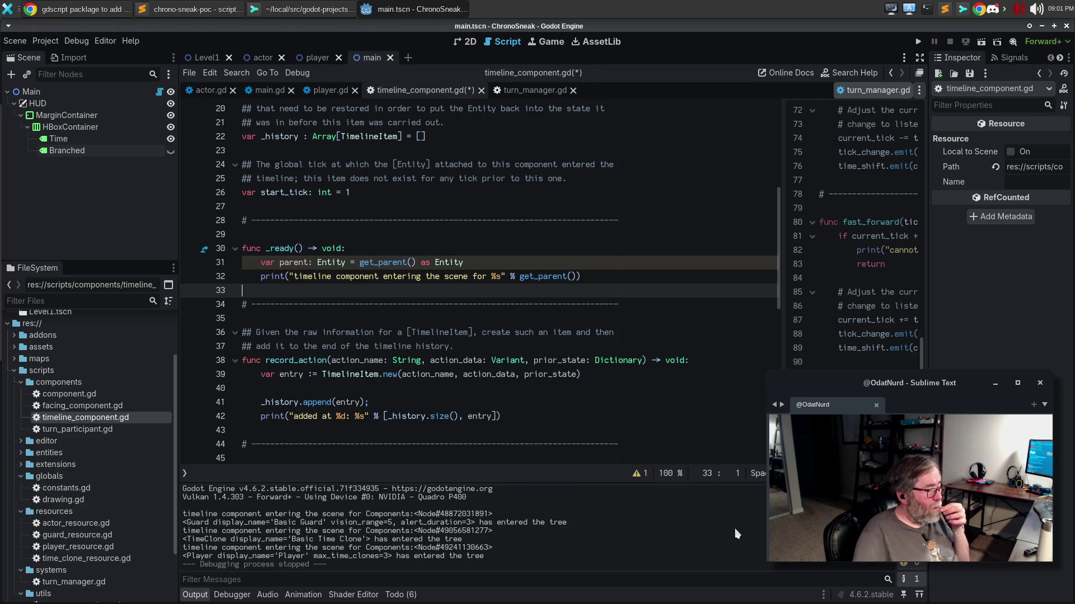
pyautogui.click(637, 474)
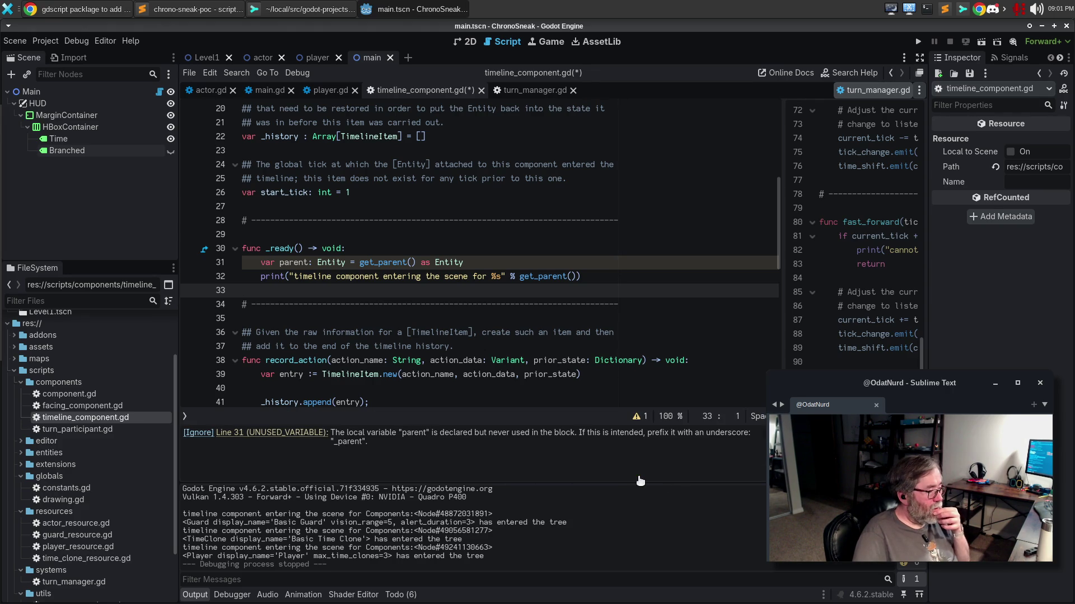
# Use parent in the print instead of get_parent(), save the script, and rerun the game.
pyautogui.moveTo(520, 276); pyautogui.dragTo(577, 277)
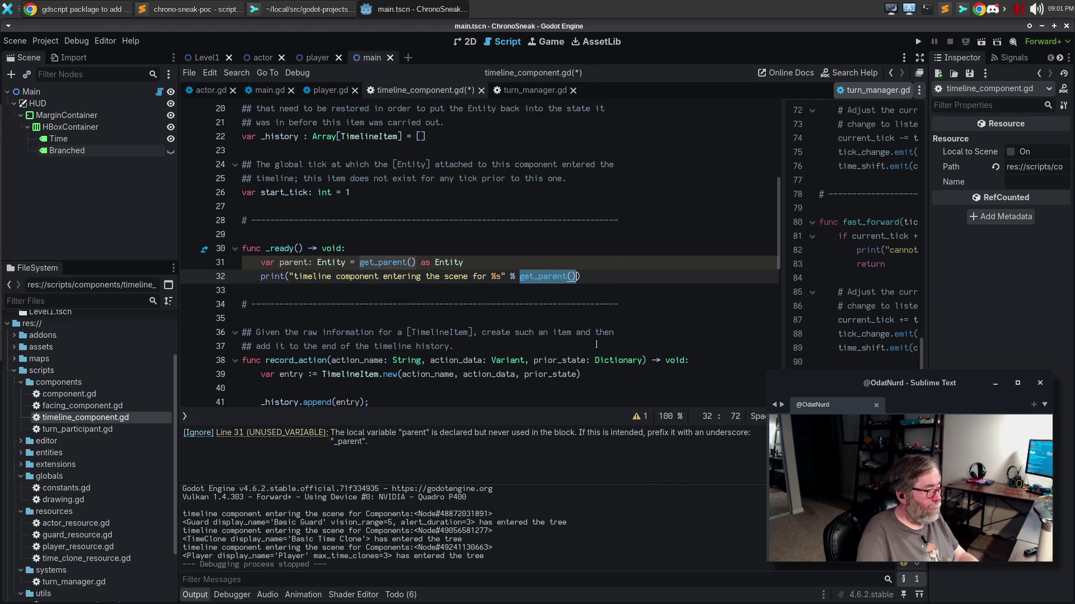
pyautogui.write('parent')
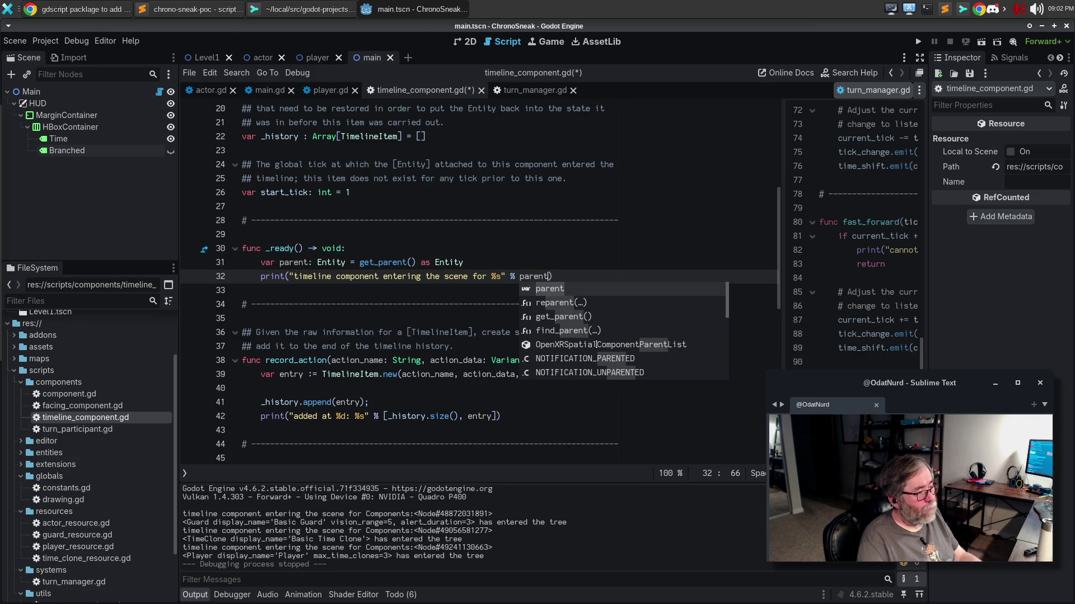
pyautogui.press('Escape')
pyautogui.hotkey('ctrl', 's')
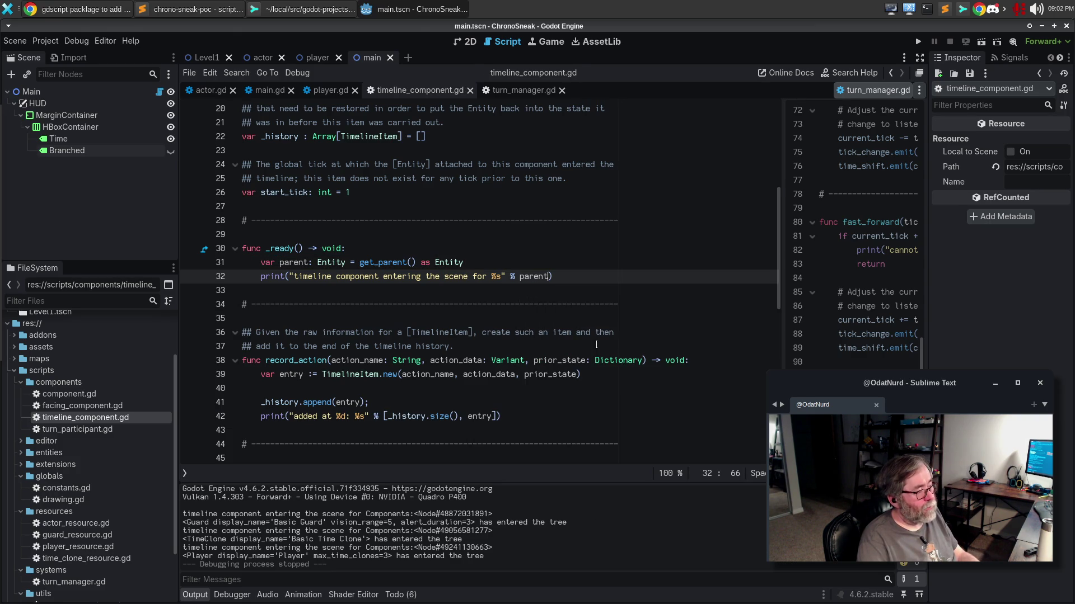
pyautogui.press('F5')
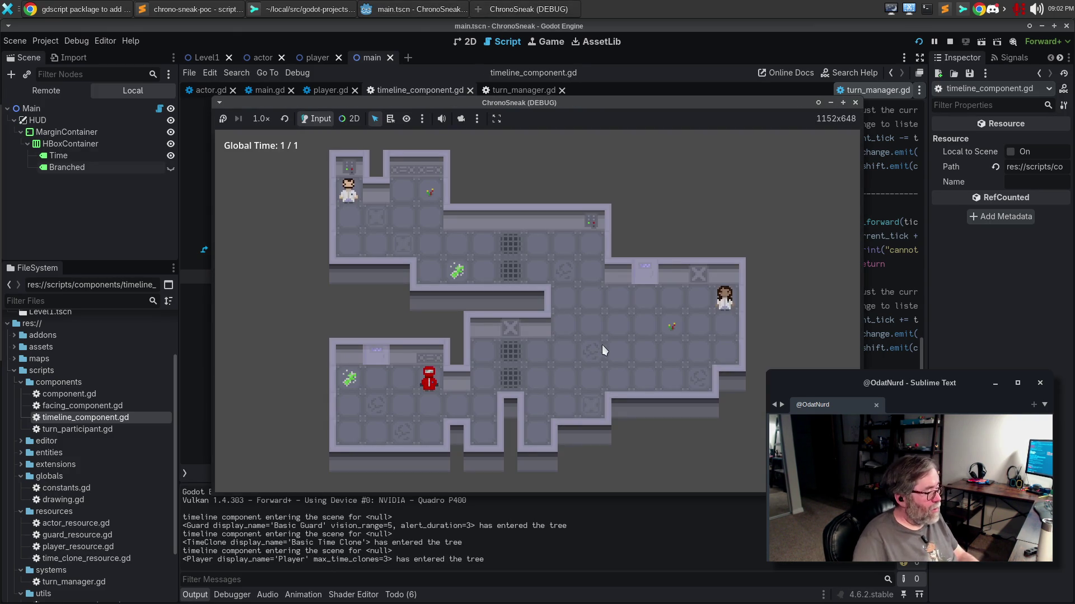
# Close the game window and switch to the main scene's 2D view.
pyautogui.click(855, 104)
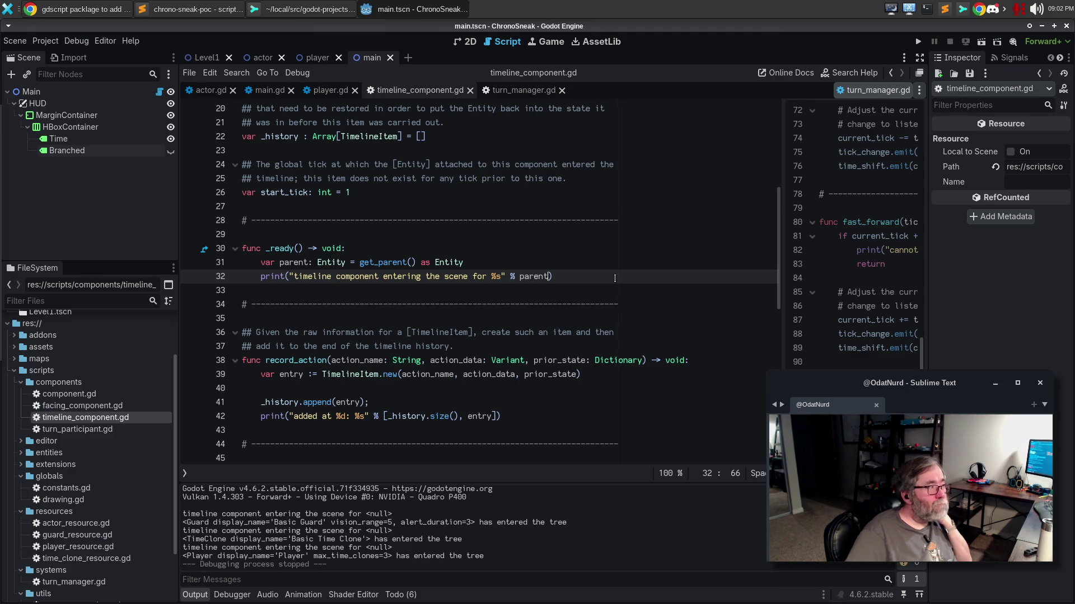
pyautogui.click(464, 42)
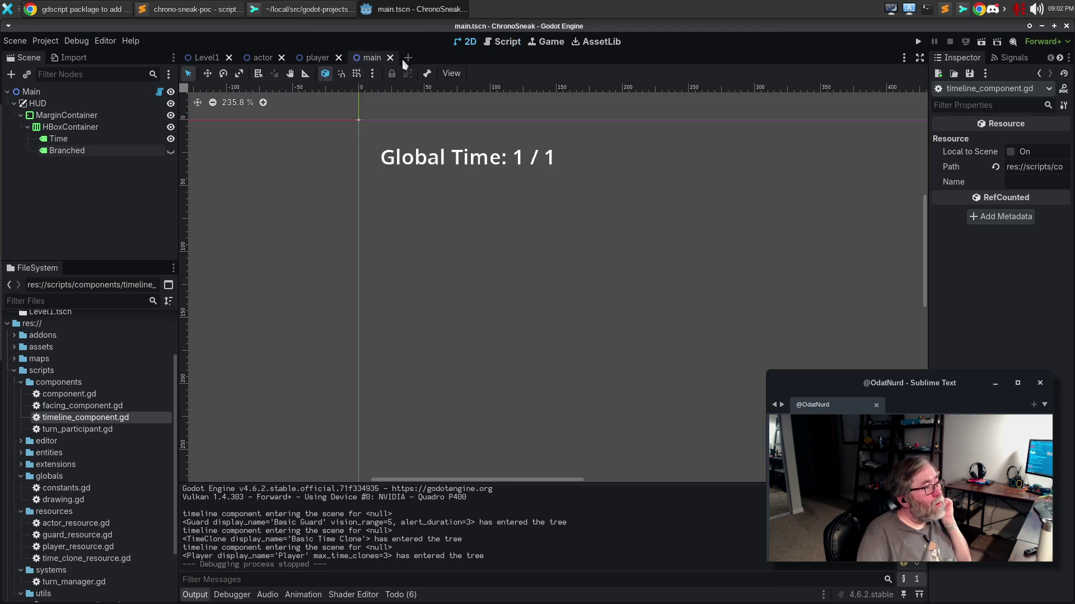
# Open the actor scene, review the timeline_component.gd diff in the git client, and return to the Godot editor.
pyautogui.click(264, 57)
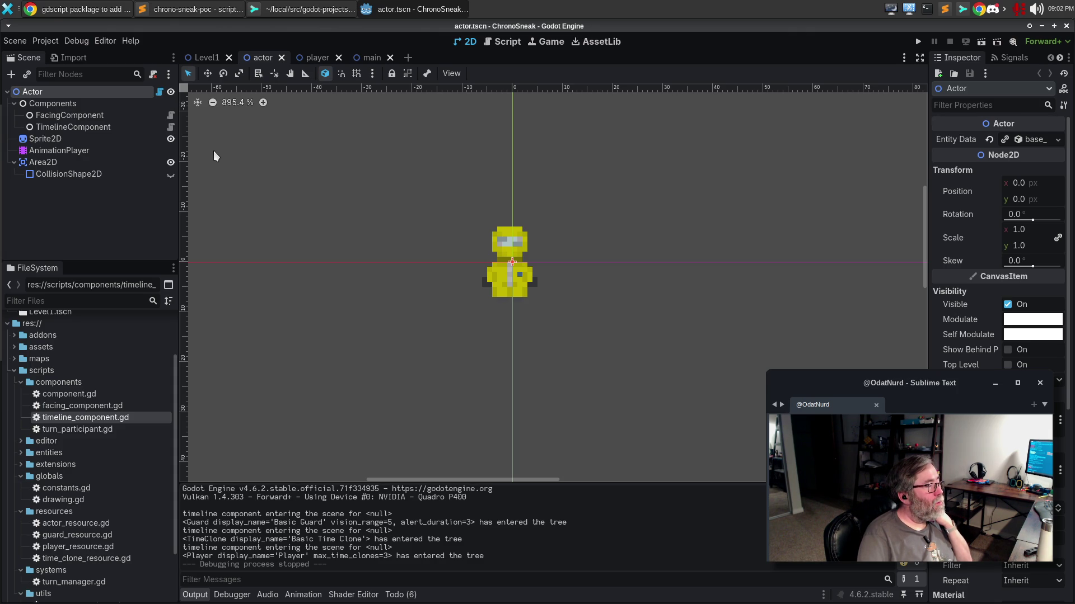
pyautogui.click(263, 11)
pyautogui.click(196, 13)
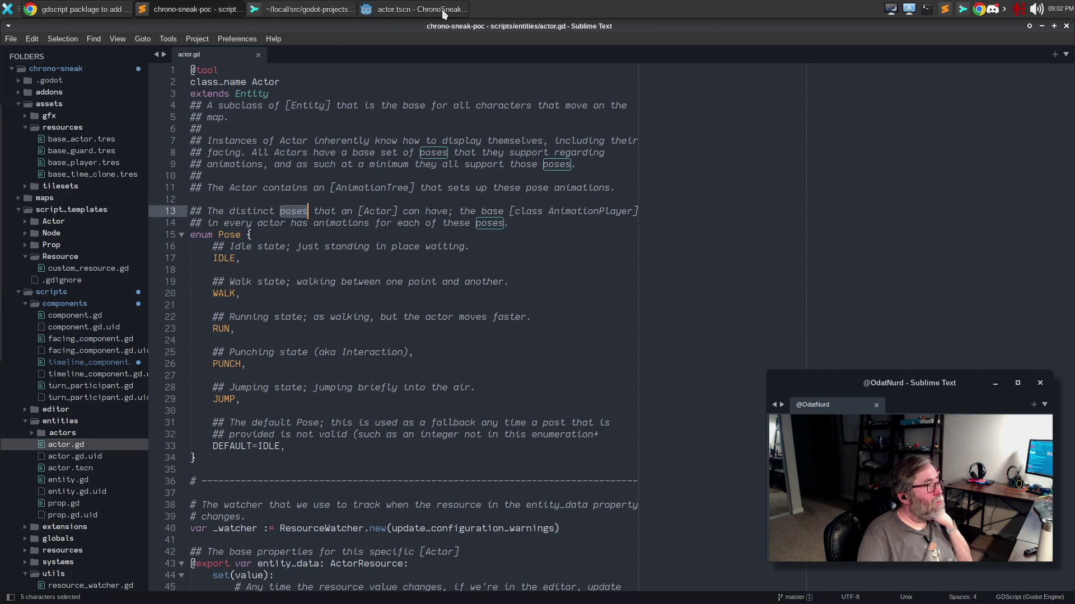
pyautogui.click(442, 9)
pyautogui.click(307, 8)
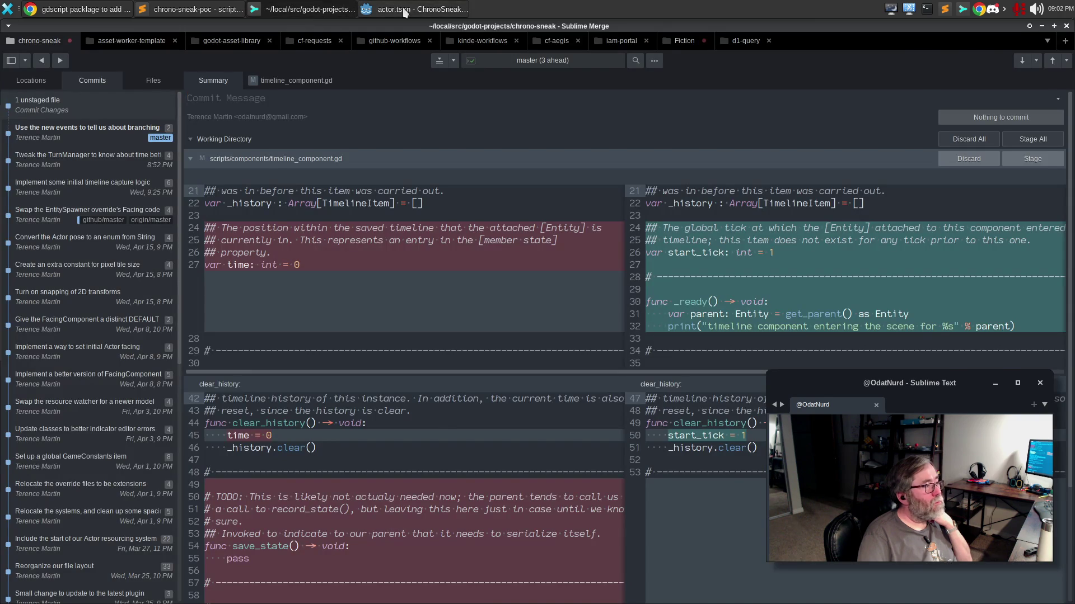
pyautogui.click(378, 8)
pyautogui.click(496, 42)
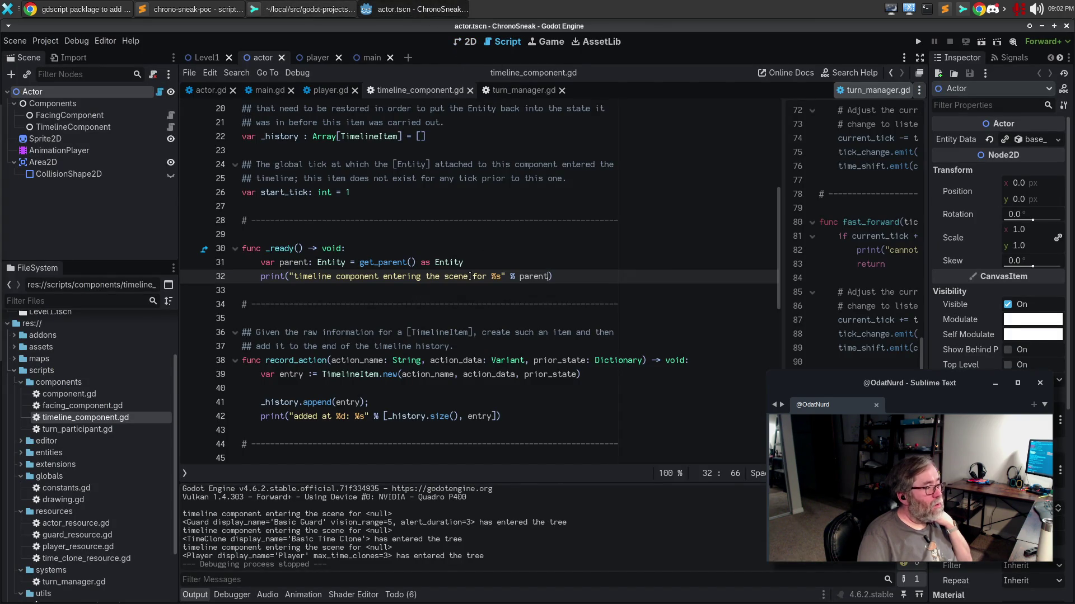
# Replace get_parent on line 31 with get_tree().get_roo, fixing the typos along the way.
pyautogui.doubleClick(383, 262)
pyautogui.write('get_r')
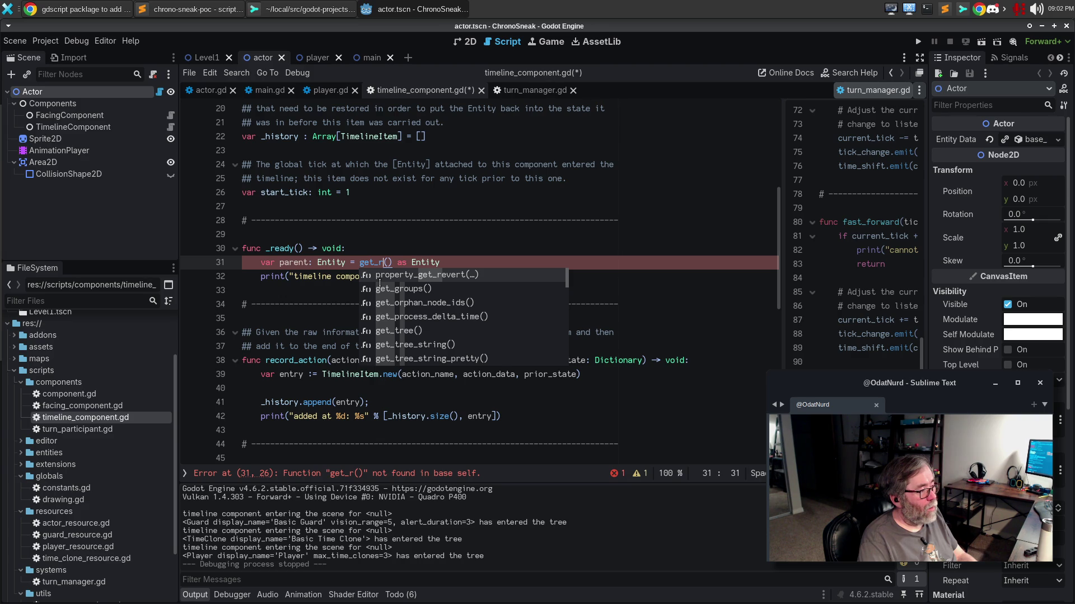
pyautogui.press('BackSpace')
pyautogui.write('tre')
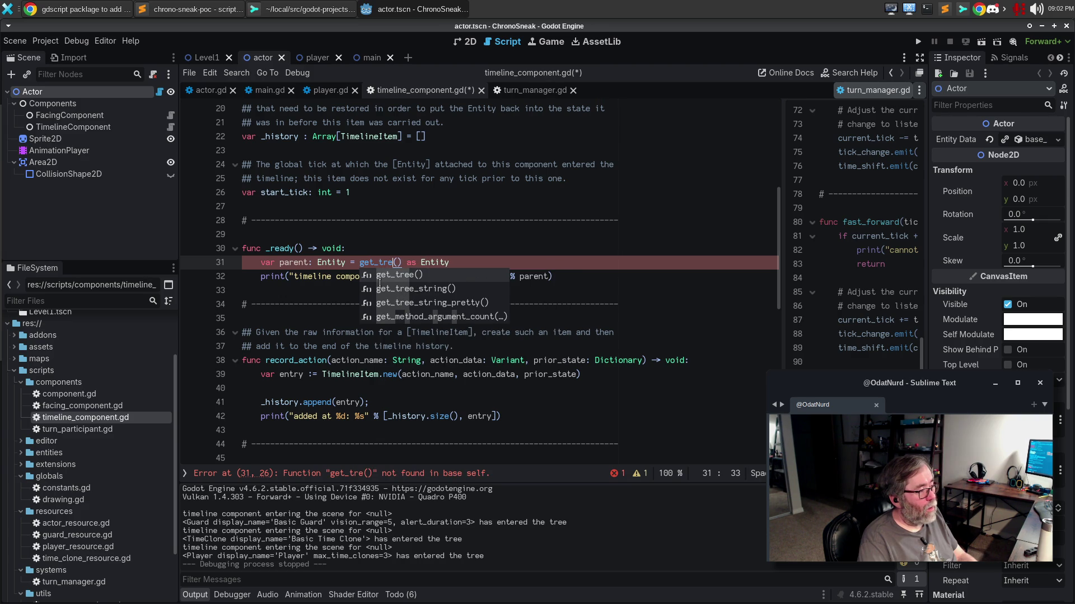
pyautogui.write('e)_')
pyautogui.press('BackSpace')
pyautogui.press('BackSpace')
pyautogui.press('Right')
pyautogui.press('Right')
pyautogui.write('.get_r')
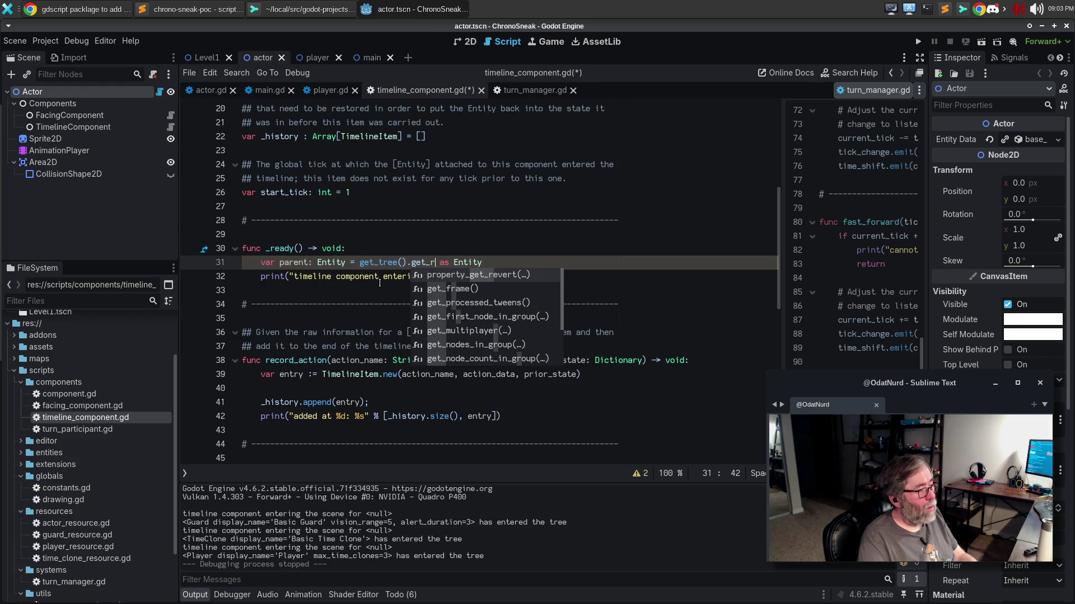
pyautogui.write('oo')
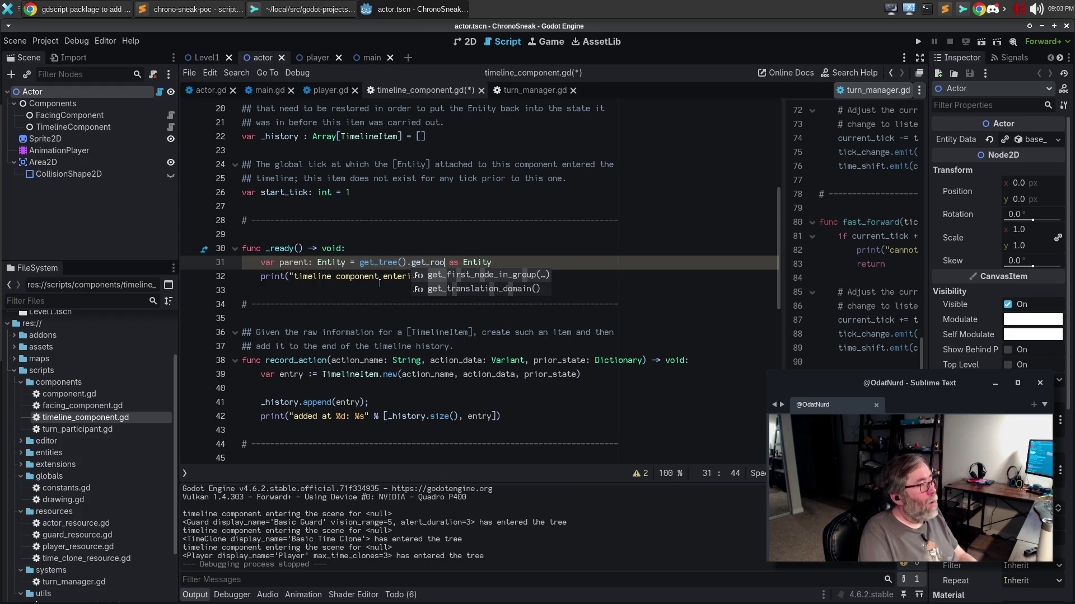
pyautogui.click(84, 9)
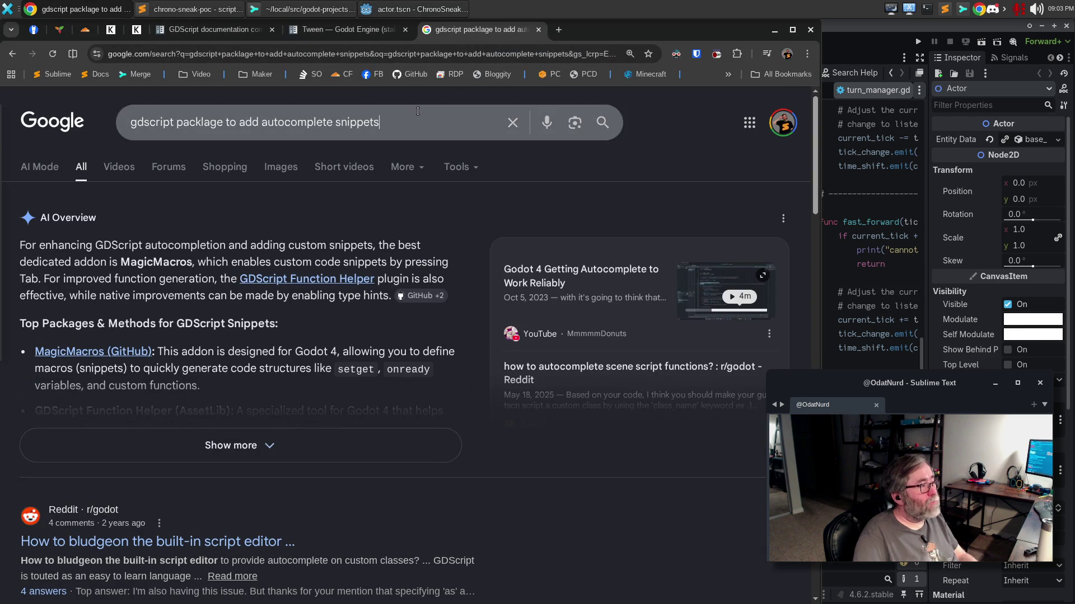
# Google 'gdscript get root node of scene' and return to the Godot script editor.
pyautogui.tripleClick(418, 111)
pyautogui.write('gdscript get root node of')
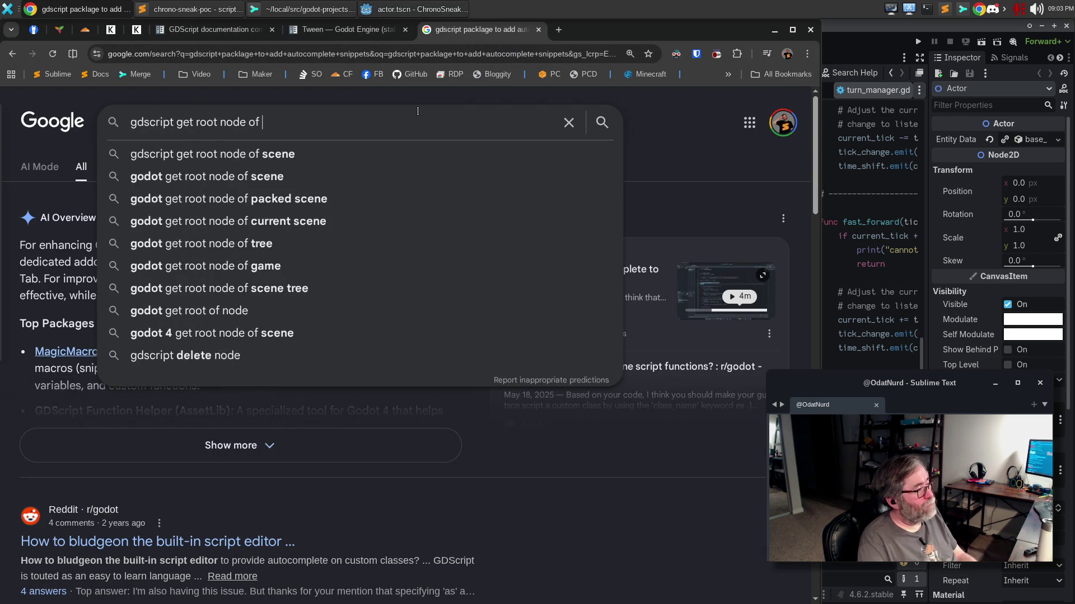
pyautogui.press('Down')
pyautogui.press('Return')
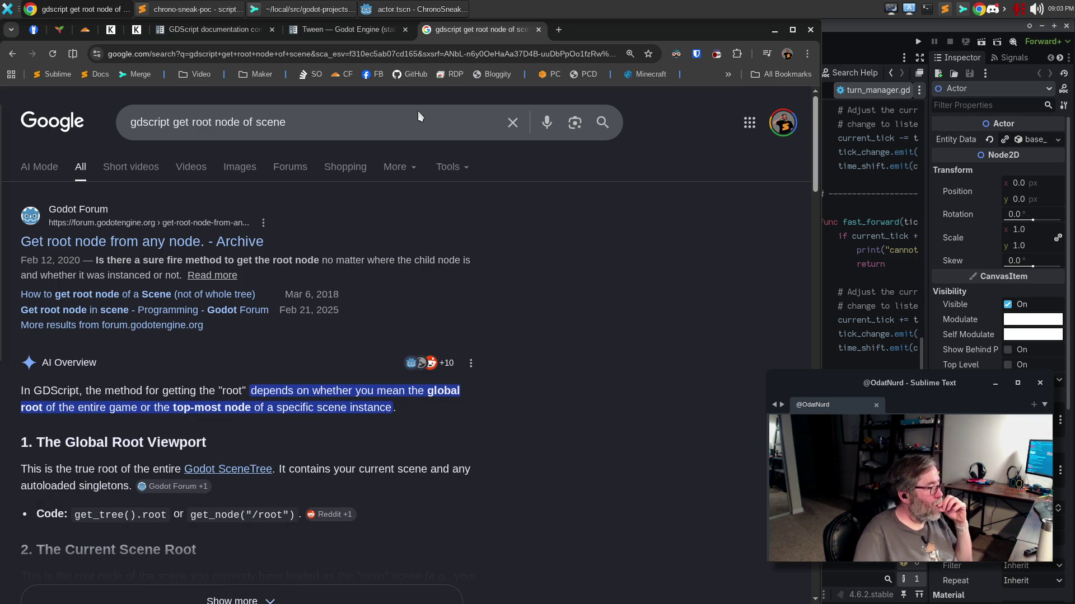
pyautogui.hotkey('alt', 'Tab')
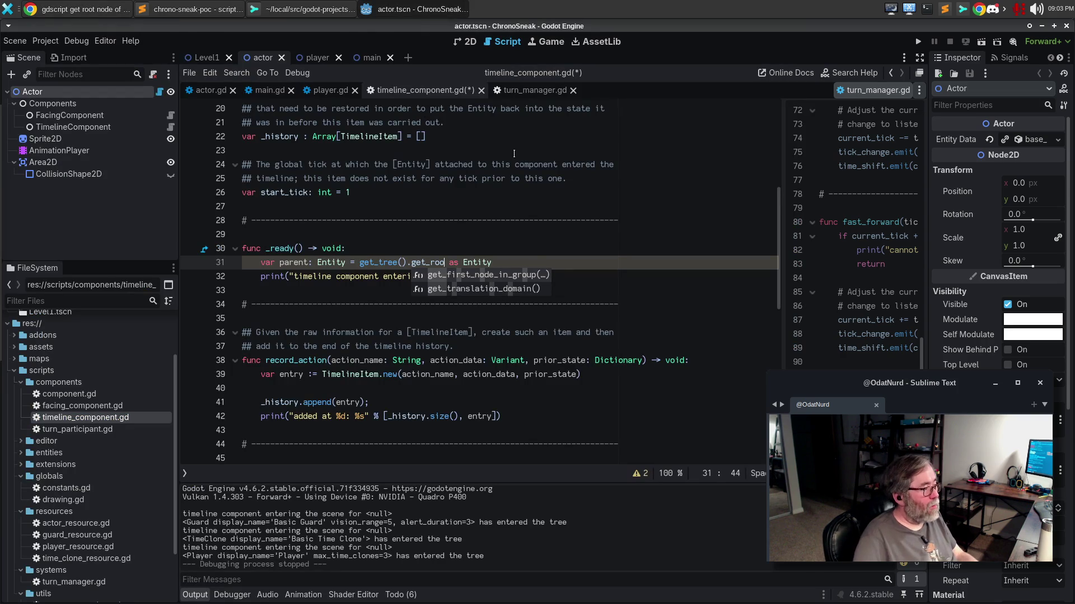
# Change line 31's lookup from get_roo to get_tree().root, then bring back the search results.
pyautogui.press('BackSpace')
pyautogui.press('BackSpace')
pyautogui.press('BackSpace')
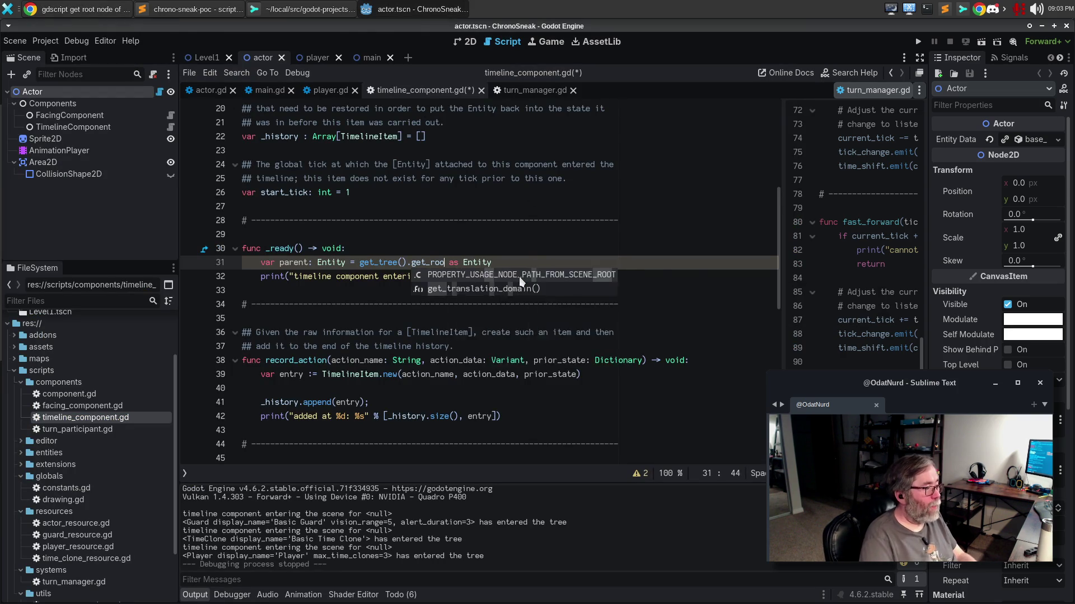
pyautogui.press('BackSpace')
pyautogui.press('BackSpace')
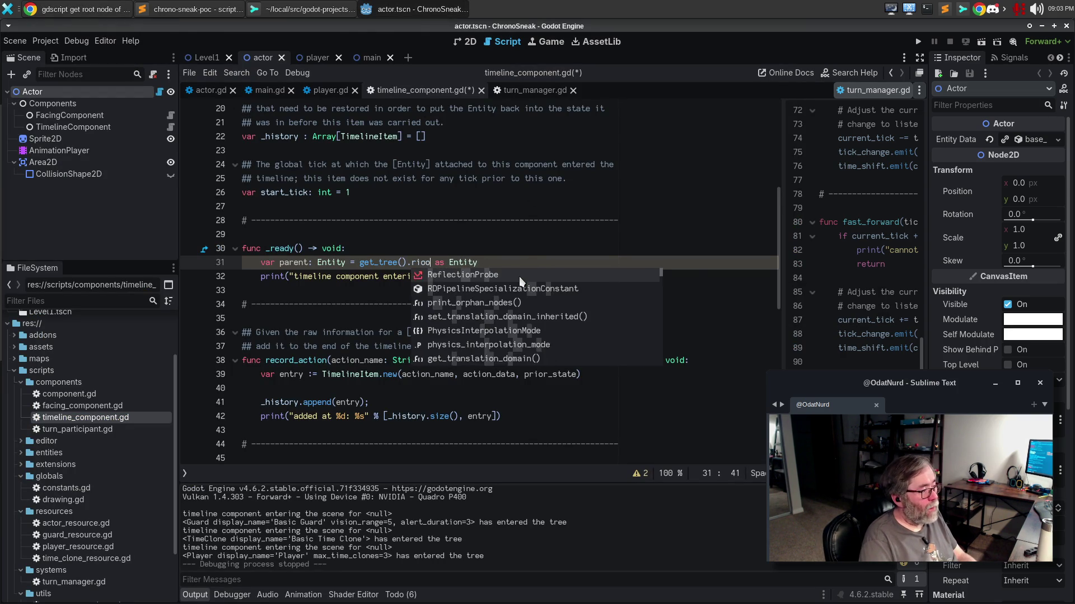
pyautogui.write('root')
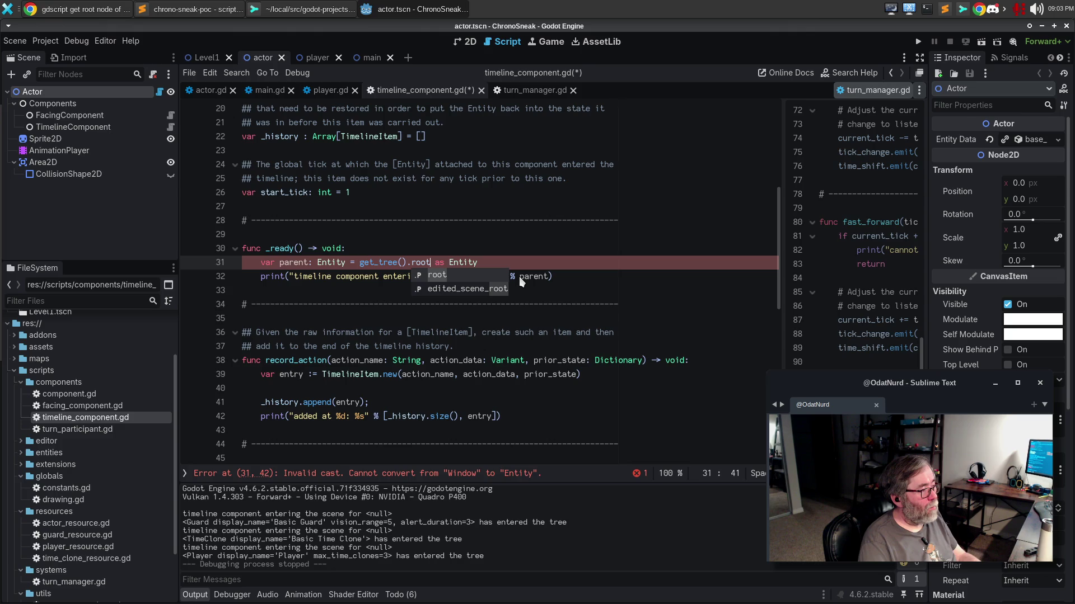
pyautogui.hotkey('alt', 'Tab')
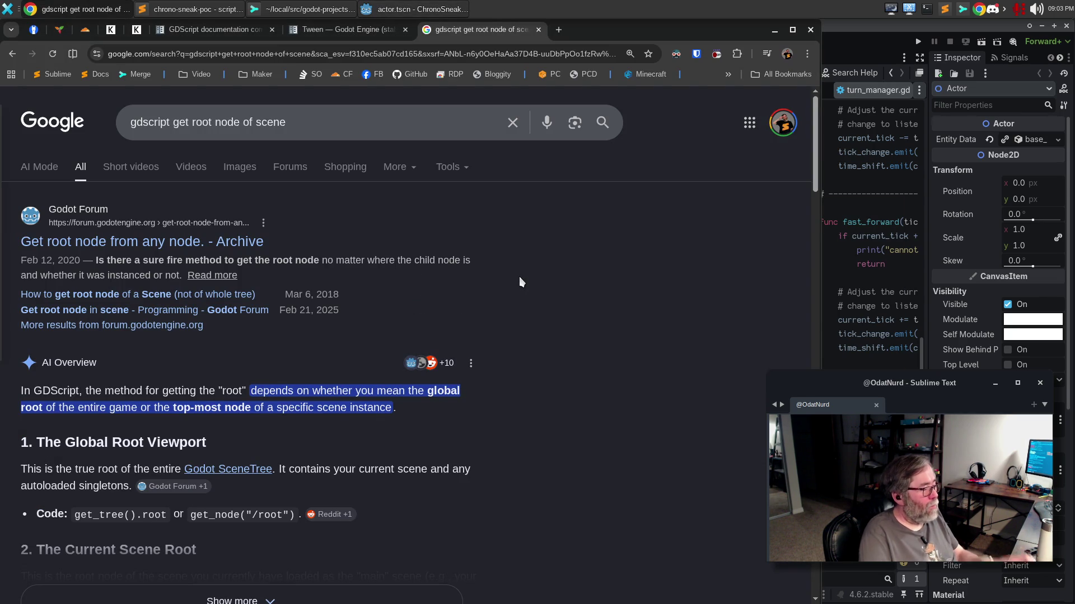
# Expand the AI overview showing current_scene and owner, then select root on line 31.
pyautogui.scroll(-3, 293, 210)
pyautogui.click(266, 400)
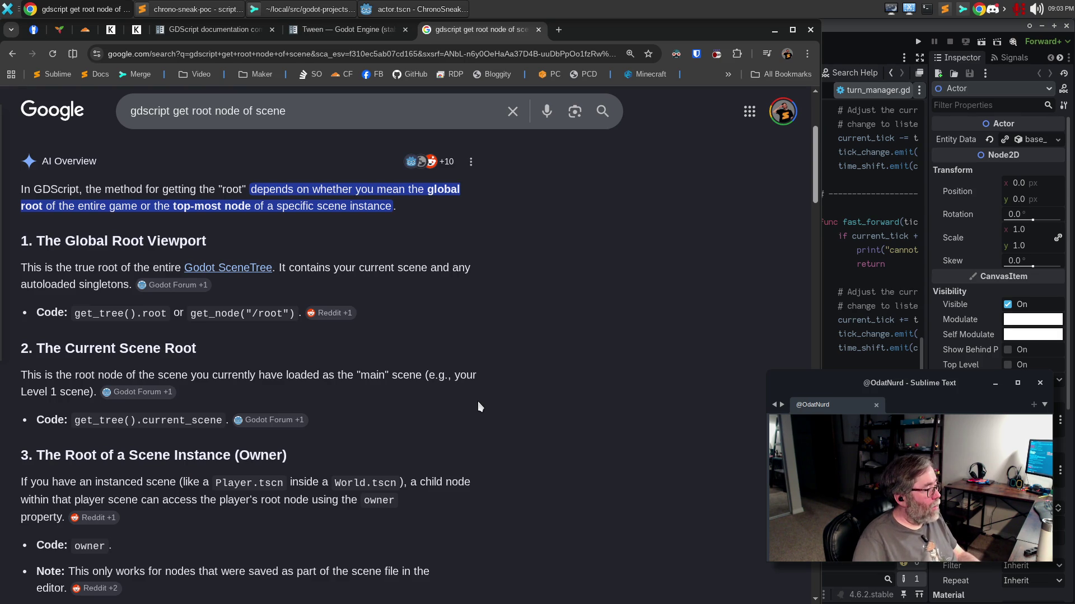
pyautogui.hotkey('alt', 'Tab')
pyautogui.doubleClick(421, 263)
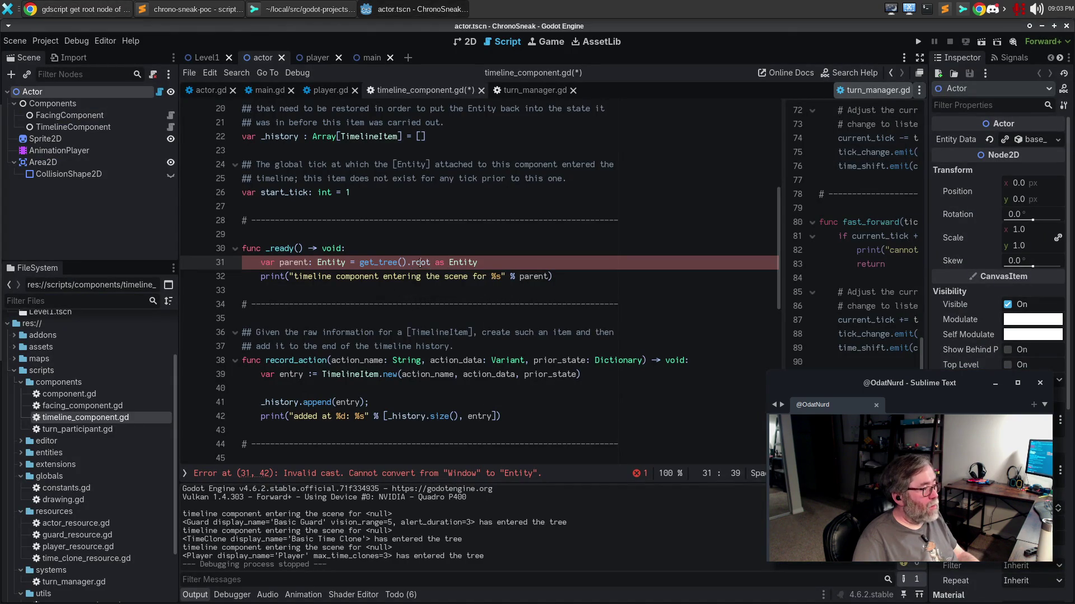
# Replace root with current_scene on line 31, clearing the Window-to-Entity cast error.
pyautogui.write('current_scene')
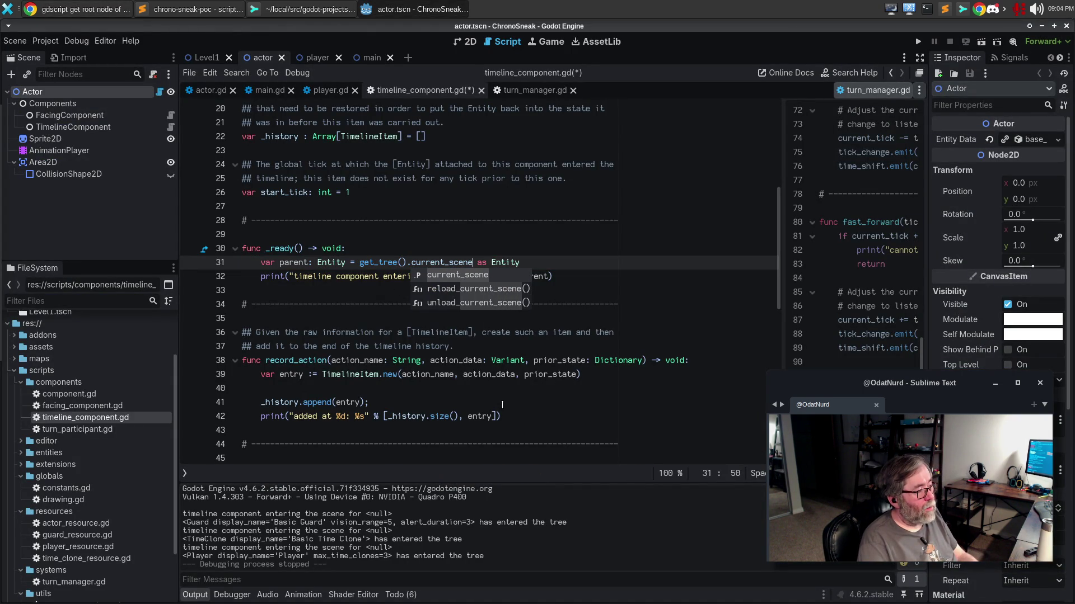
pyautogui.press('Escape')
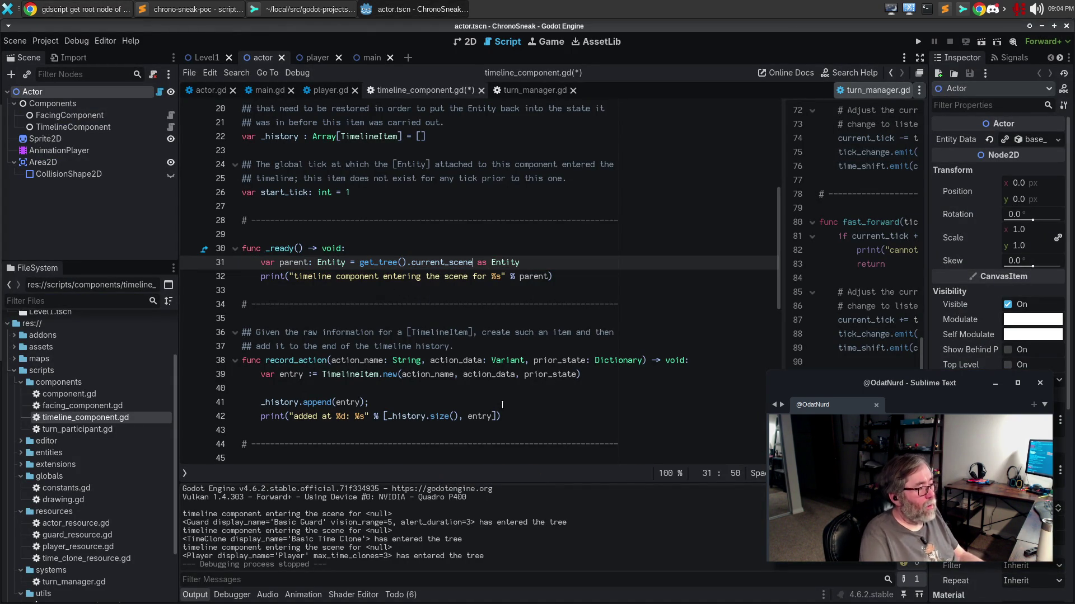
pyautogui.click(384, 191)
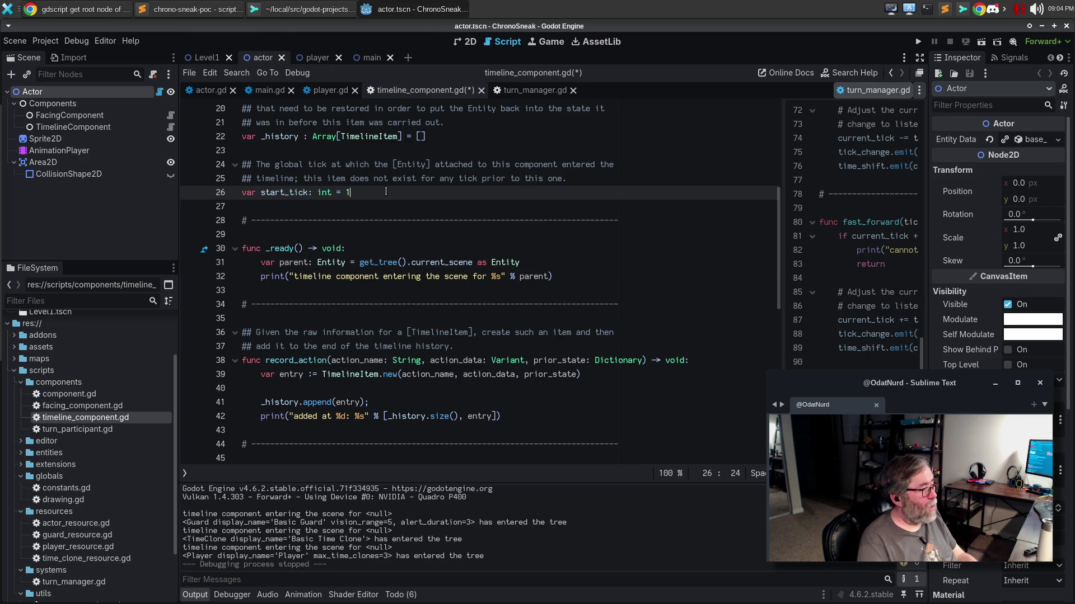
pyautogui.press('Return')
pyautogui.press('Return')
pyautogui.write('#on')
pyautogui.press('BackSpace')
pyautogui.press('BackSpace')
pyautogui.press('BackSpace')
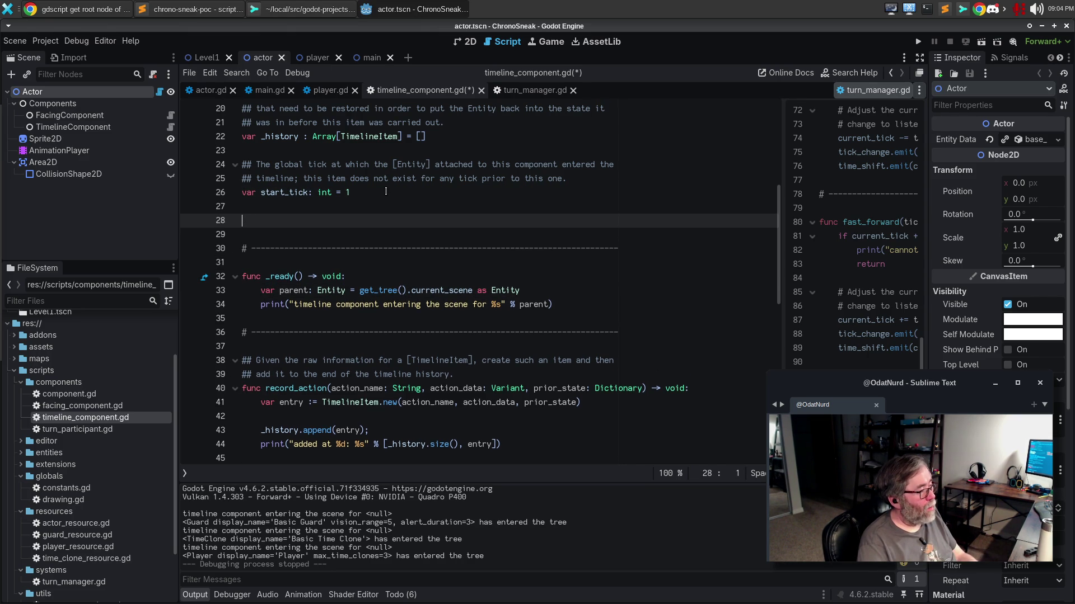
pyautogui.press('BackSpace')
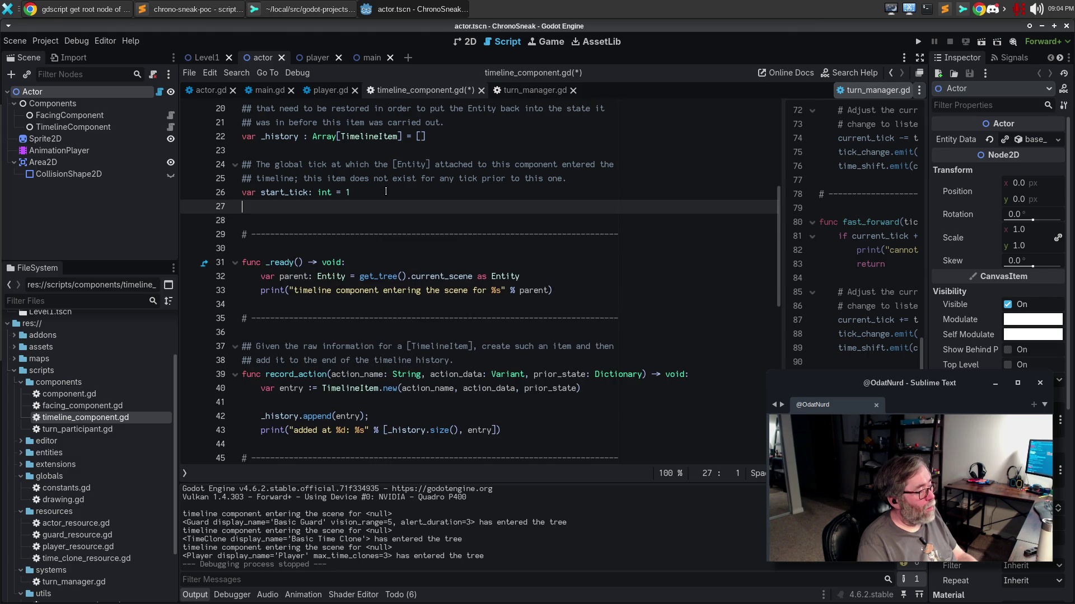
pyautogui.press('Return')
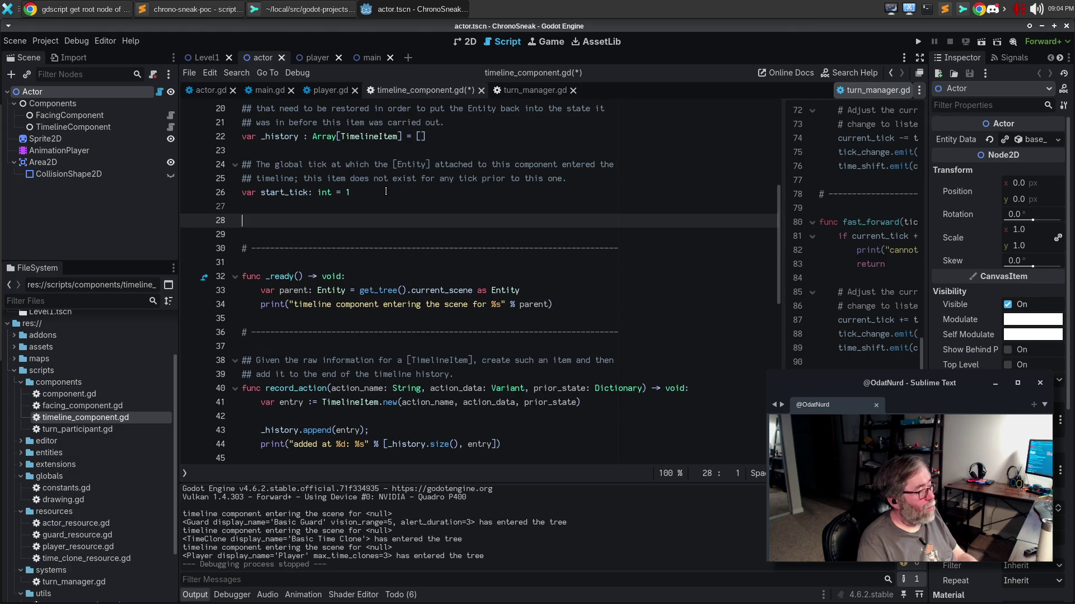
pyautogui.write('v')
pyautogui.press('BackSpace')
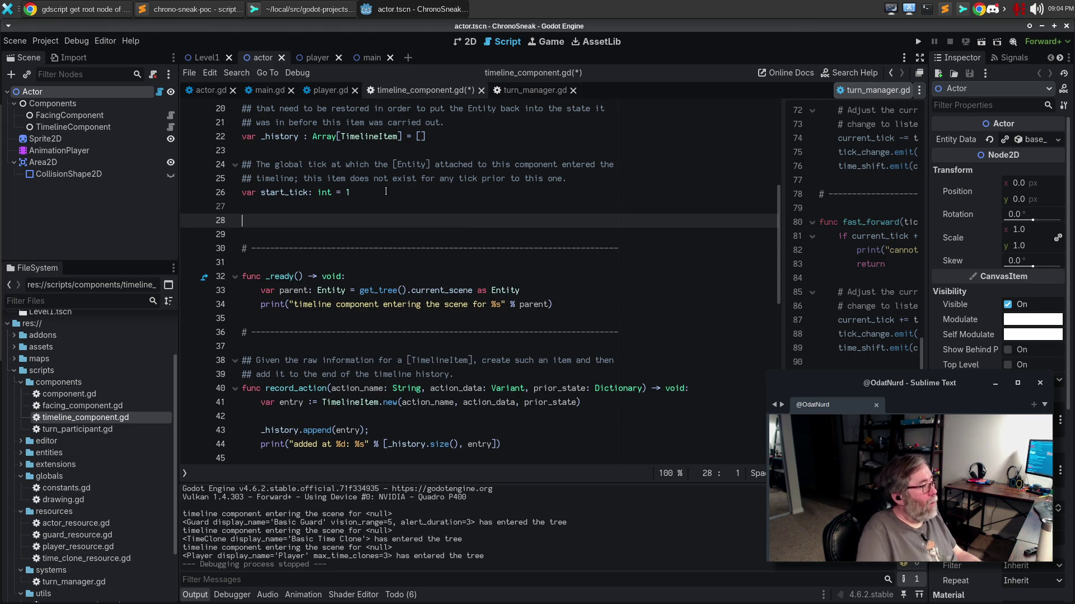
pyautogui.click(33, 92)
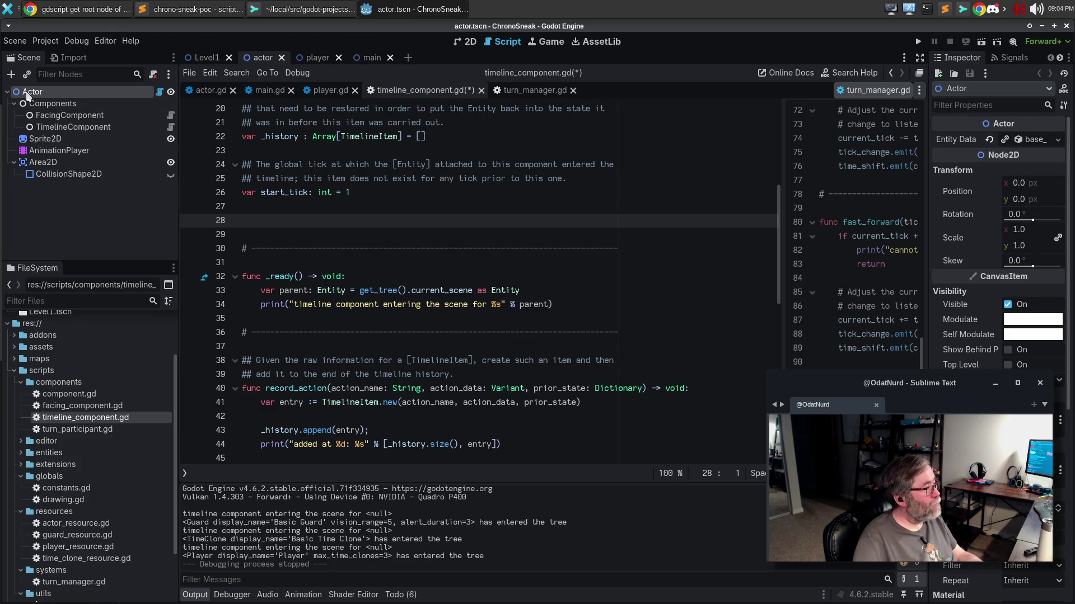
pyautogui.moveTo(32, 90)
pyautogui.mouseDown()
pyautogui.moveTo(112, 169)
pyautogui.moveTo(256, 220)
pyautogui.mouseUp()
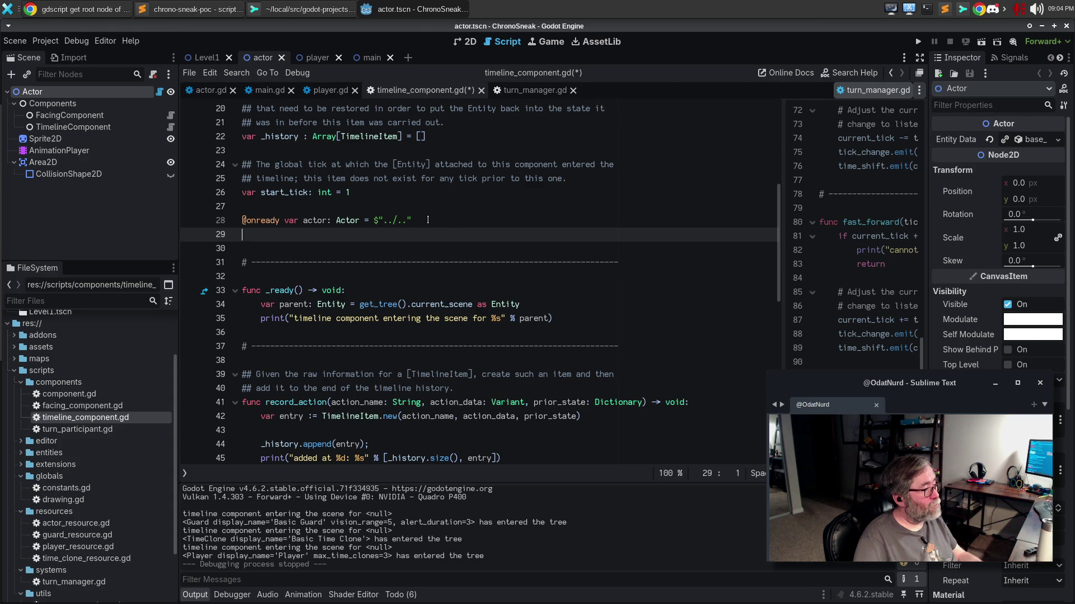
# Rename the reference to parent, then delete the trial declaration and open Select Script.
pyautogui.doubleClick(316, 219)
pyautogui.write('parent')
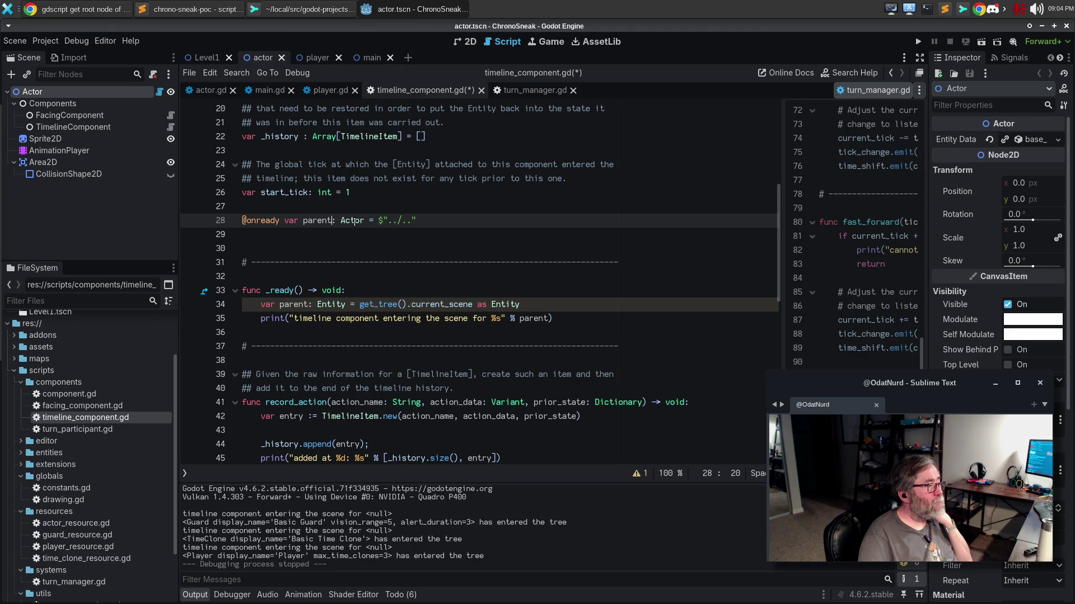
pyautogui.moveTo(475, 219); pyautogui.dragTo(170, 219)
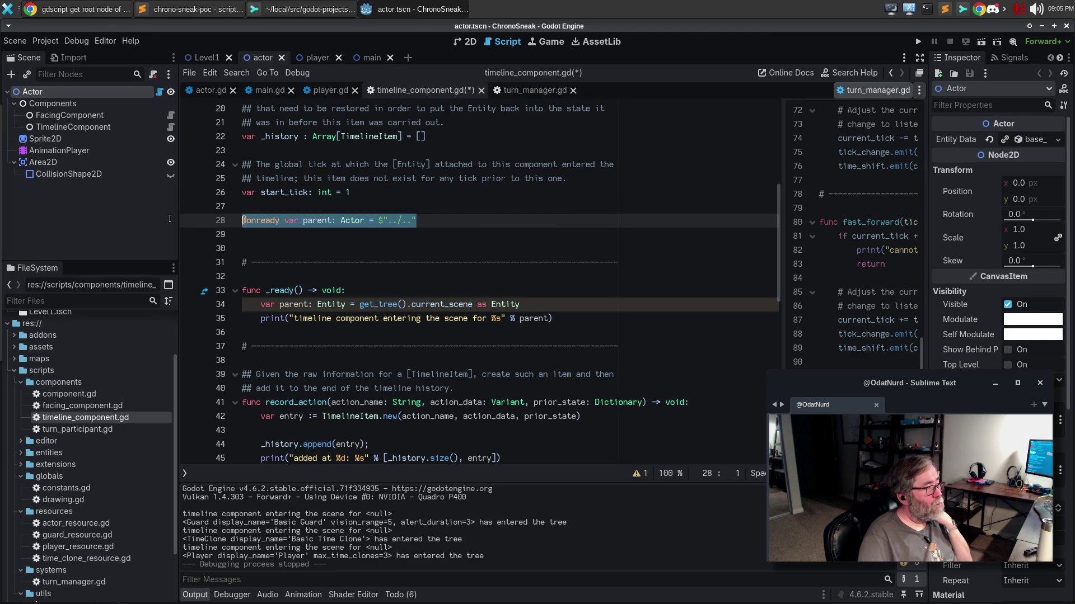
pyautogui.press('BackSpace')
pyautogui.press('BackSpace')
pyautogui.press('BackSpace')
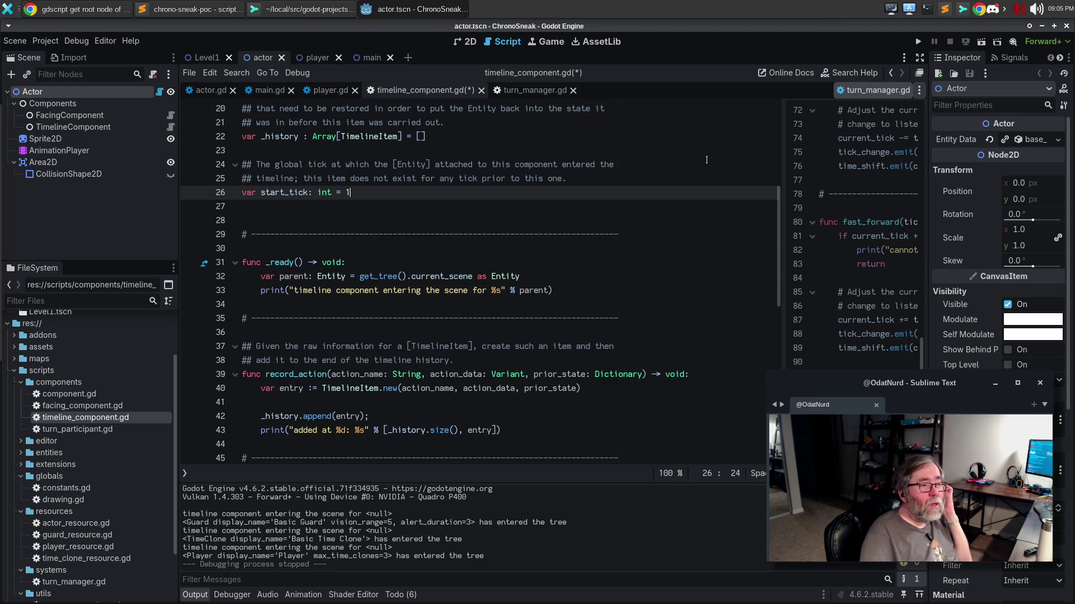
pyautogui.click(496, 263)
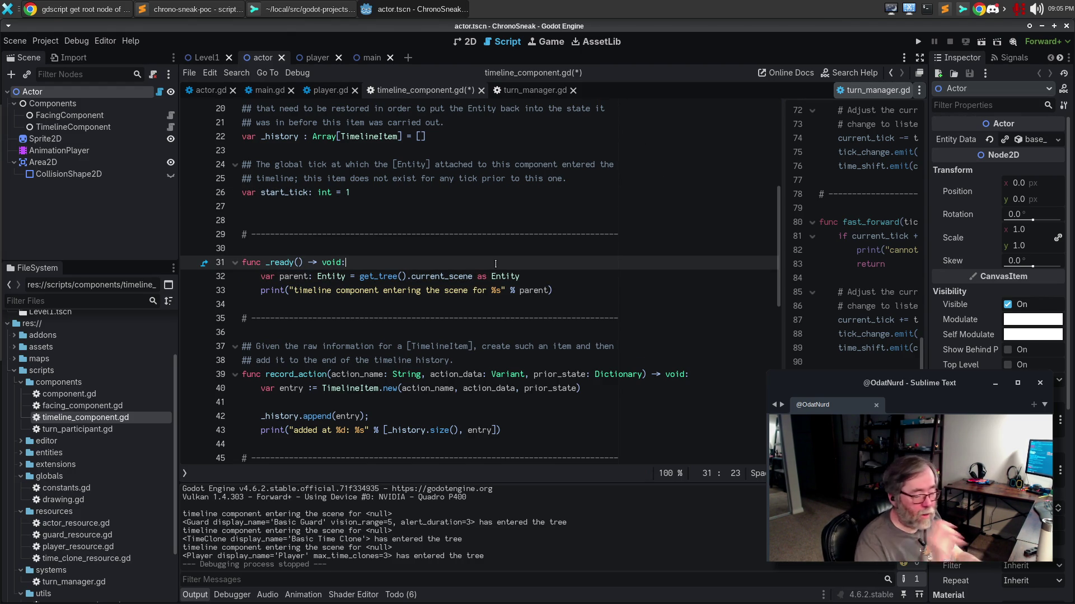
pyautogui.hotkey('ctrl', 'alt', 'o')
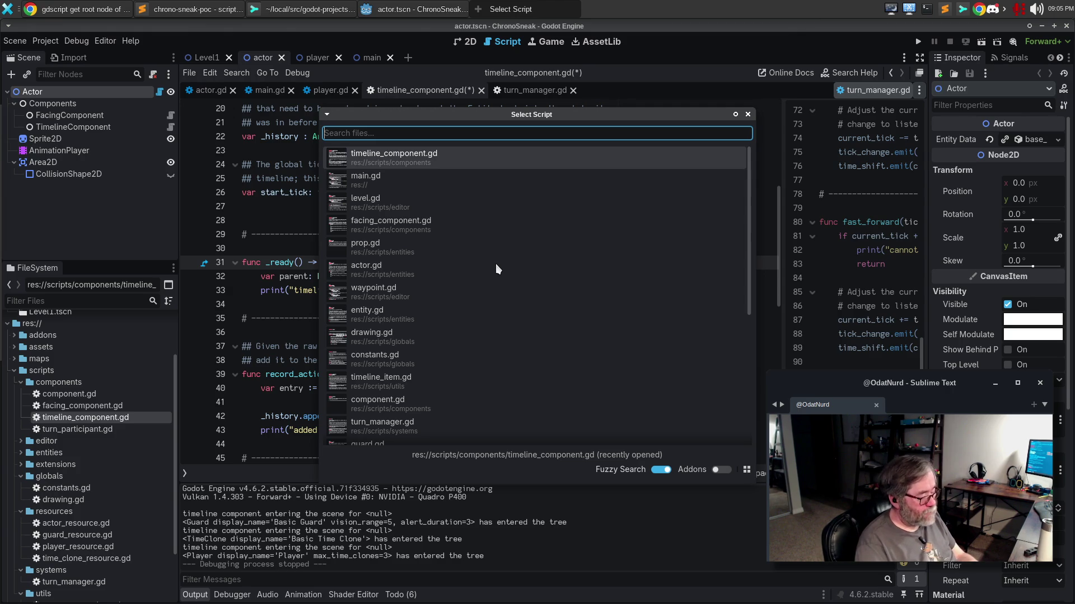
# Open entity.gd via the 'enti' quick-open search and view its top-of-file class documentation.
pyautogui.write('enti')
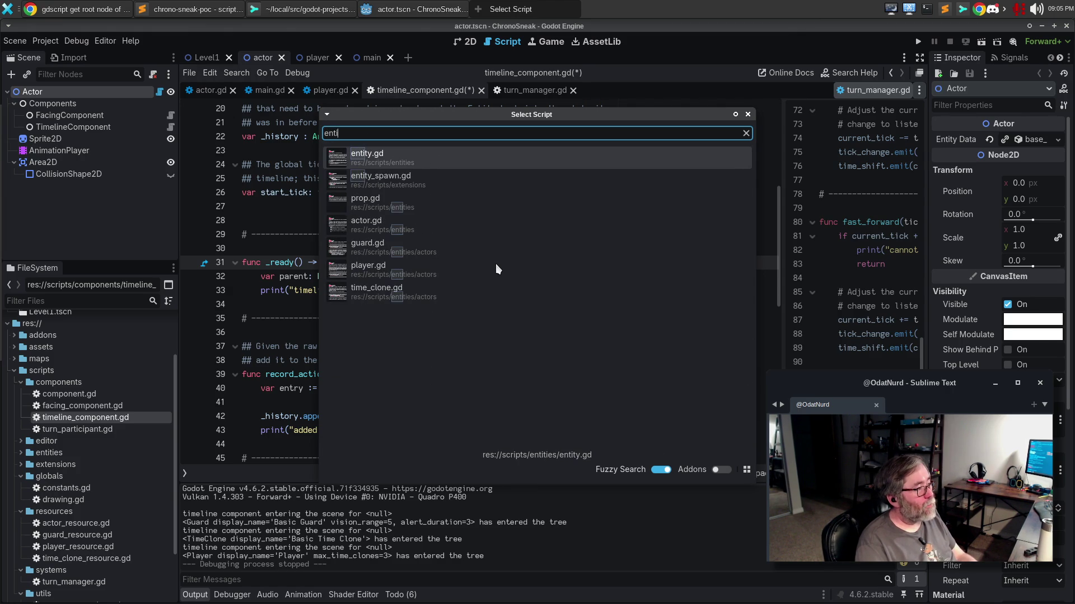
pyautogui.press('Return')
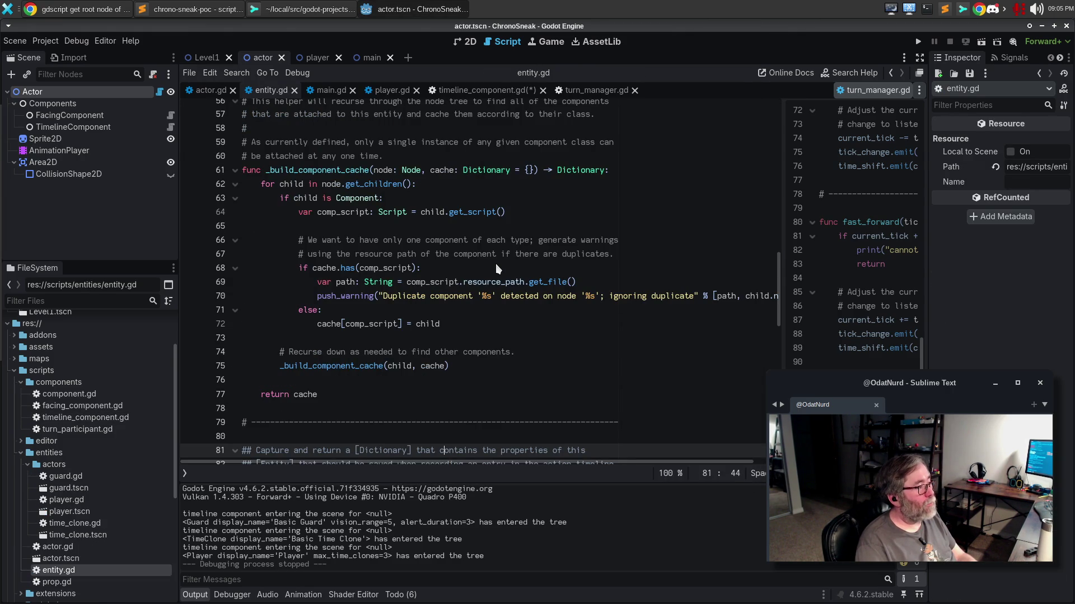
pyautogui.click(462, 281)
pyautogui.scroll(3, 478, 259)
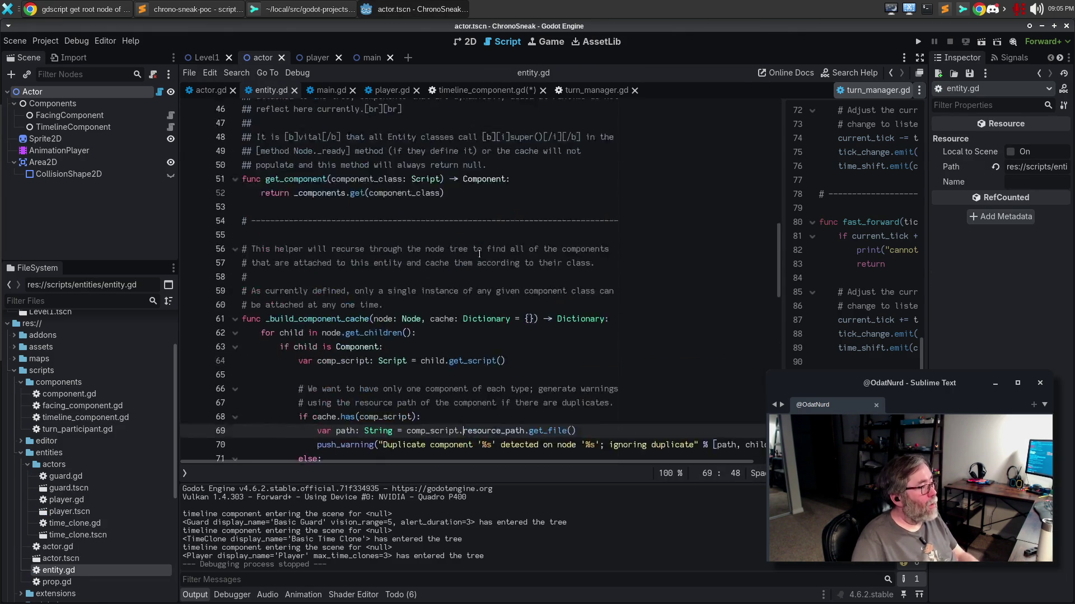
pyautogui.scroll(15, 478, 259)
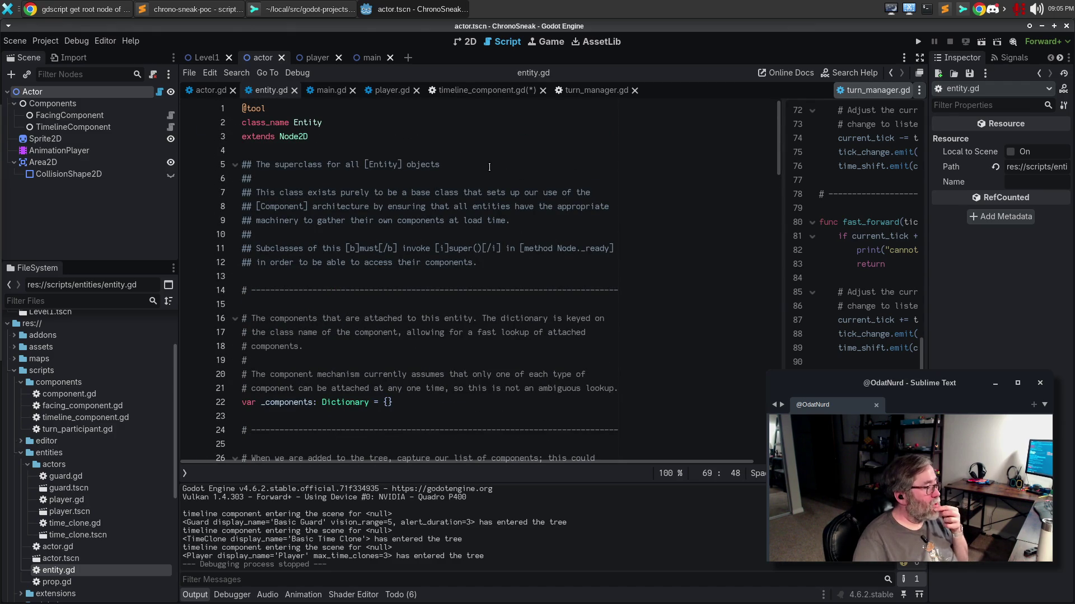
pyautogui.scroll(-4, 500, 163)
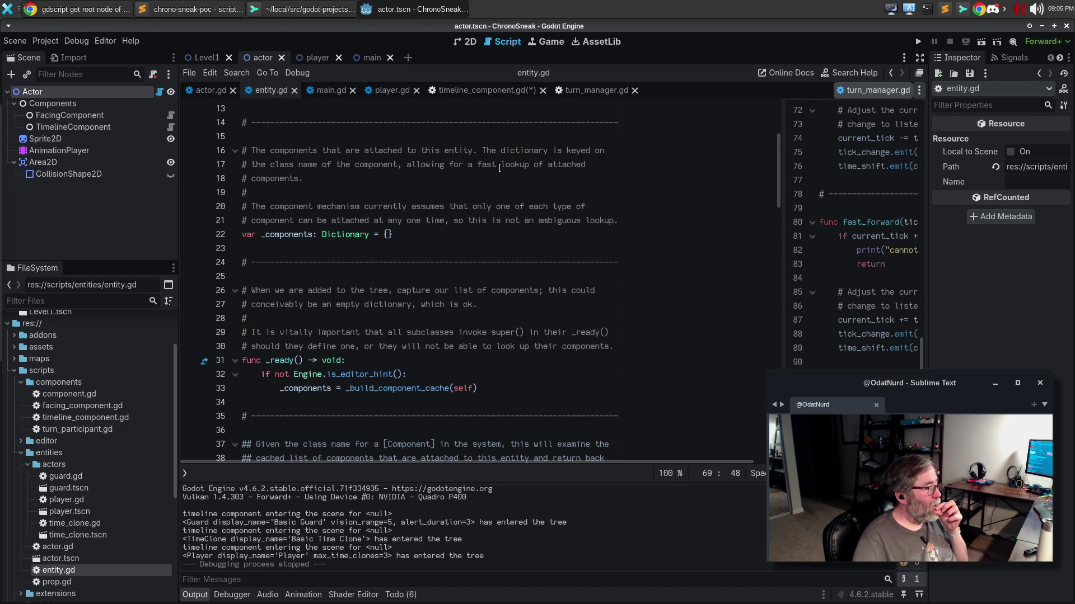
pyautogui.scroll(3, 482, 201)
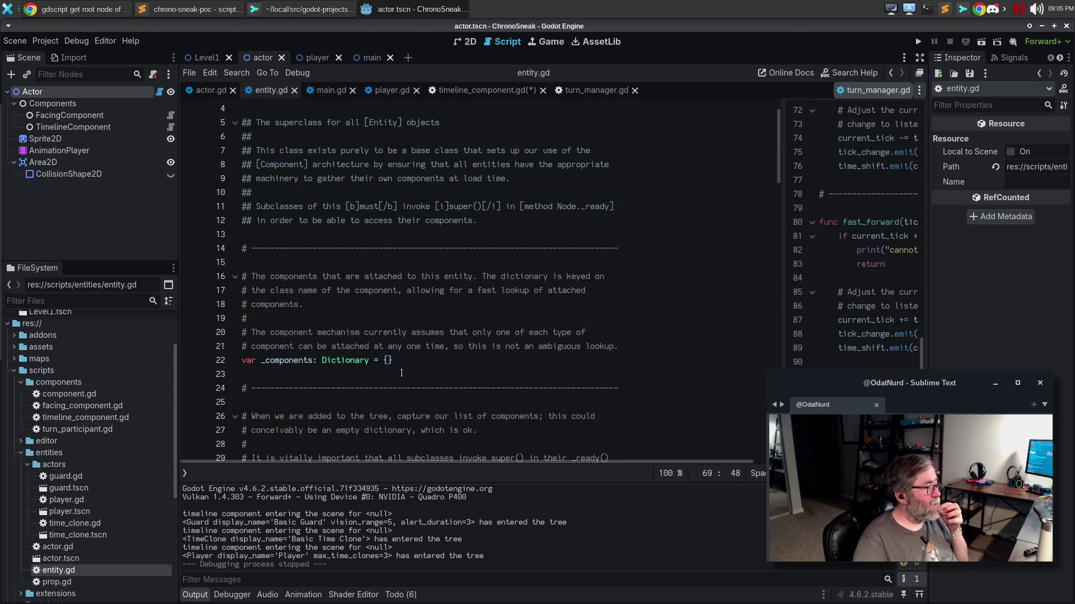
# Add a commented 'var _parent: Entity = null' declaration below the _components dictionary.
pyautogui.click(399, 374)
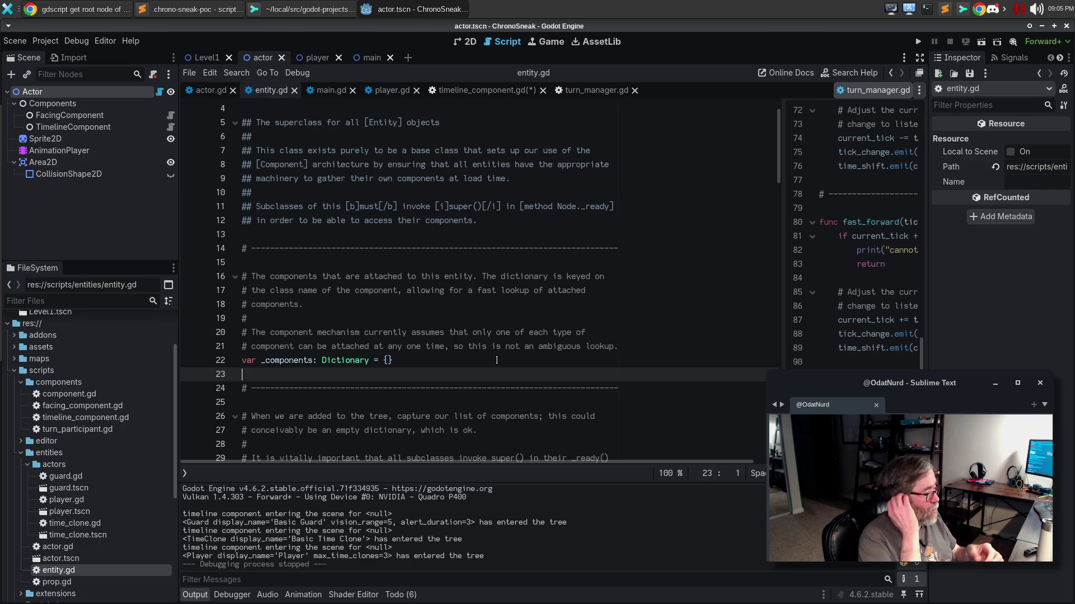
pyautogui.press('Return')
pyautogui.write('v')
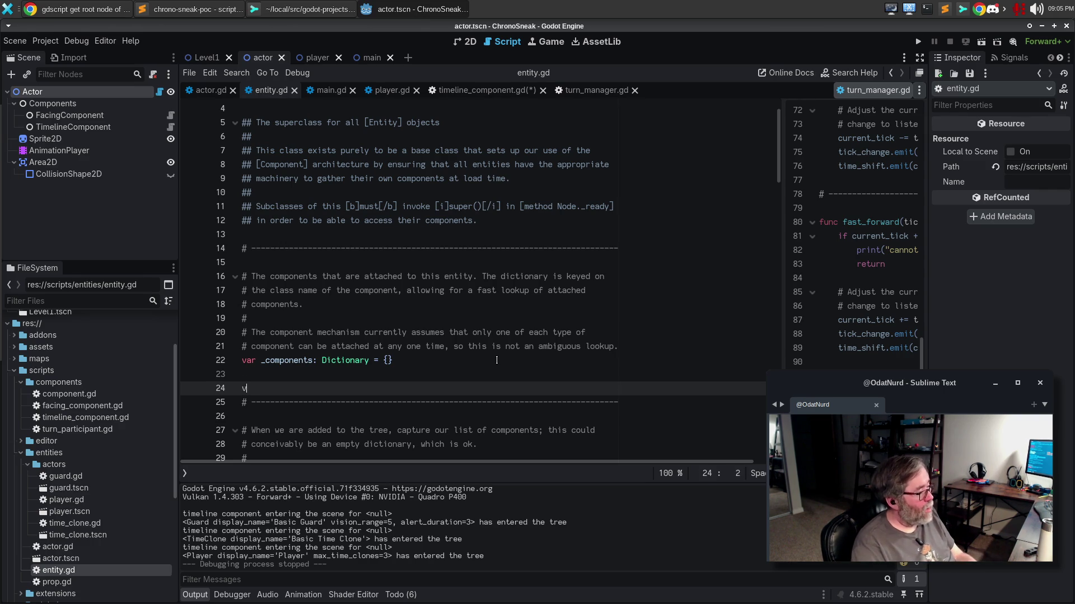
pyautogui.write('ar _parent')
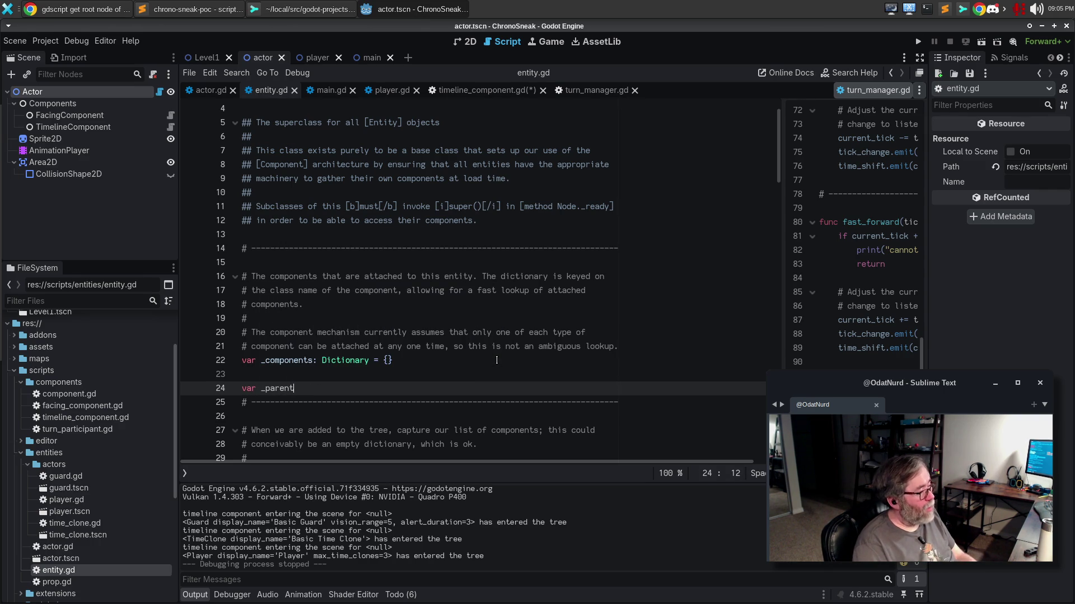
pyautogui.write(':')
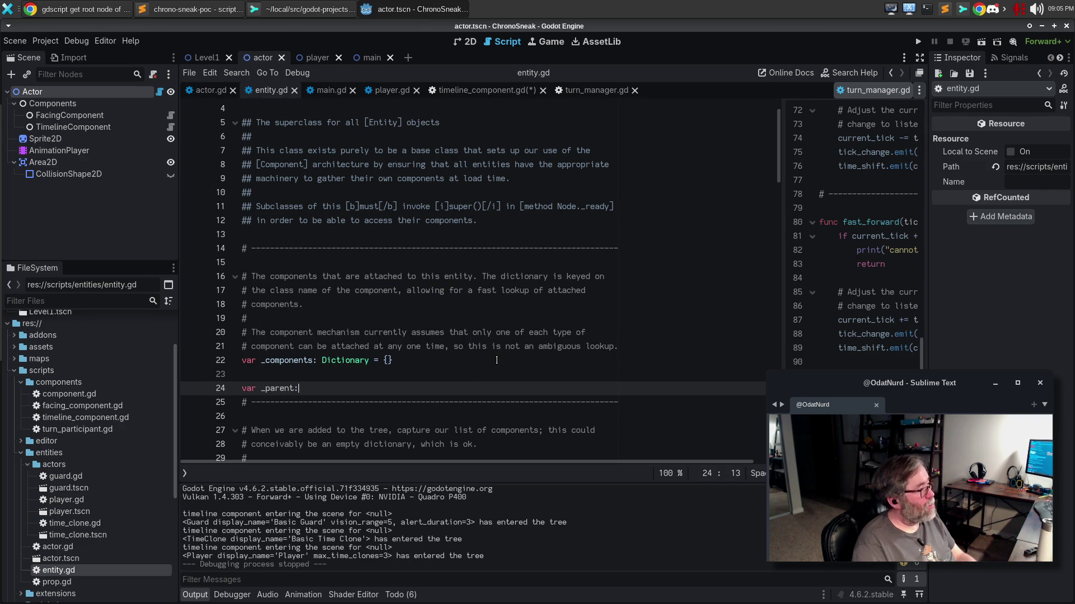
pyautogui.write(' E')
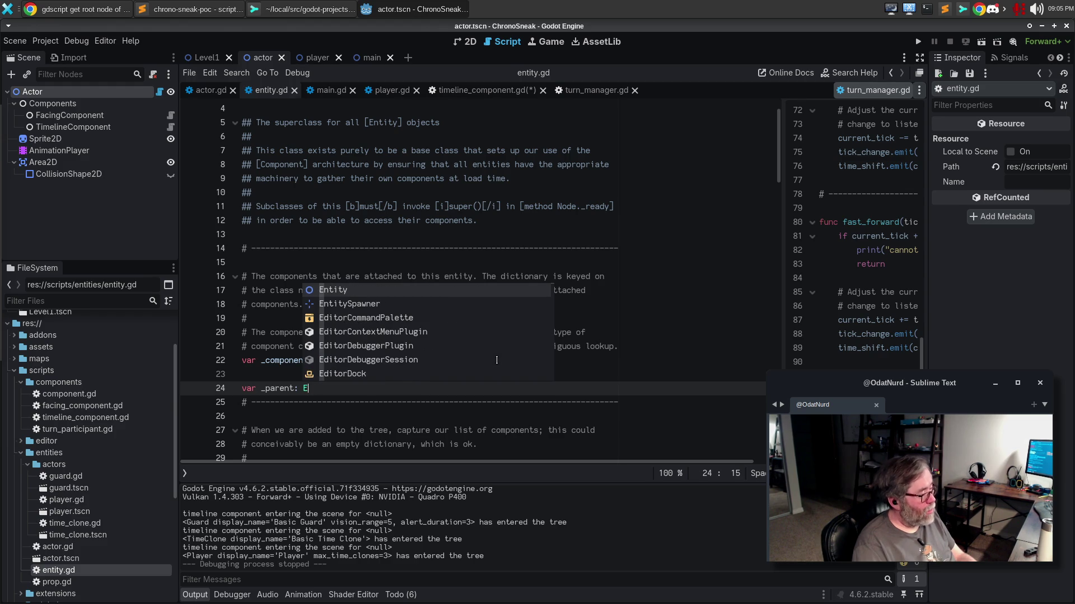
pyautogui.write('ntity')
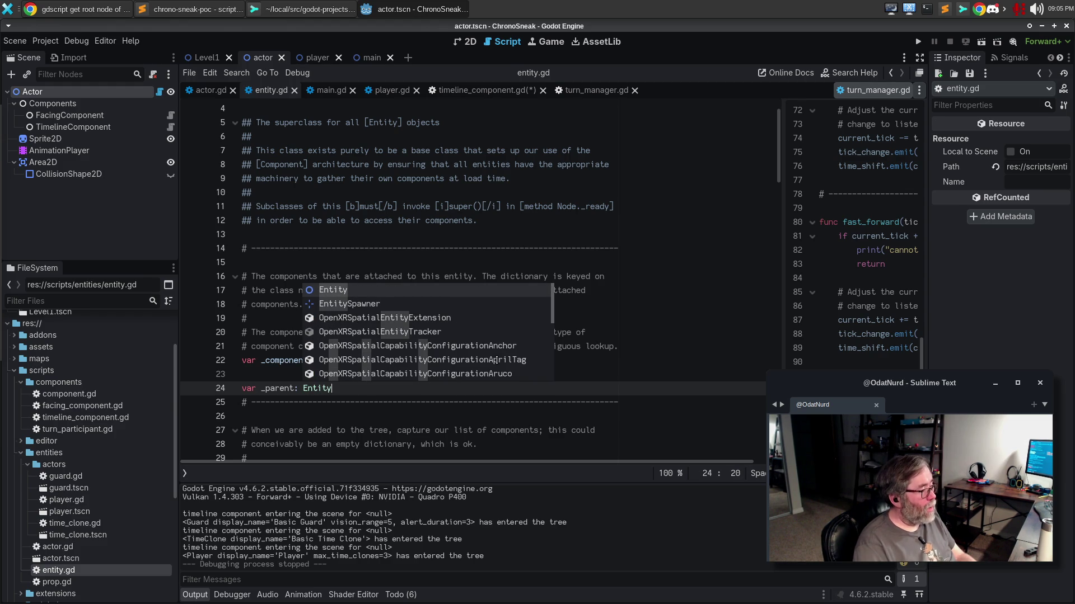
pyautogui.press('Escape')
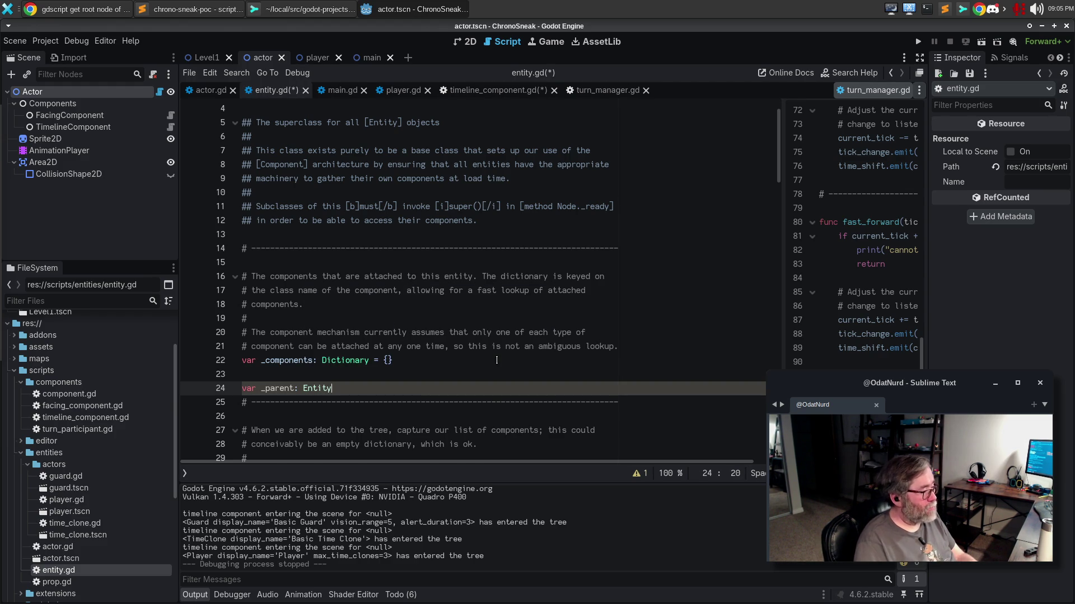
pyautogui.press('Return')
pyautogui.press('Up')
pyautogui.press('Up')
pyautogui.press('Return')
pyautogui.write('# The')
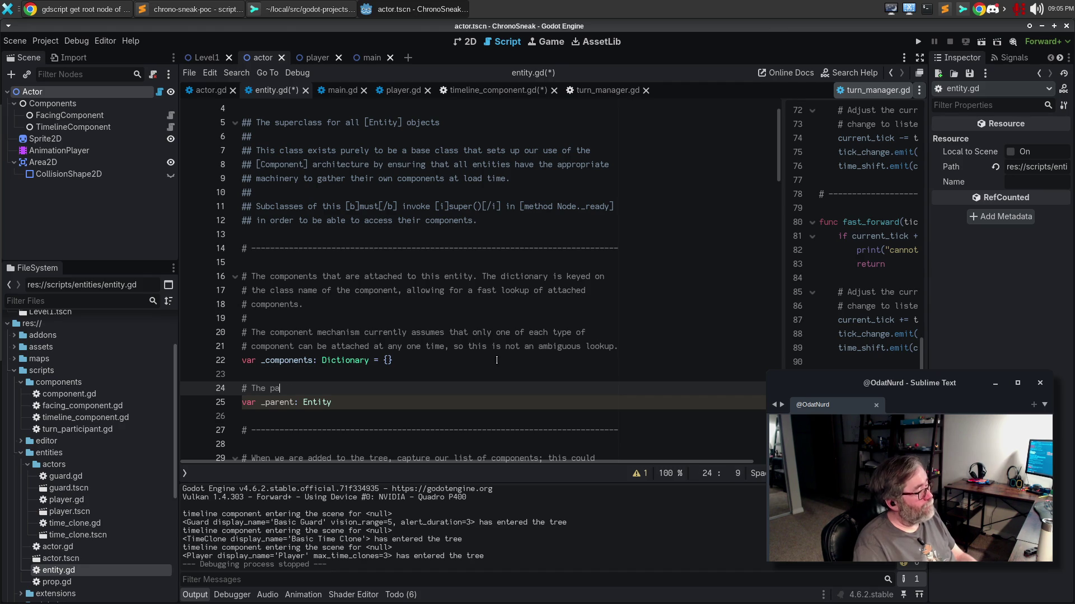
pyautogui.press('BackSpace')
pyautogui.press('BackSpace')
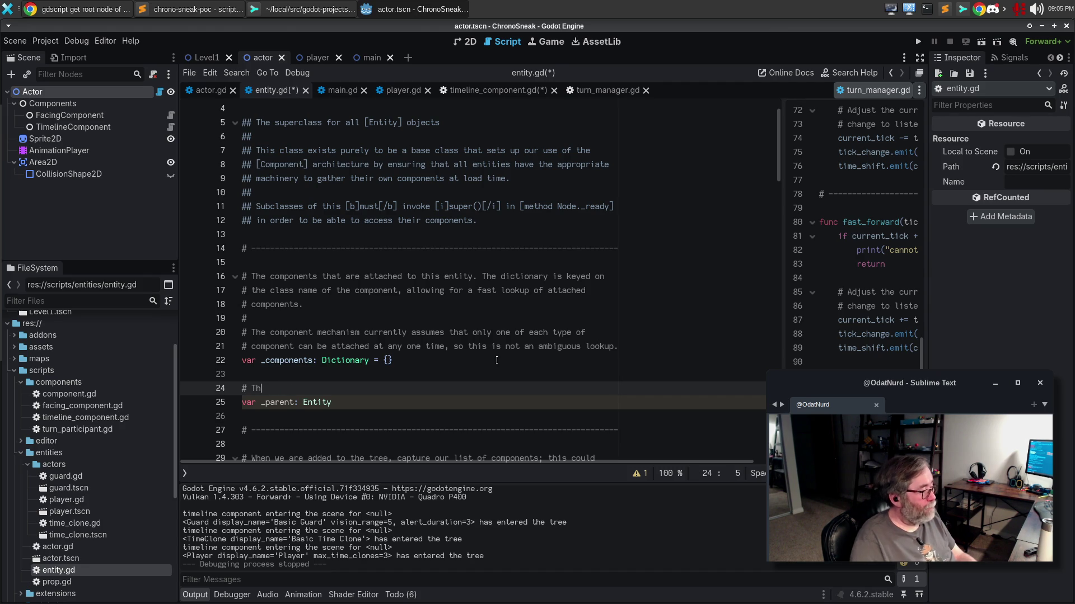
pyautogui.press('Down')
pyautogui.press('End')
pyautogui.write('= null')
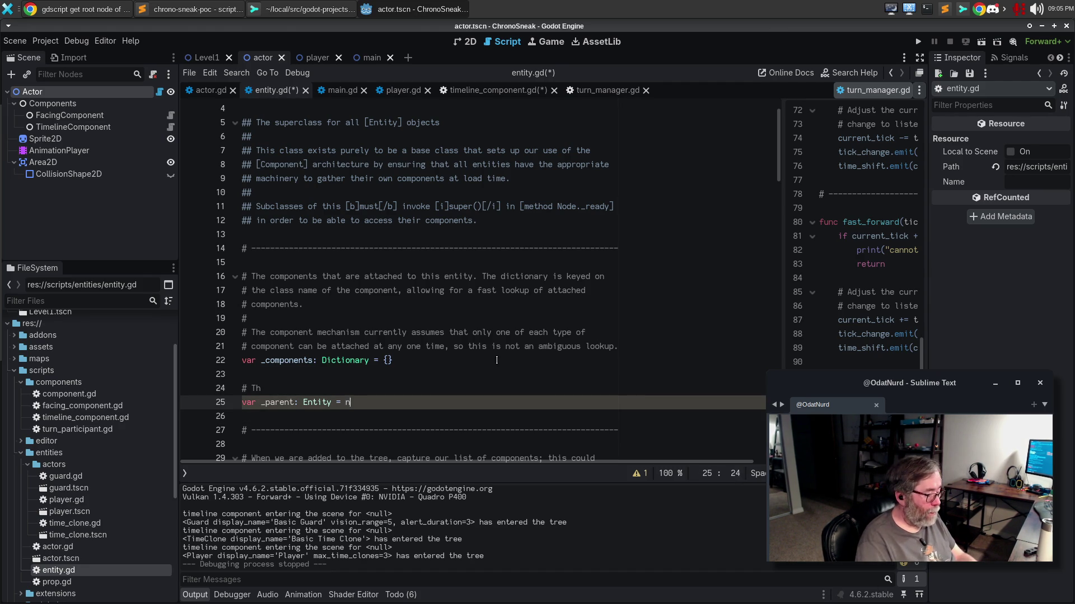
pyautogui.press('Up')
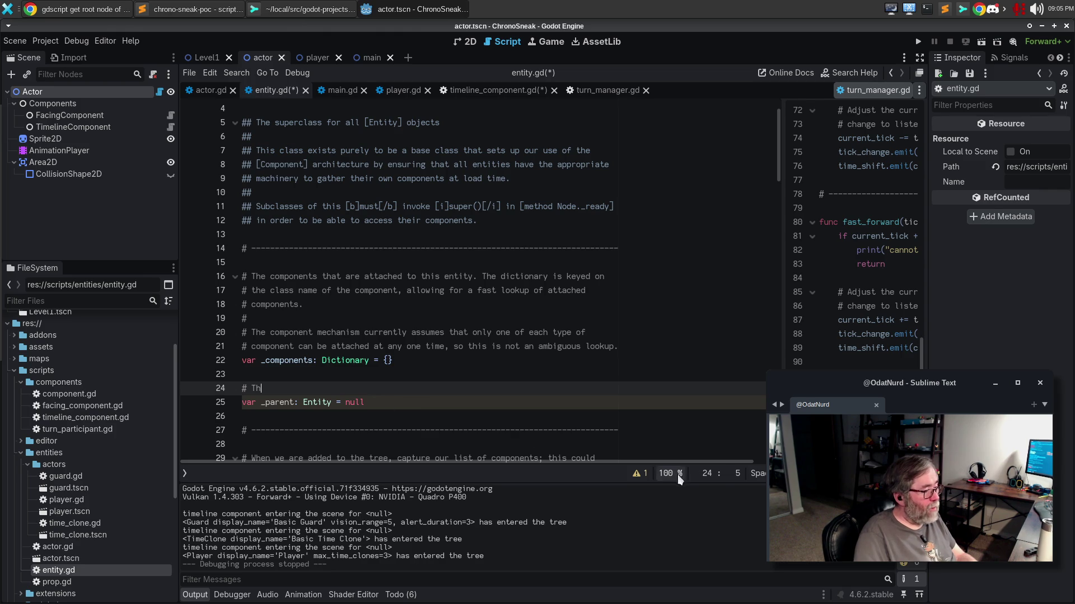
# Review the script warnings, then delete the trial _parent lines and save the scripts.
pyautogui.click(637, 474)
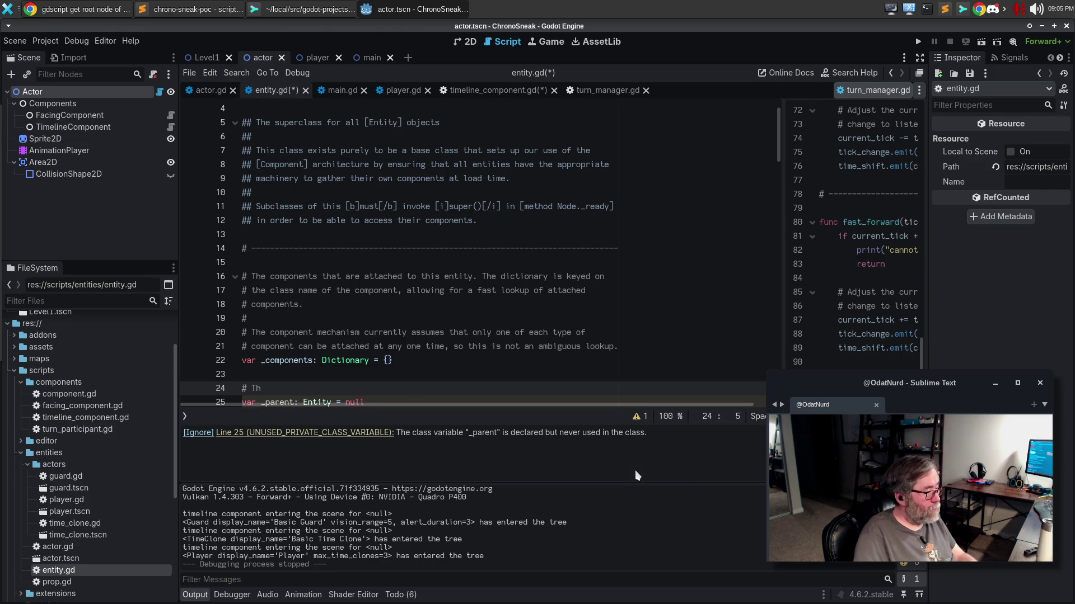
pyautogui.click(638, 417)
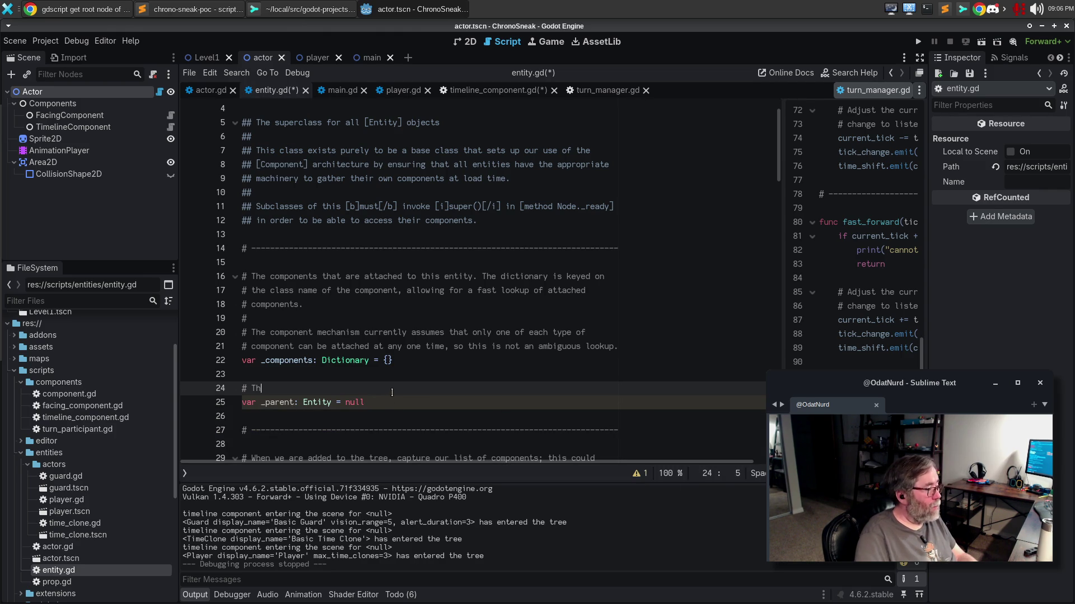
pyautogui.write('e ent')
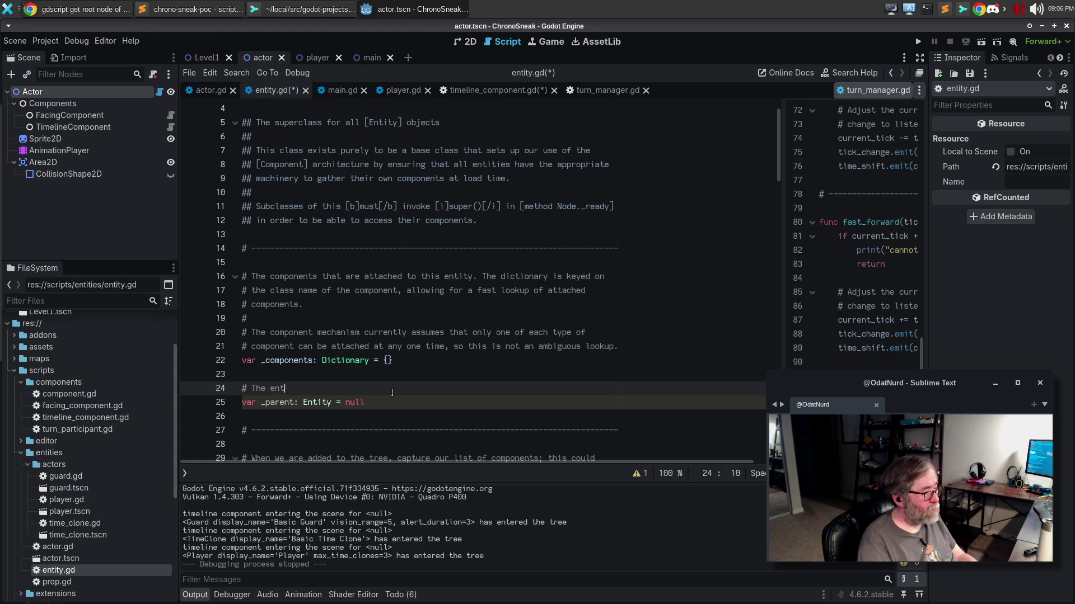
pyautogui.press('BackSpace')
pyautogui.press('BackSpace')
pyautogui.press('BackSpace')
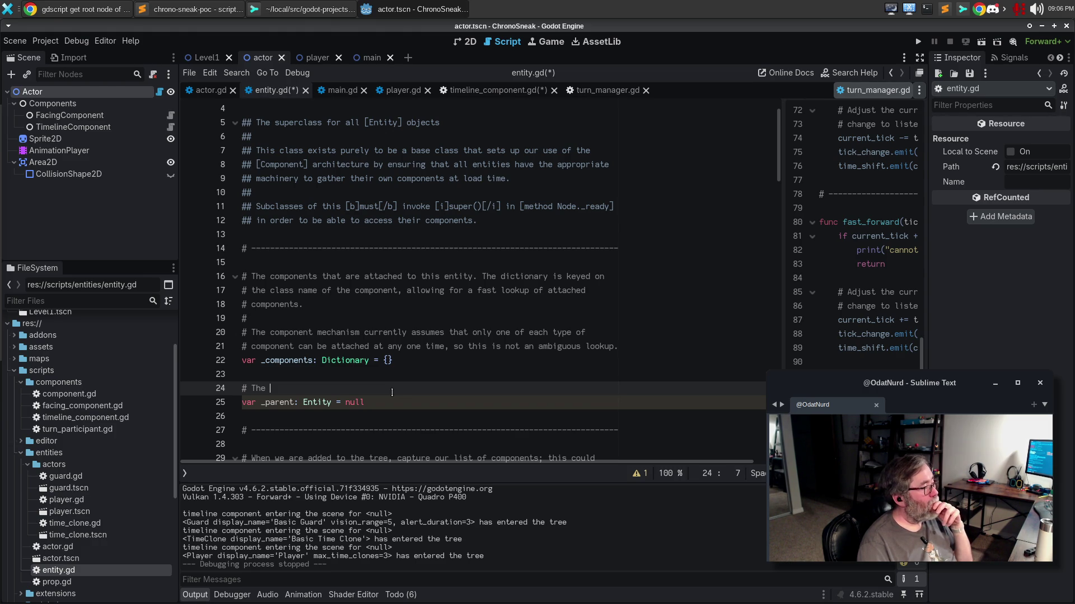
pyautogui.moveTo(365, 402)
pyautogui.mouseDown()
pyautogui.moveTo(232, 401)
pyautogui.moveTo(242, 375)
pyautogui.mouseUp()
pyautogui.press('BackSpace')
pyautogui.press('BackSpace')
pyautogui.hotkey('ctrl', 's')
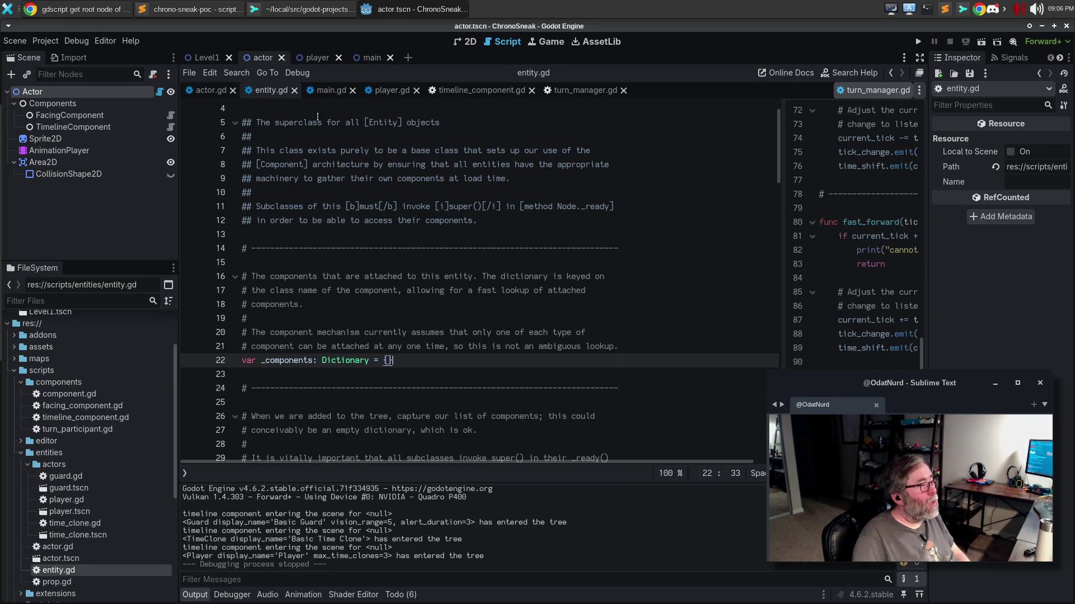
pyautogui.click(397, 215)
# Open component.gd via the 'comp' search and duplicate its header separator line.
pyautogui.hotkey('ctrl', 'alt', 'o')
pyautogui.write('comp')
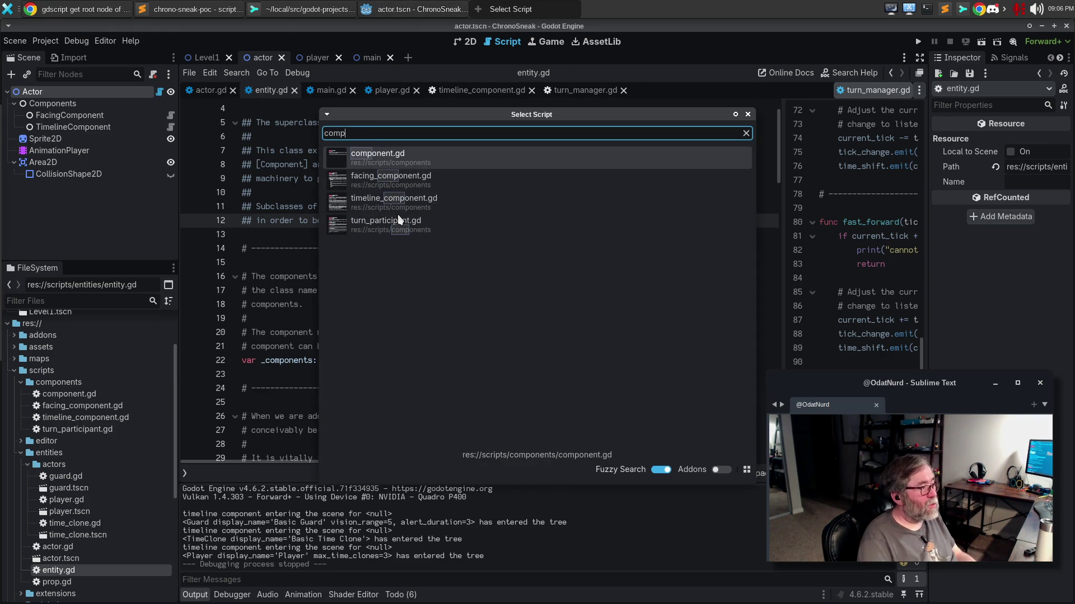
pyautogui.press('Return')
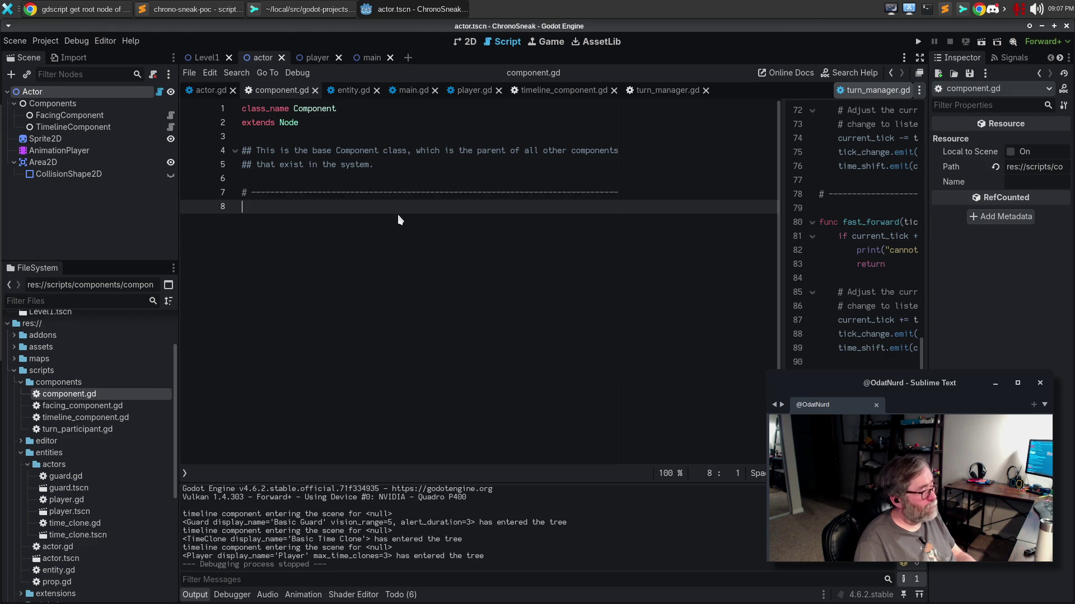
pyautogui.press('Return')
pyautogui.press('Return')
pyautogui.write('# ------------------------------------------------------------------------------')
pyautogui.press('Up')
pyautogui.press('Up')
pyautogui.press('Up')
pyautogui.press('Up')
pyautogui.press('Up')
pyautogui.press('Return')
# Declare 'var parent : Entity = null' with doc comment 'The [Entity] that owns this particular component; if any.'.
pyautogui.write('##')
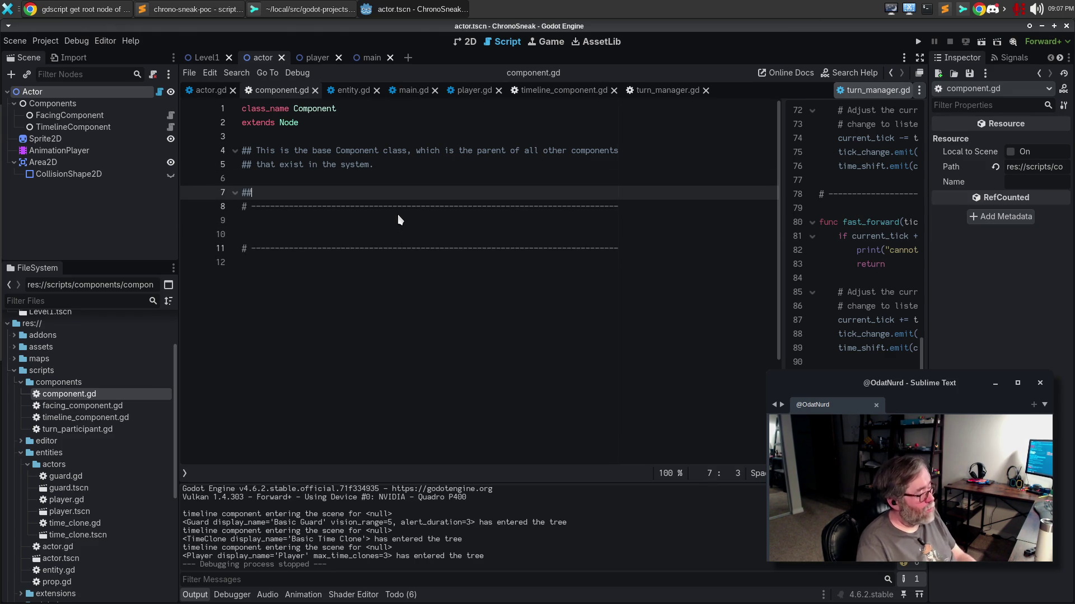
pyautogui.press('Return')
pyautogui.write('v')
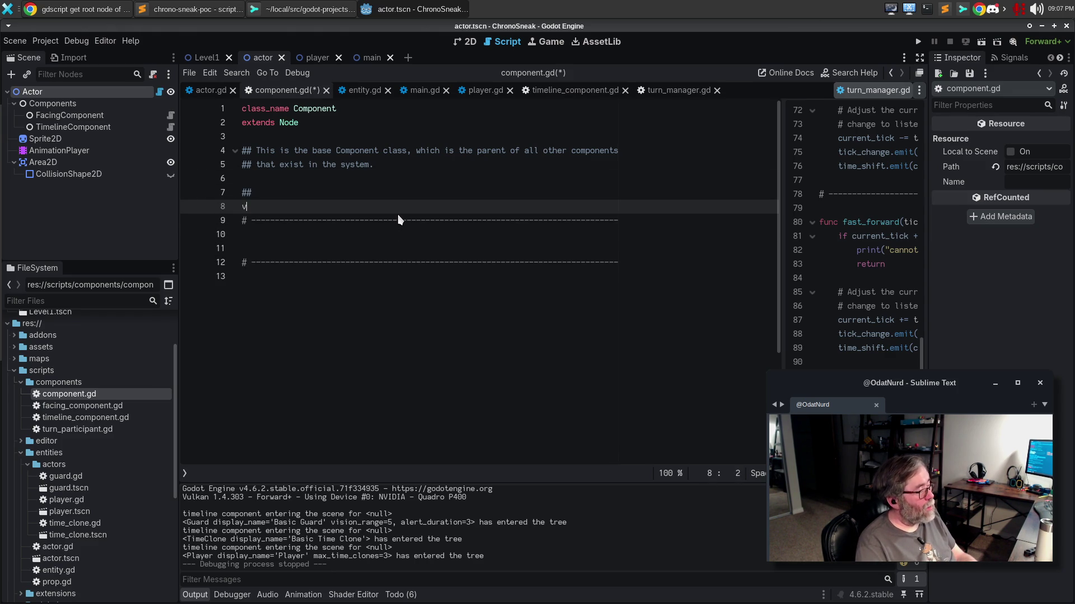
pyautogui.write('ar par')
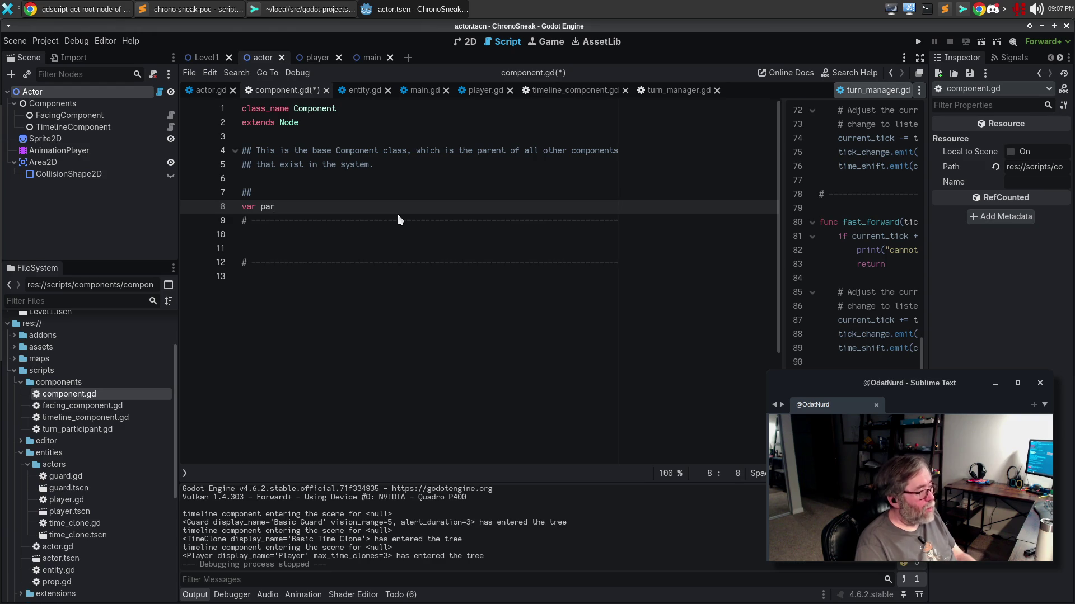
pyautogui.write('ent : ')
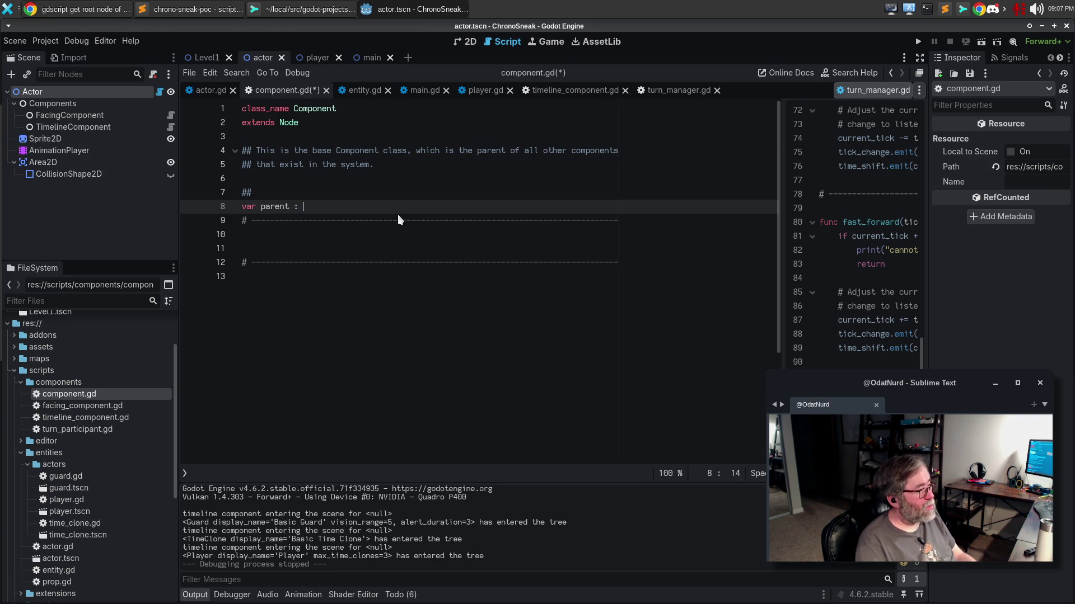
pyautogui.write('Entity = null')
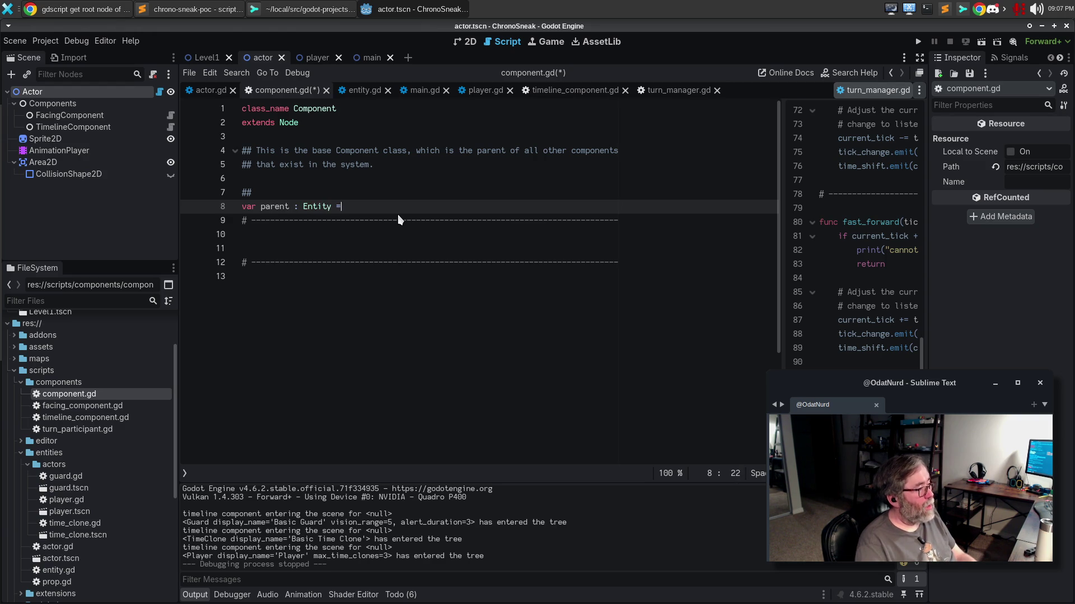
pyautogui.press('Return')
pyautogui.press('Up')
pyautogui.press('Up')
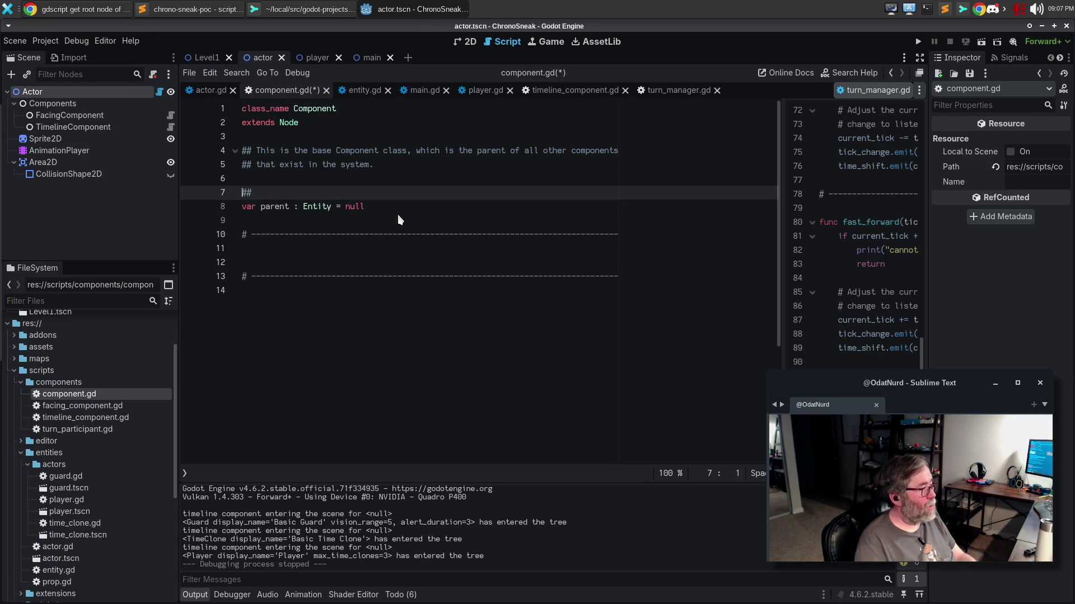
pyautogui.press('End')
pyautogui.write('T')
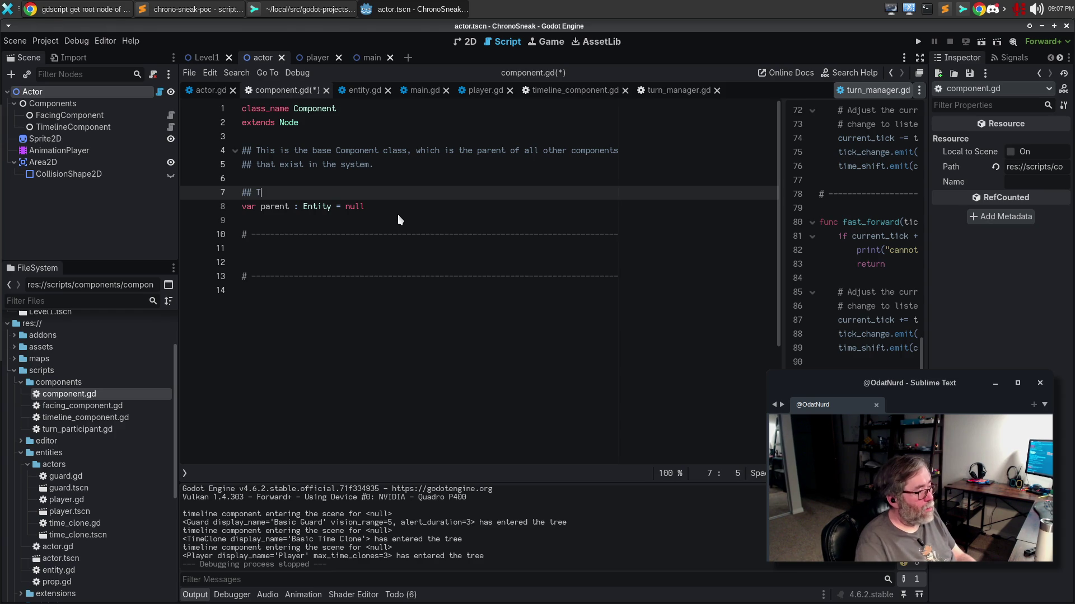
pyautogui.write('he [Entity')
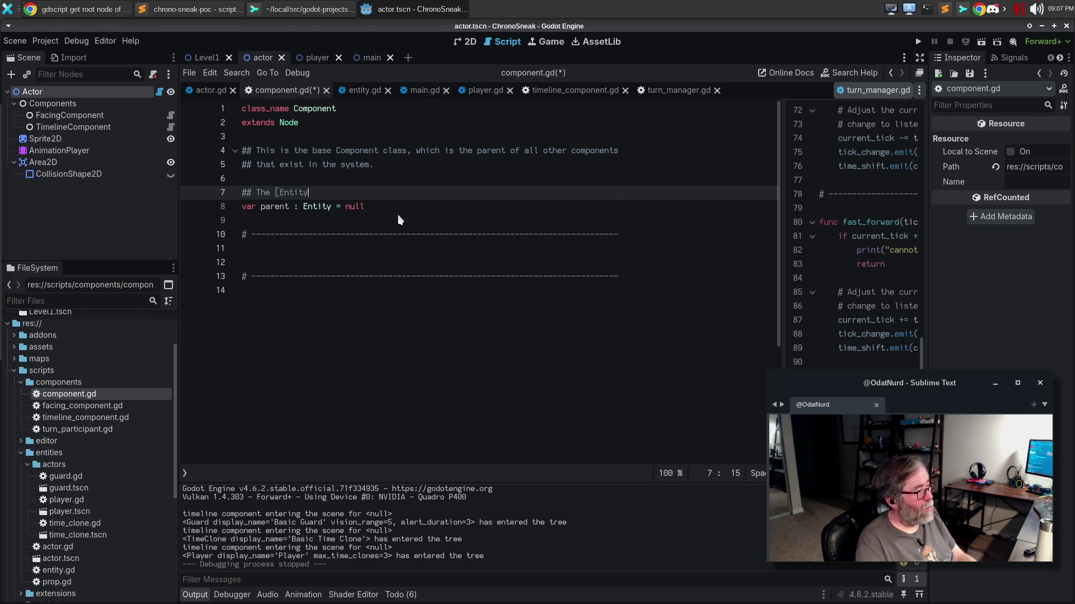
pyautogui.write('] that owns this ')
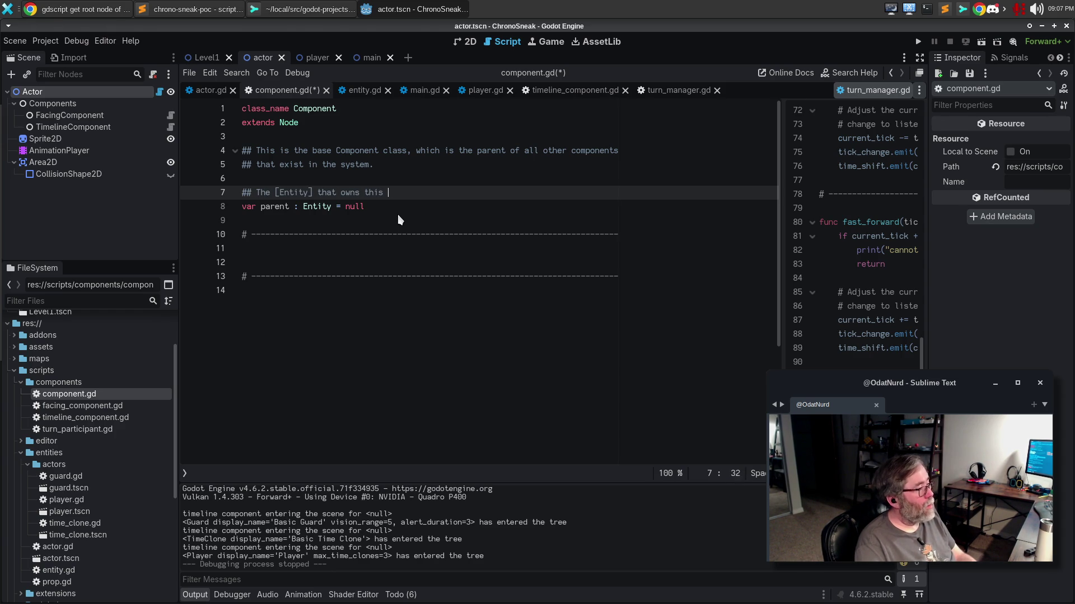
pyautogui.write('particular componen')
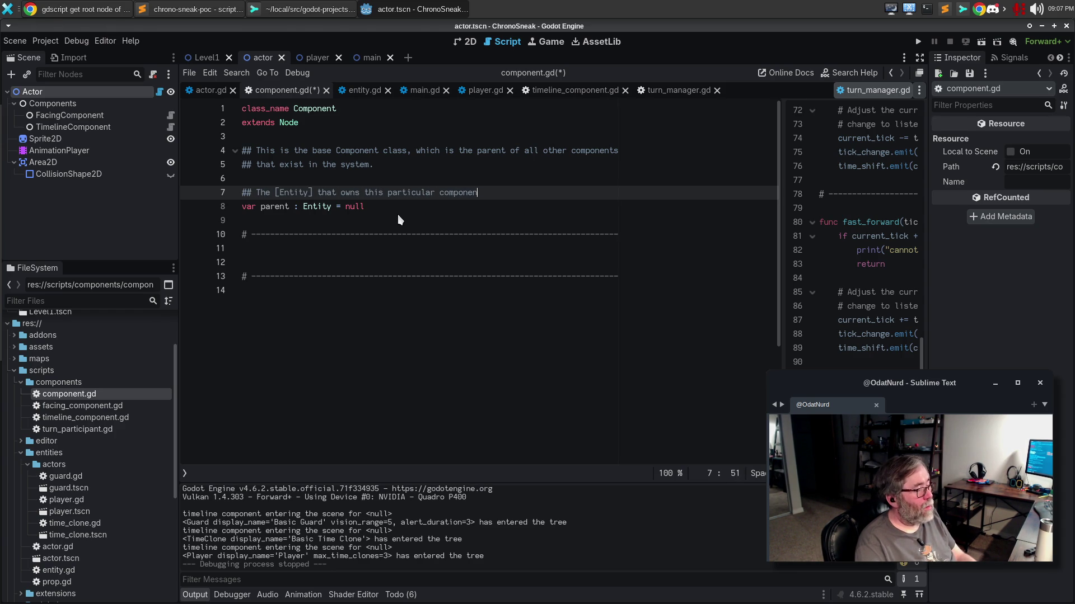
pyautogui.write('t; if any')
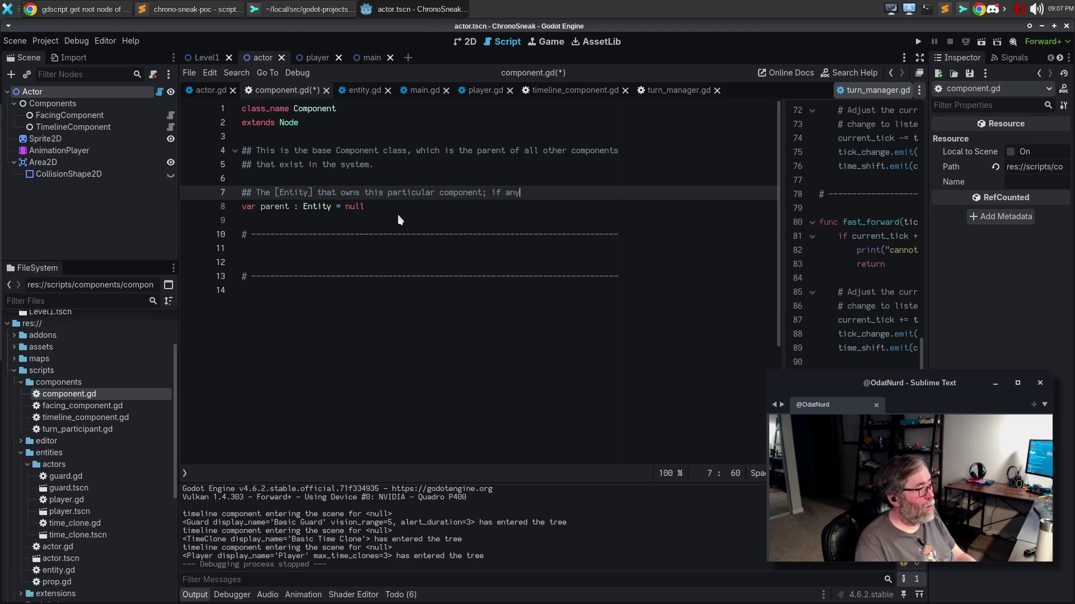
pyautogui.write('.')
pyautogui.press('Down')
pyautogui.press('Down')
pyautogui.press('Down')
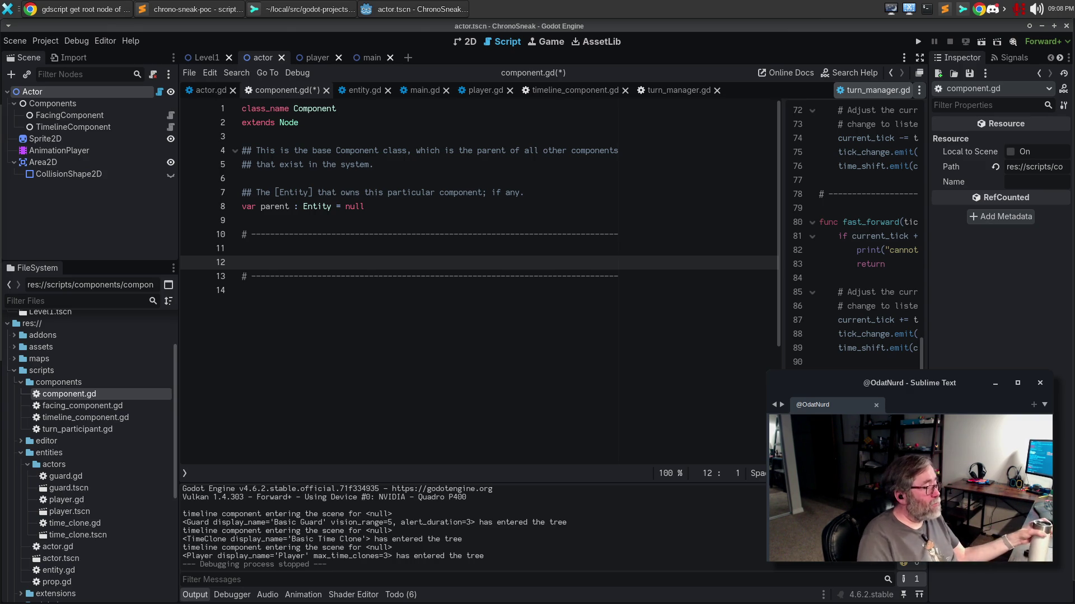
# Add 'func _ready() -> void:' on line 12 with an unfinished 'parent = get_' assignment.
pyautogui.click(293, 275)
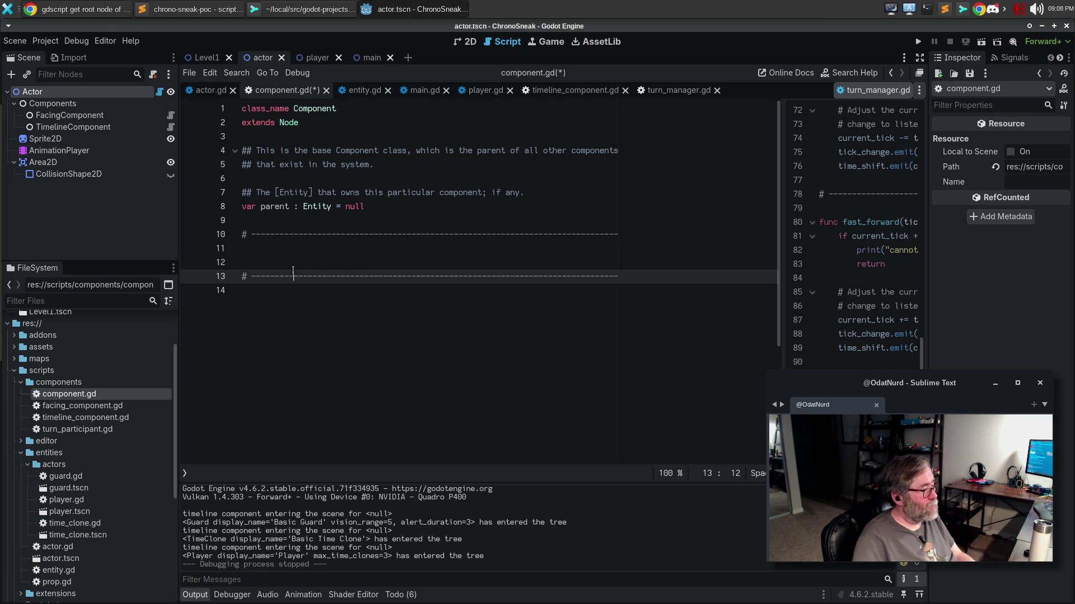
pyautogui.click(290, 259)
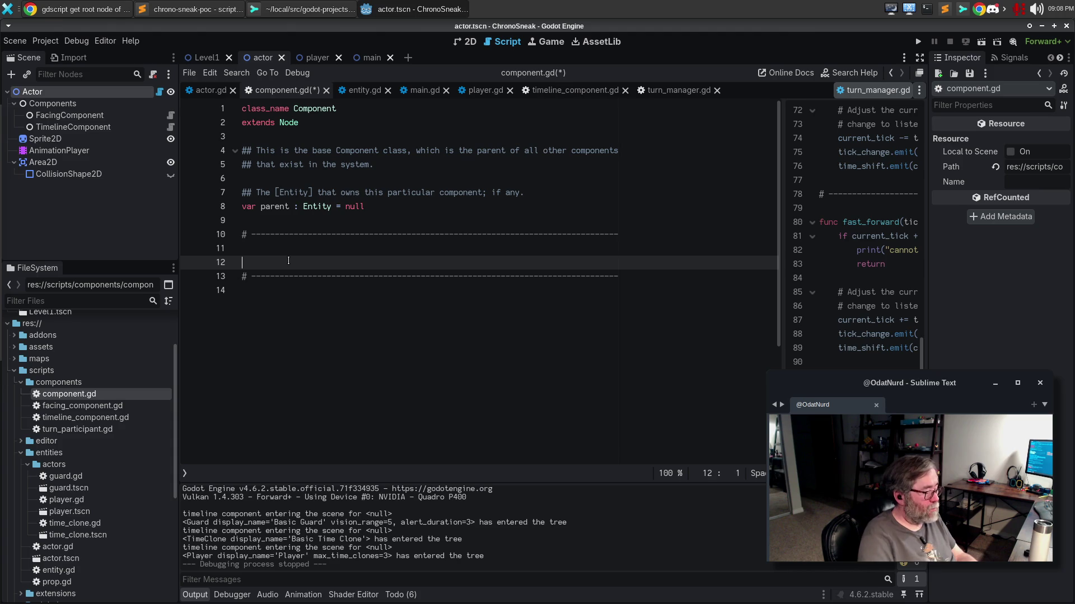
pyautogui.write('func _ready() -> void:')
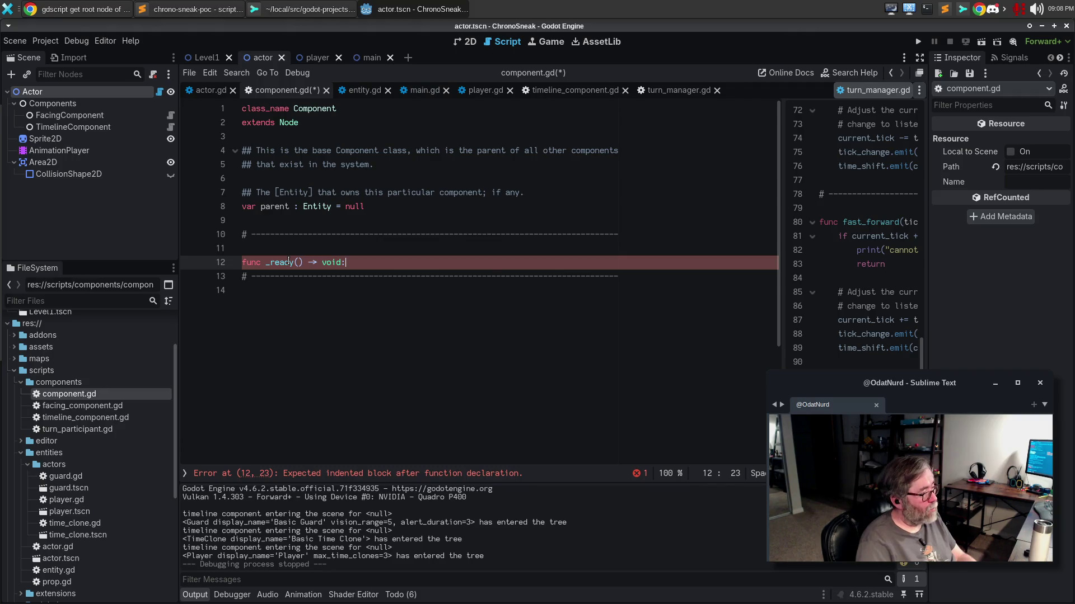
pyautogui.press('Return')
pyautogui.write('parent =')
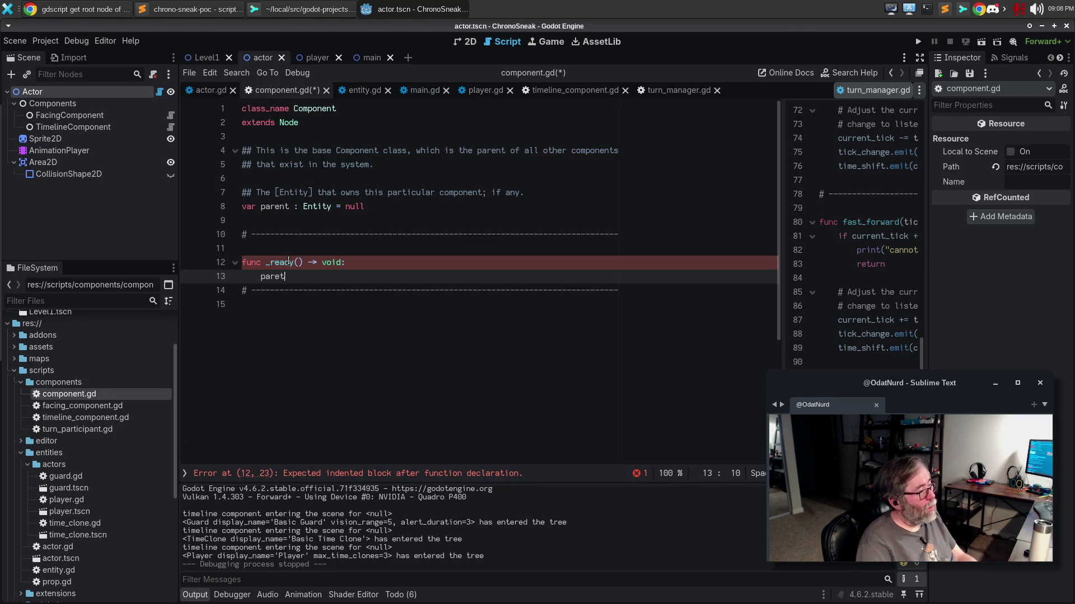
pyautogui.write(' get_')
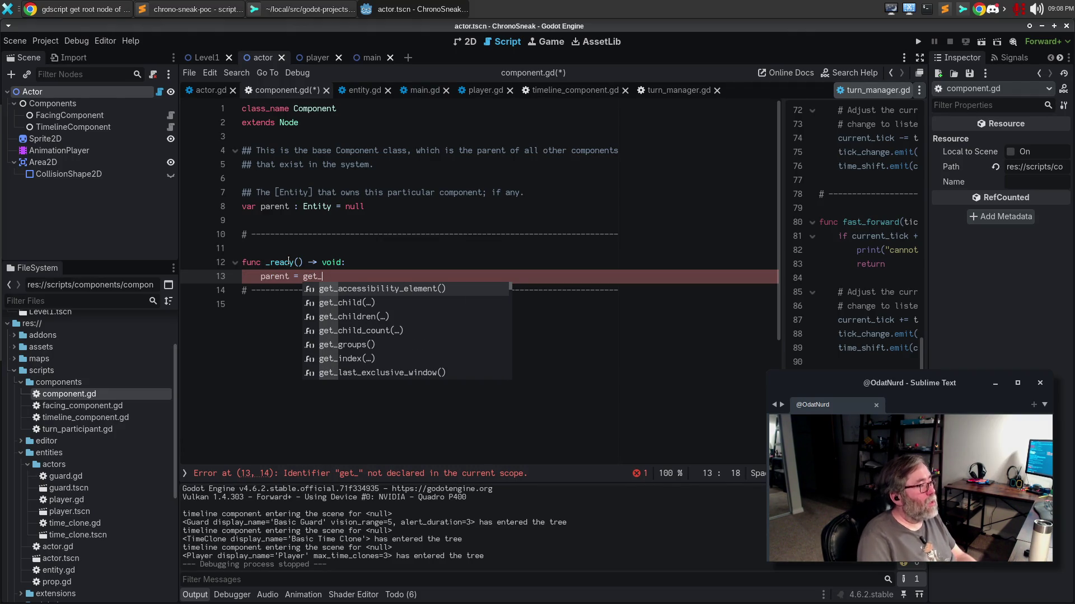
pyautogui.click(209, 95)
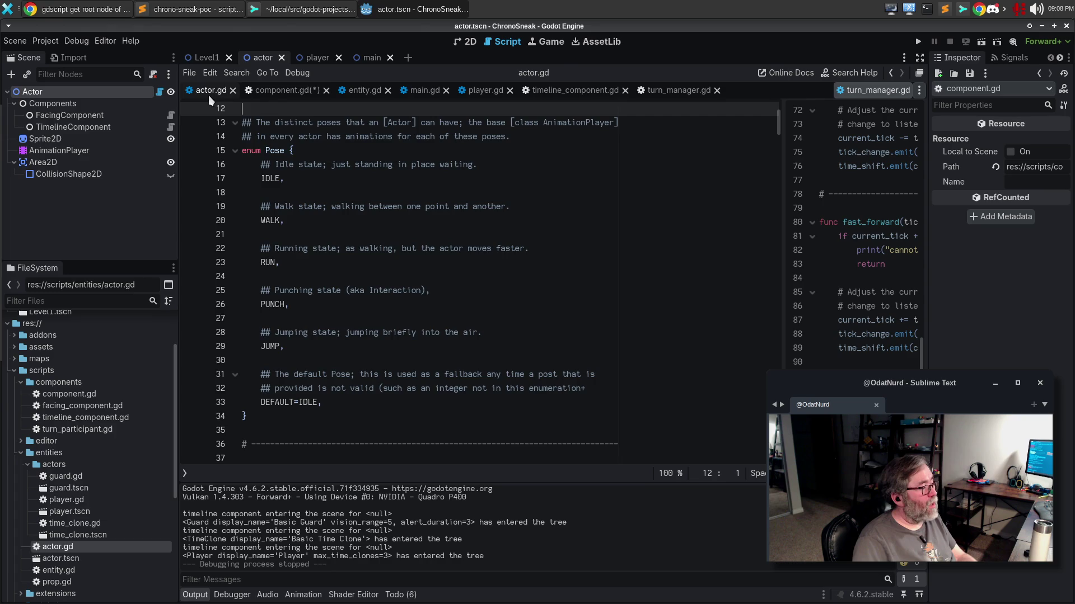
# Switch to entity.gd and scroll through its _ready code.
pyautogui.click(277, 94)
pyautogui.click(373, 97)
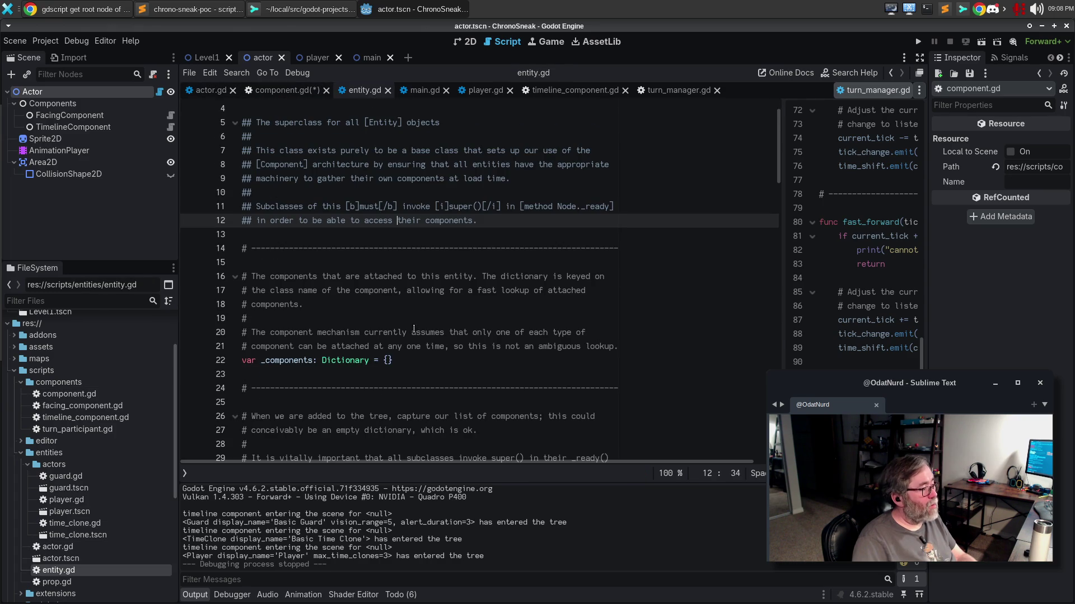
pyautogui.scroll(-5, 441, 382)
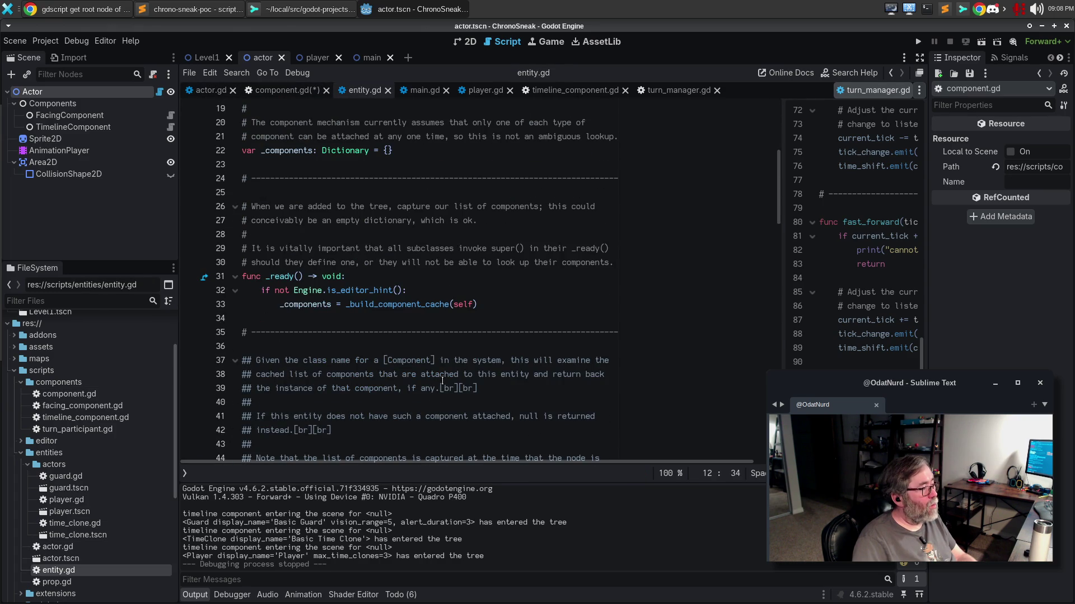
pyautogui.scroll(6, 442, 381)
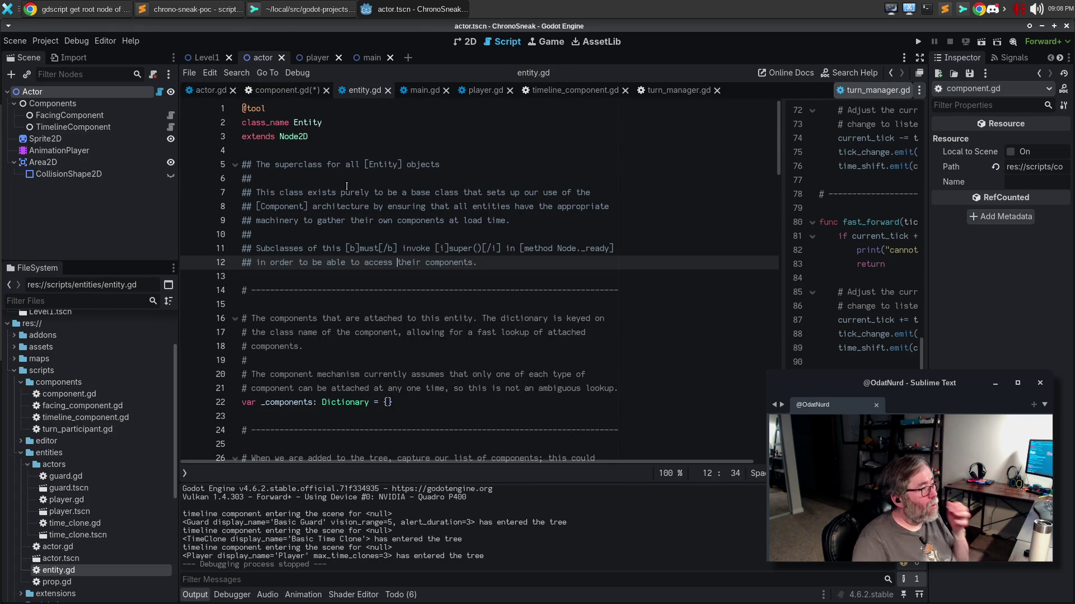
# In timeline_component.gd, delete the extra blank line above the _ready() separator.
pyautogui.click(586, 93)
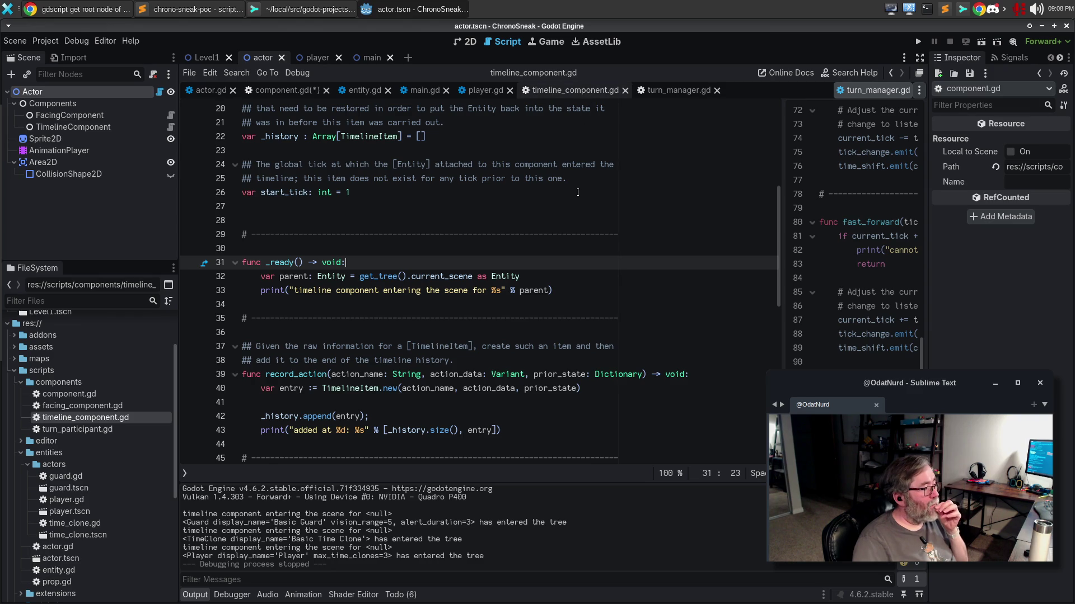
pyautogui.click(534, 220)
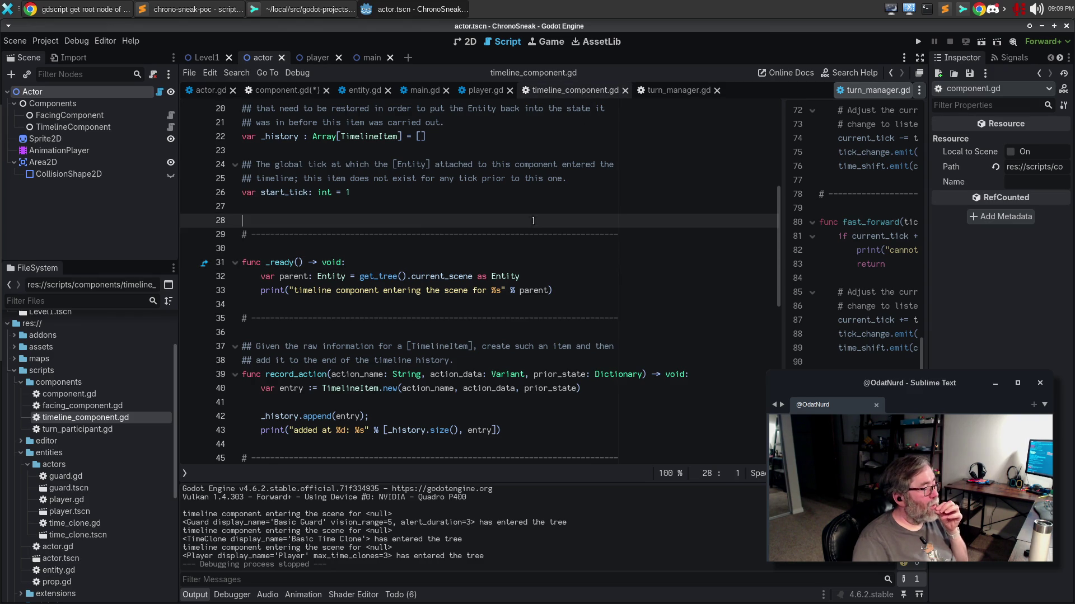
pyautogui.click(537, 209)
pyautogui.press('BackSpace')
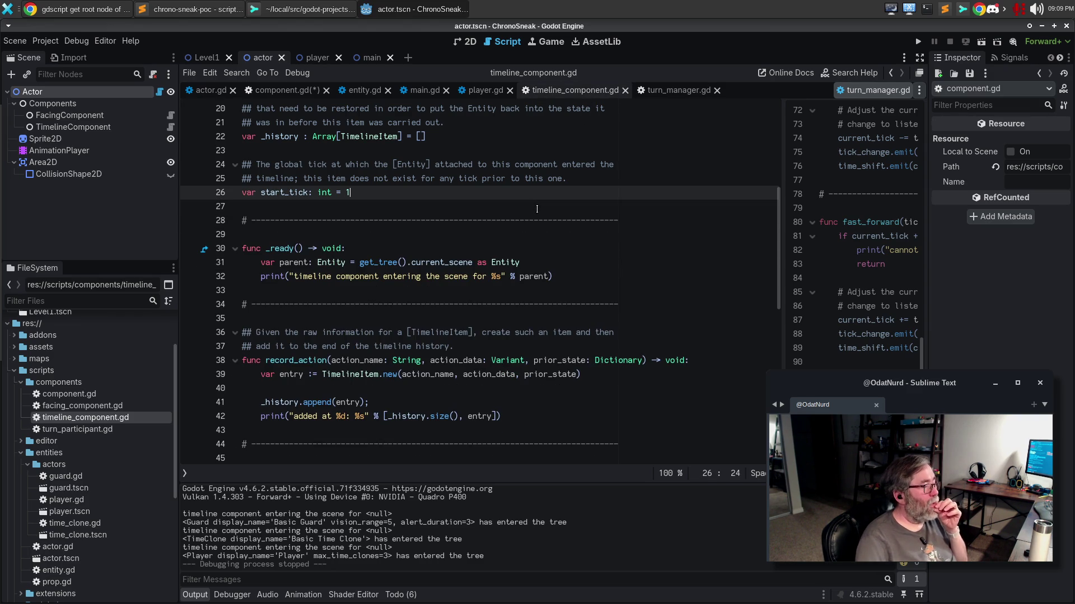
# In component.gd, replace the unfinished parent assignment with the pasted current_scene lookup line.
pyautogui.scroll(2, 526, 221)
pyautogui.scroll(5, 526, 221)
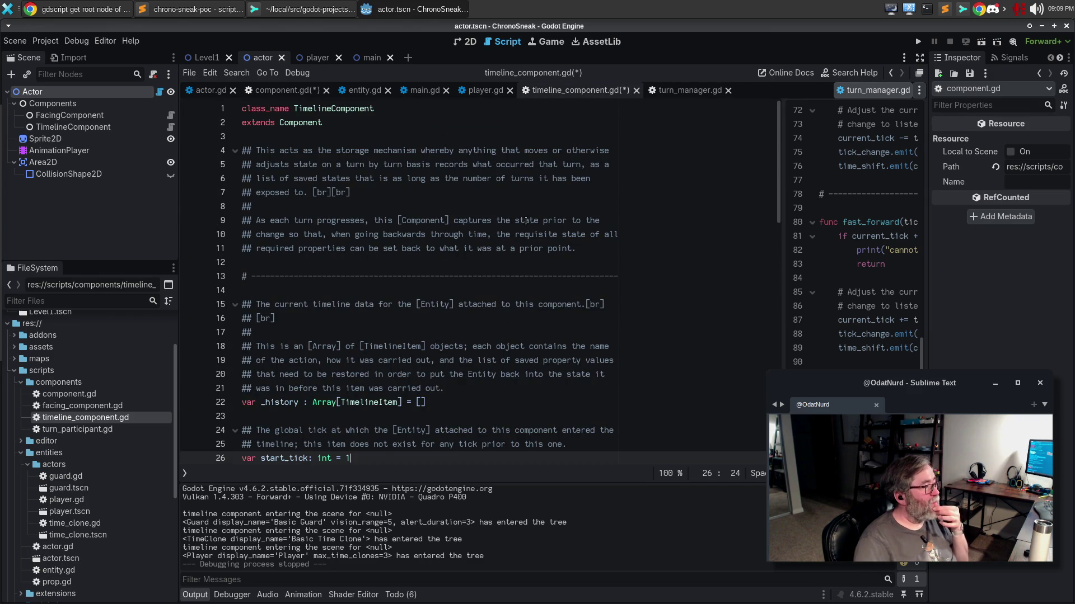
pyautogui.scroll(-3, 525, 221)
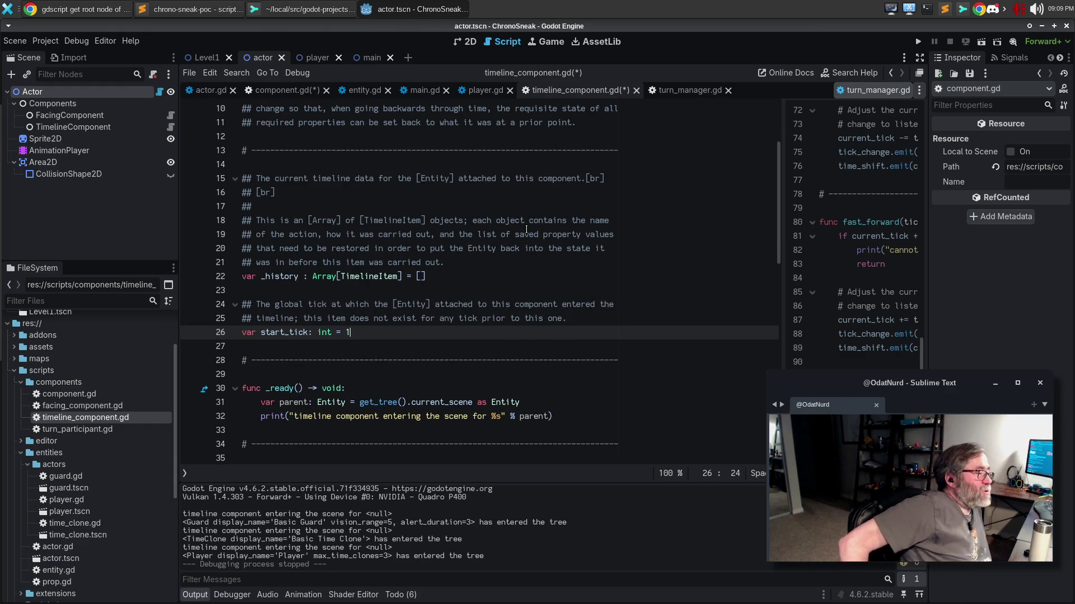
pyautogui.click(537, 403)
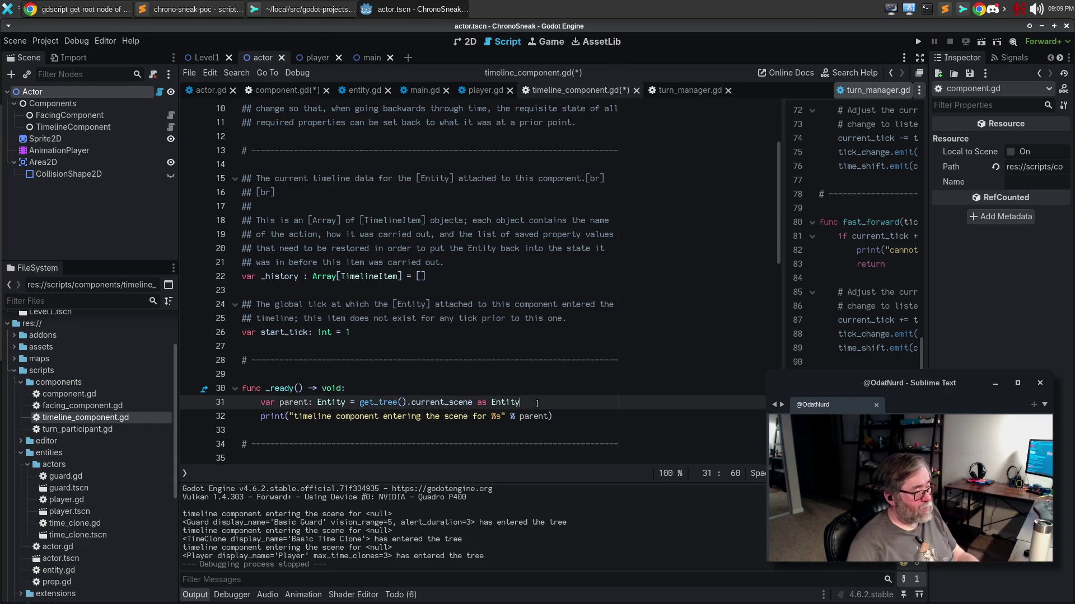
pyautogui.click(284, 90)
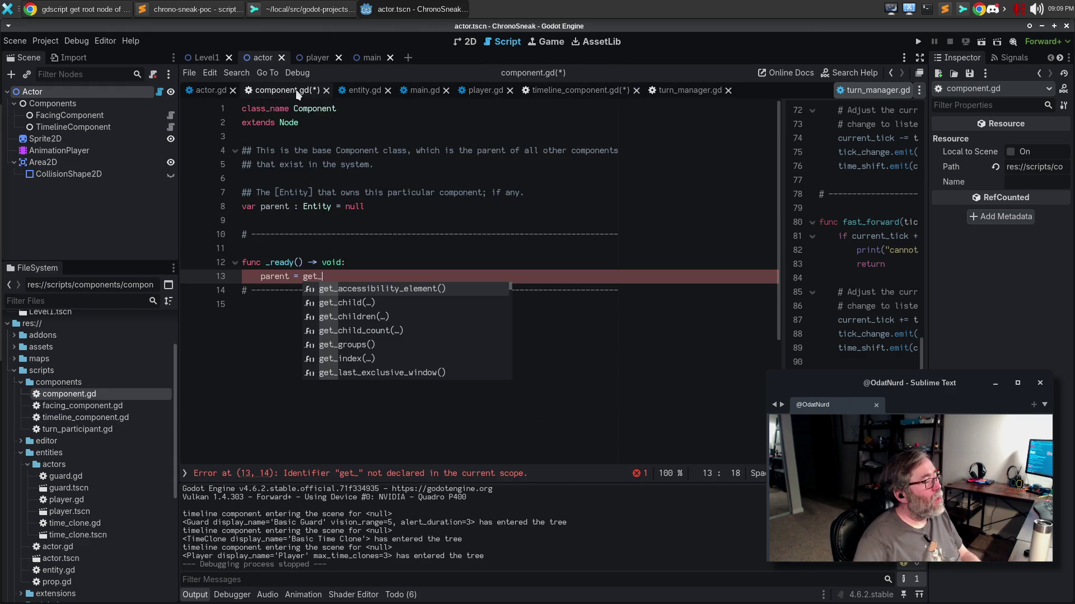
pyautogui.press('Escape')
pyautogui.hotkey('shift', 'Home')
pyautogui.hotkey('shift', 'Home')
pyautogui.write('var parent: Entity = get_tree().current_scene as Entity')
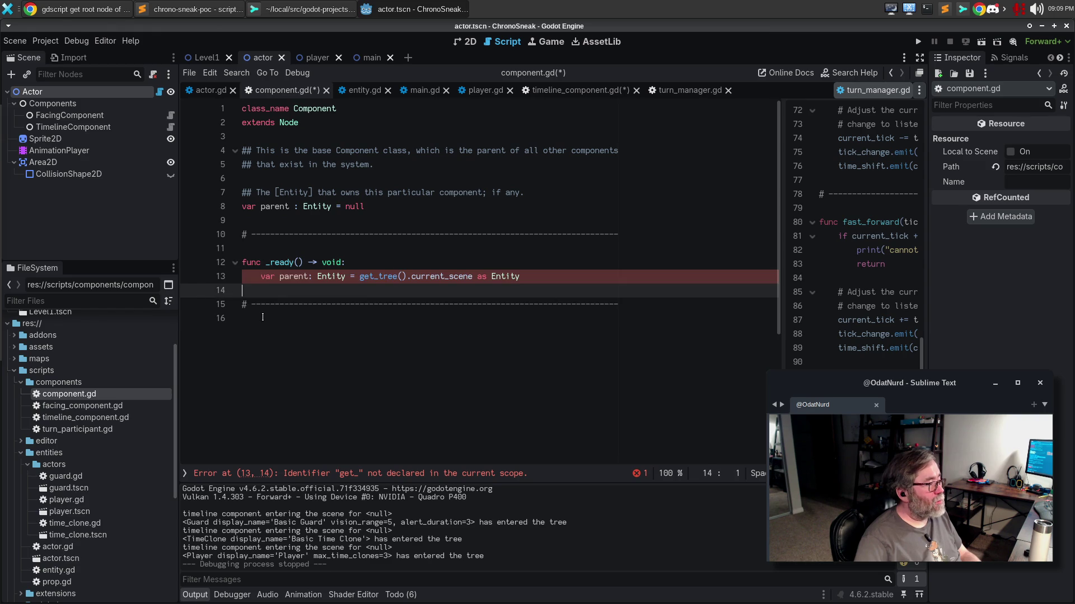
# Make it a member assignment by removing var and the ': Entity' type annotation.
pyautogui.press('Up')
pyautogui.press('Home')
pyautogui.hotkey('shift', 'Right')
pyautogui.hotkey('shift', 'Right')
pyautogui.hotkey('shift', 'Right')
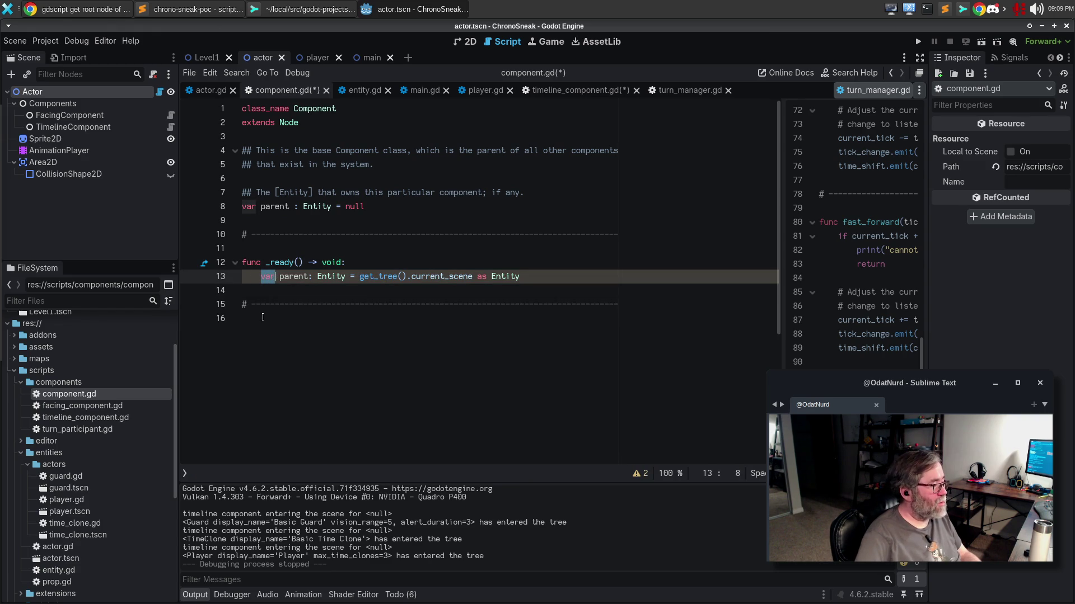
pyautogui.press('Delete')
pyautogui.press('Delete')
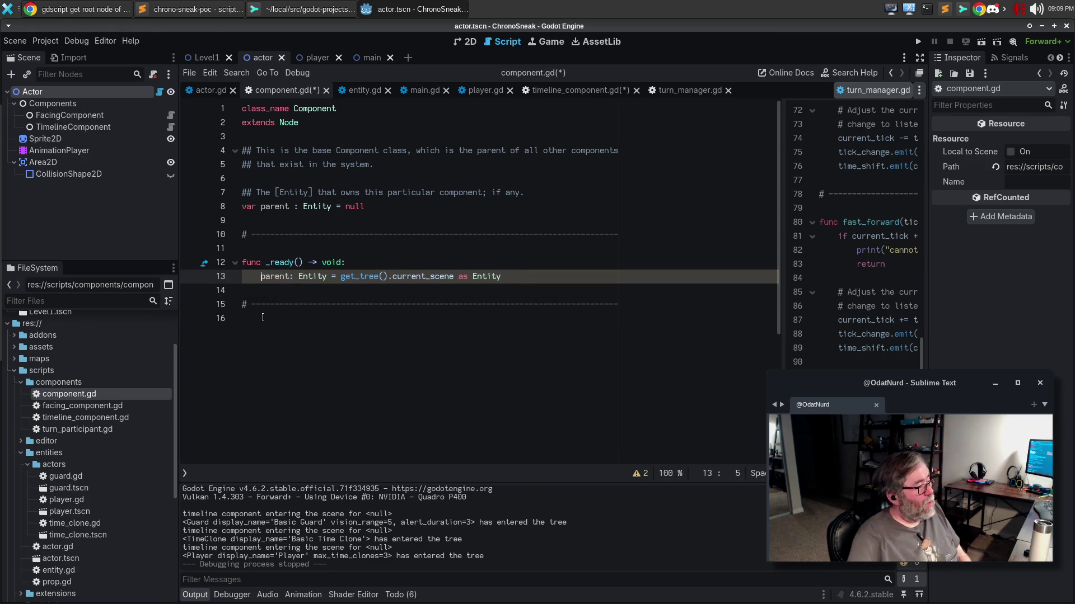
pyautogui.press('Up')
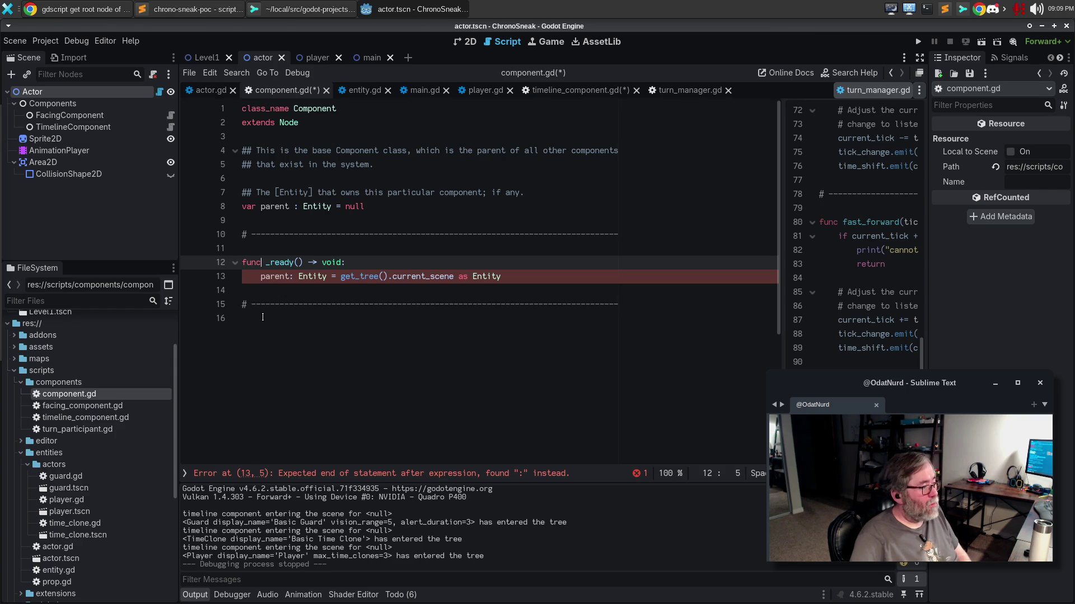
pyautogui.press('Down')
pyautogui.press('Down')
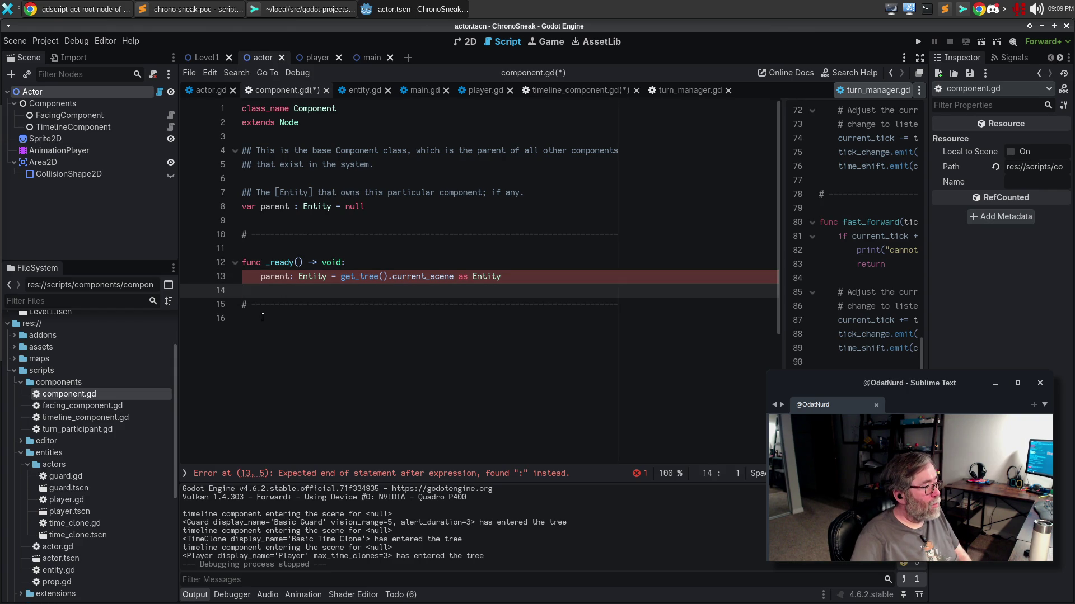
pyautogui.press('Up')
pyautogui.press('Right')
pyautogui.press('Right')
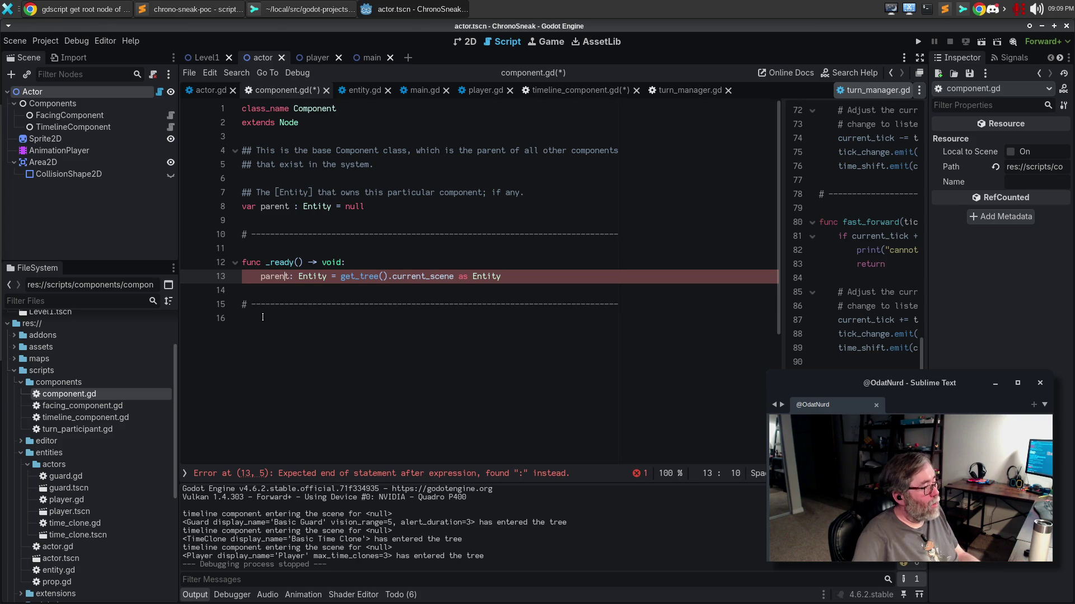
pyautogui.press('Right')
pyautogui.hotkey('shift', 'ctrl', 'Right')
pyautogui.hotkey('shift', 'ctrl', 'Right')
pyautogui.press('Delete')
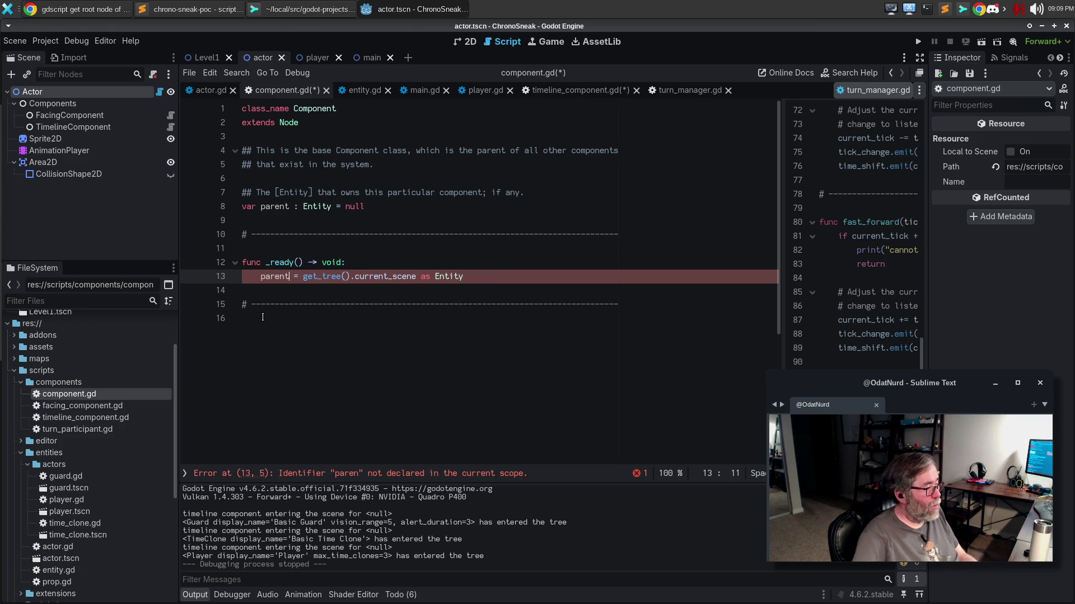
pyautogui.press('Escape')
# Open a line above _ready and start the comment '# When we enter the'.
pyautogui.press('Up')
pyautogui.press('Up')
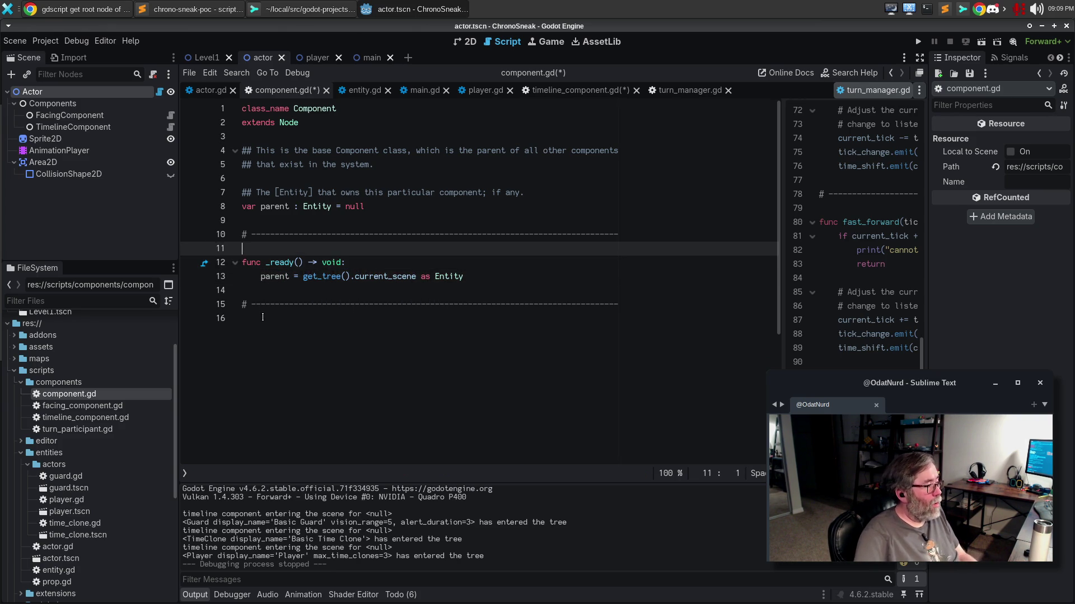
pyautogui.press('Return')
pyautogui.write('# When we enter the')
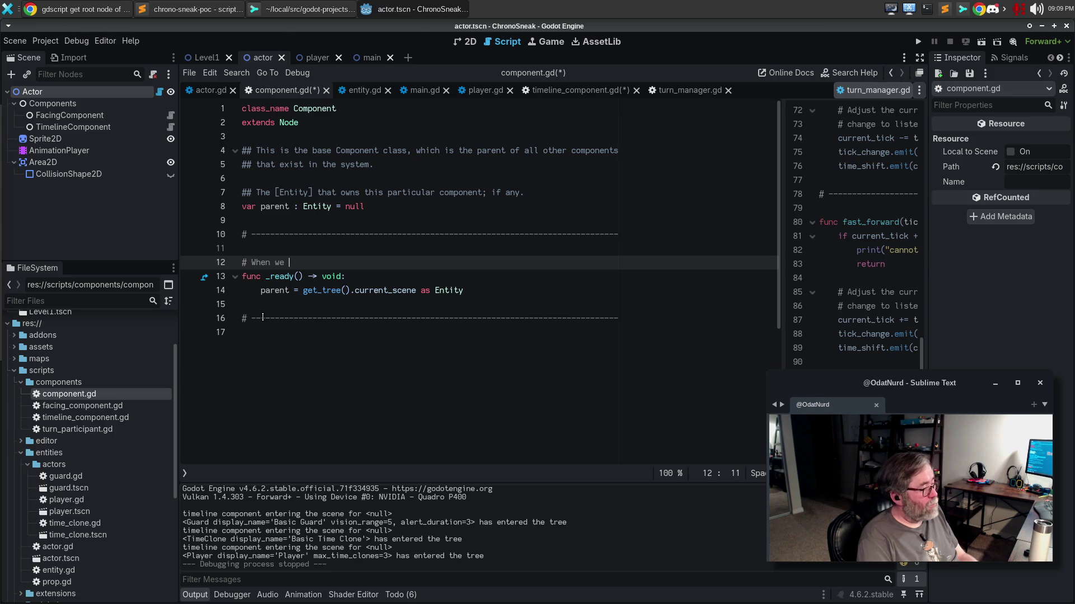
# Continue the comment: 'tree, get the root of the scene we're in, which would be' / '# the'.
pyautogui.write('get the root of the sc')
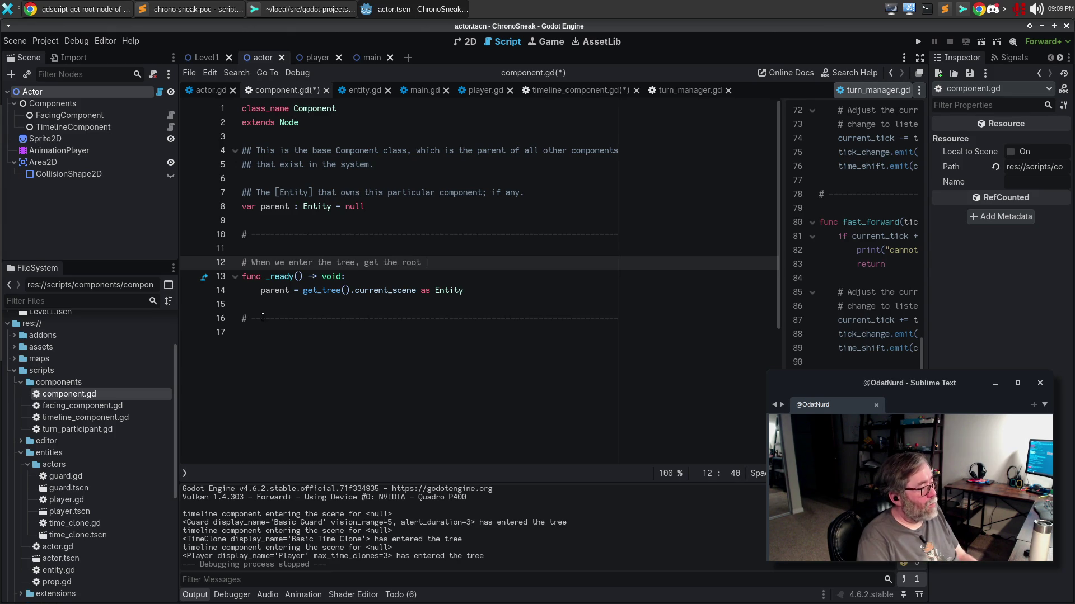
pyautogui.write("ene we're in,w hic")
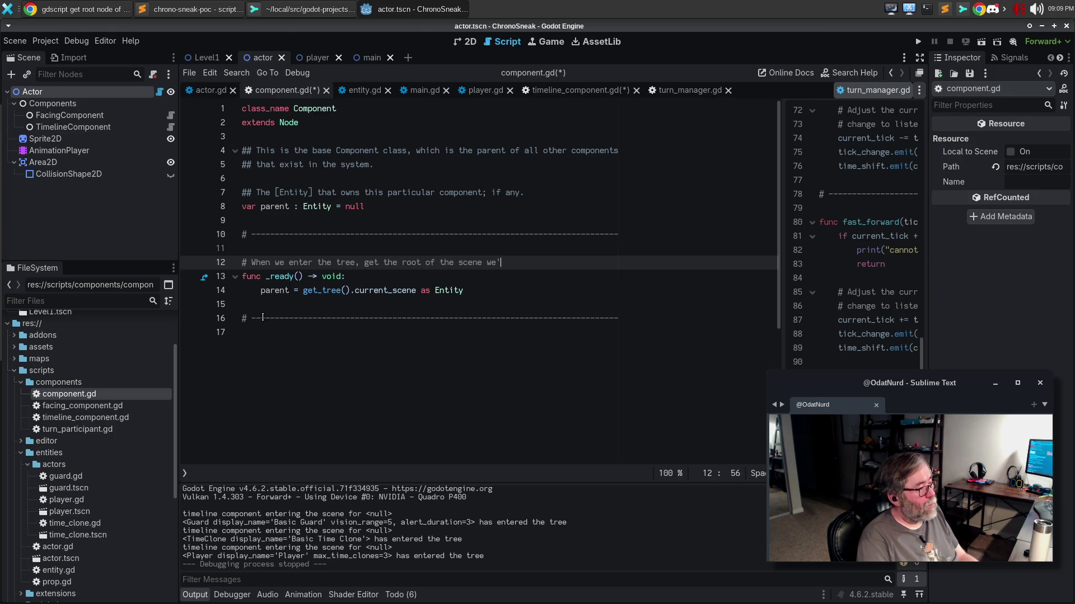
pyautogui.press('BackSpace')
pyautogui.press('BackSpace')
pyautogui.press('BackSpace')
pyautogui.write('which would be')
pyautogui.press('Return')
pyautogui.write('# the')
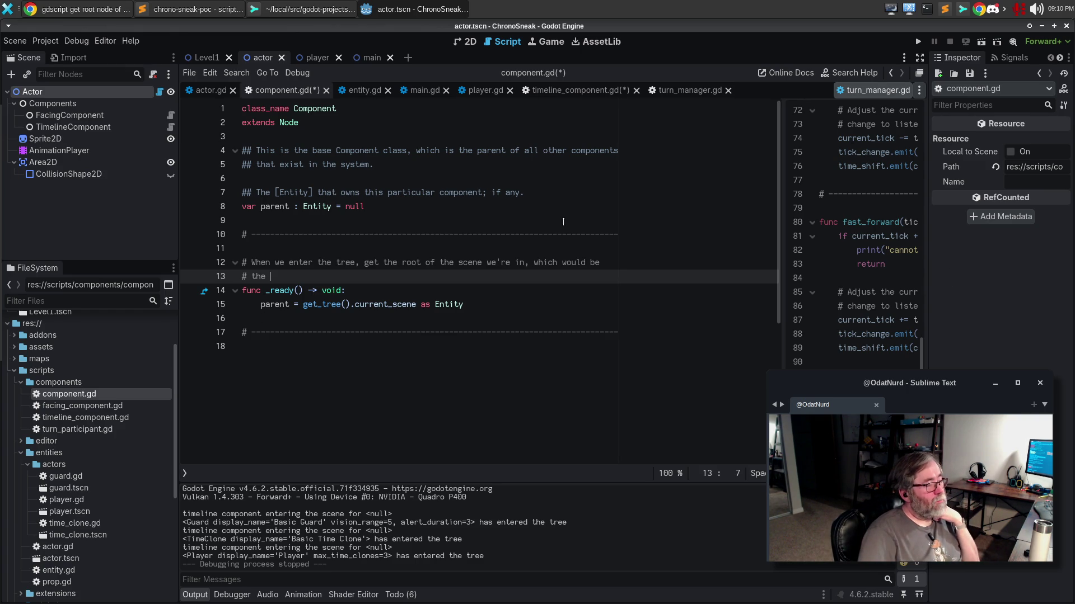
pyautogui.click(572, 193)
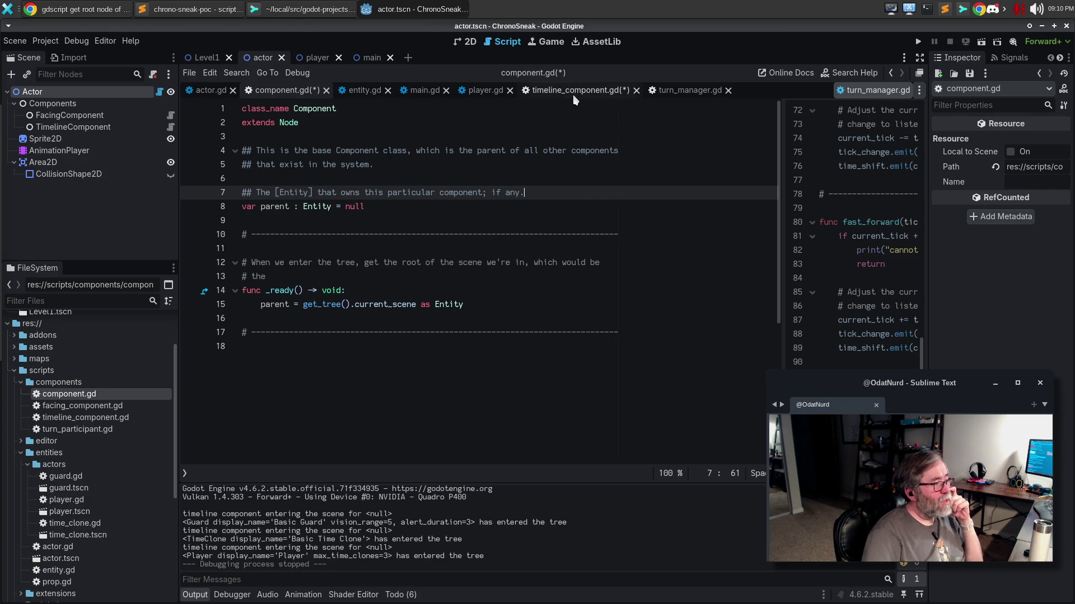
# Review entity.gd's _build_component_cache(), including its Component check and cache storage.
pyautogui.click(358, 93)
pyautogui.scroll(-5, 526, 315)
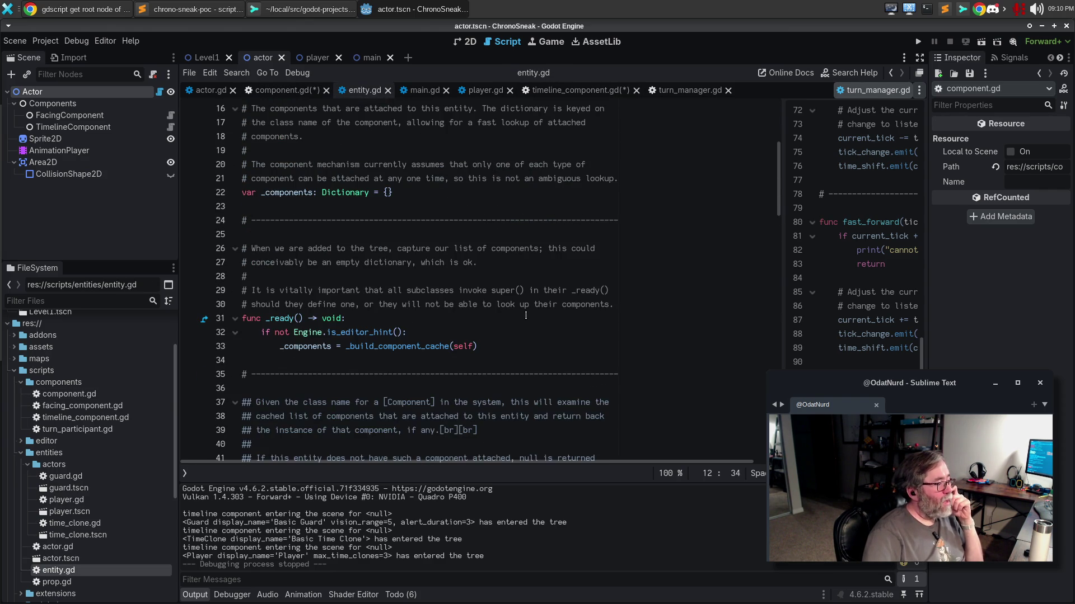
pyautogui.scroll(-3, 526, 315)
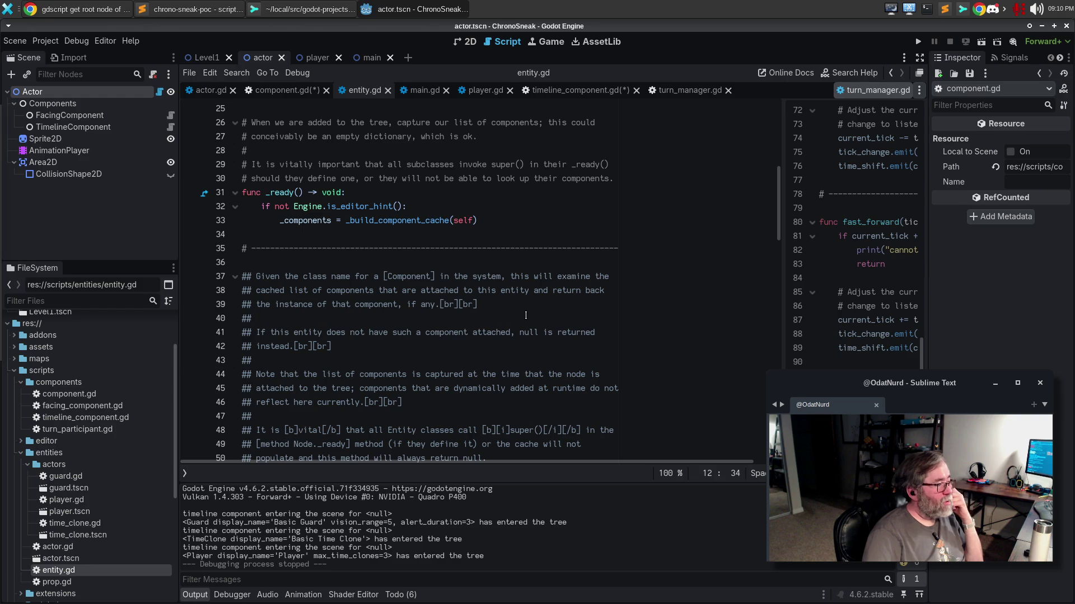
pyautogui.scroll(-3, 526, 315)
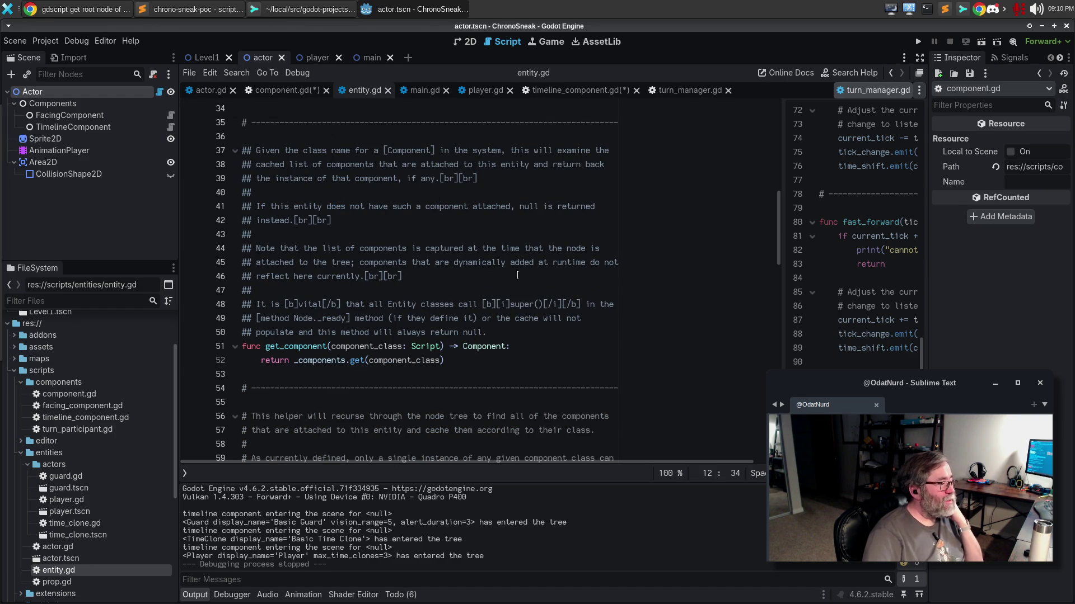
pyautogui.scroll(-5, 517, 275)
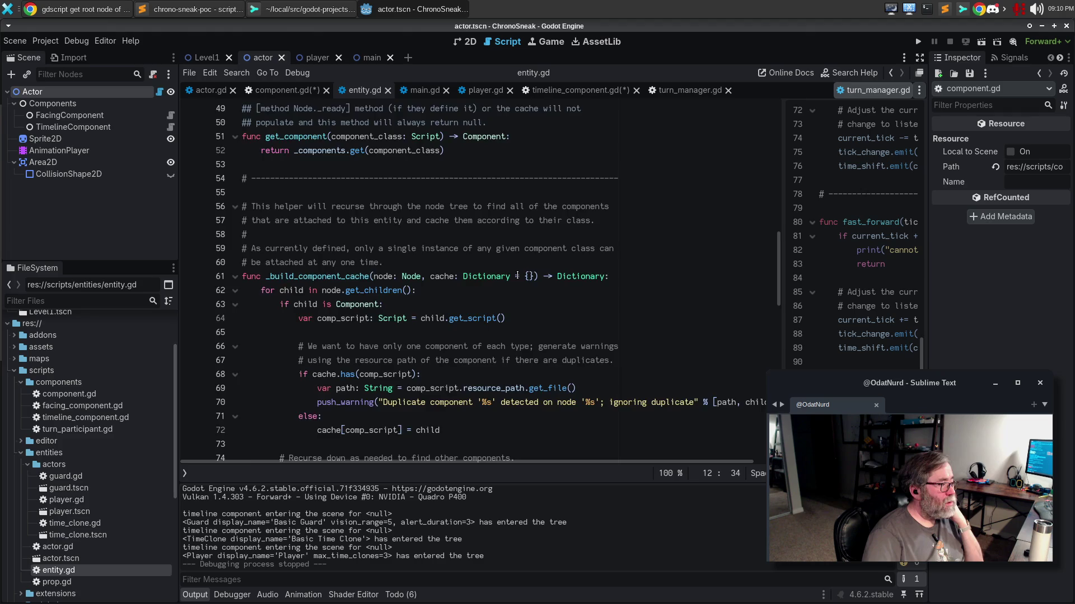
pyautogui.scroll(-3, 517, 275)
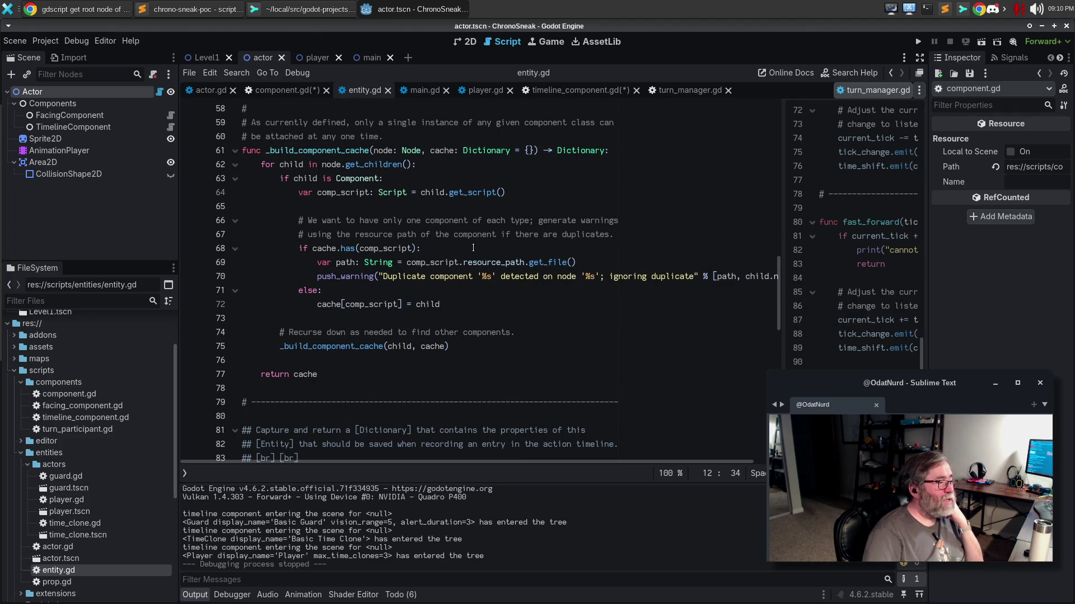
pyautogui.click(501, 305)
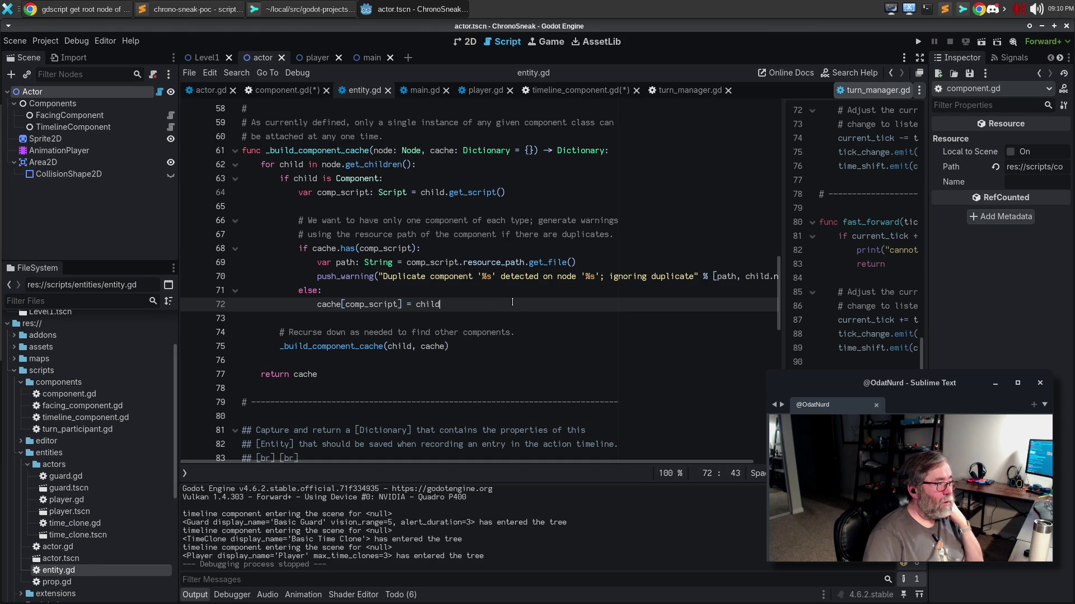
pyautogui.click(496, 178)
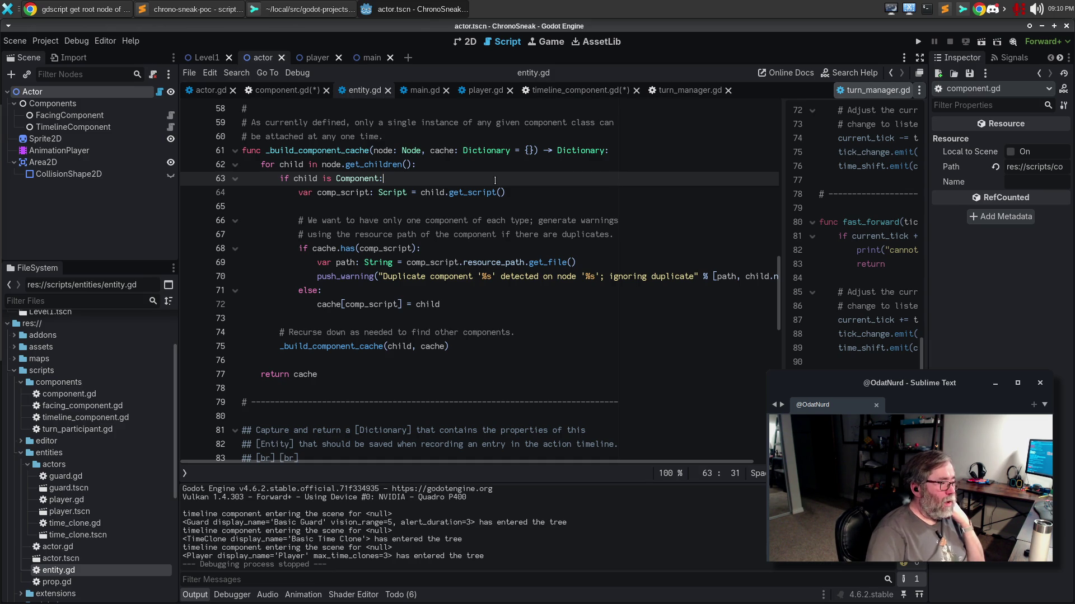
# Extend component.gd's parent doc comment with 'This gets populated when the component cache is created'.
pyautogui.click(286, 91)
pyautogui.write('## The [Entity] that owns this particular component; if any.')
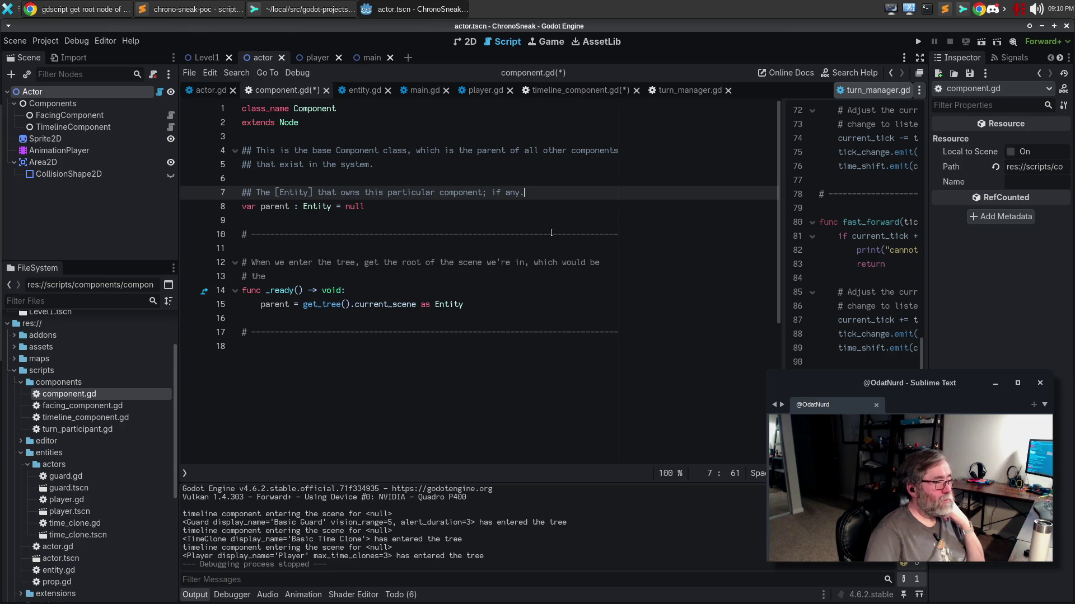
pyautogui.hotkey('shift', 'alt', 'o')
pyautogui.write('This')
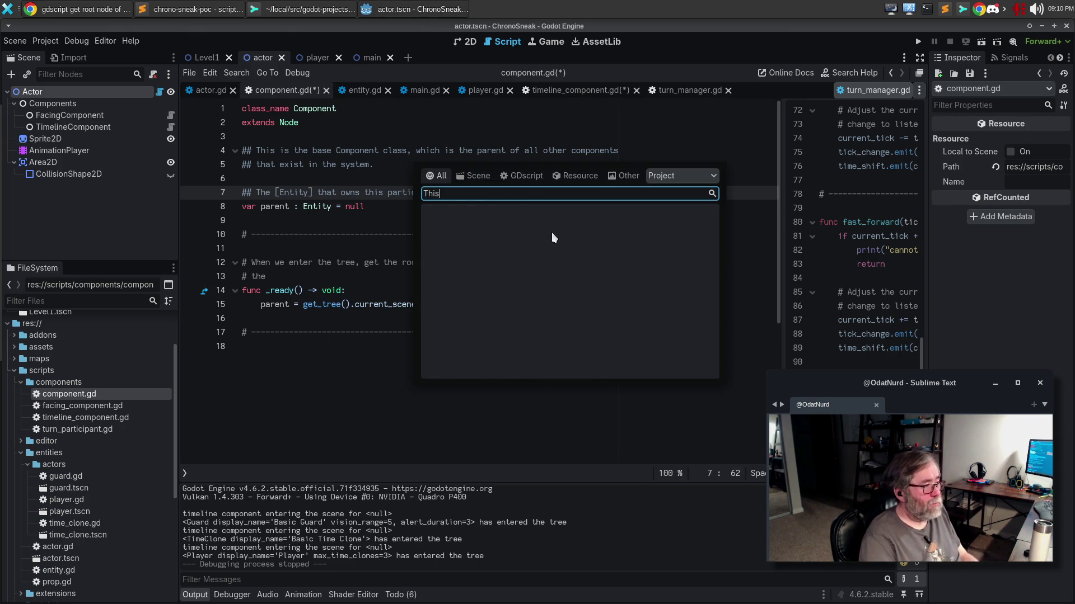
pyautogui.press('Escape')
pyautogui.write('This gets populated when the')
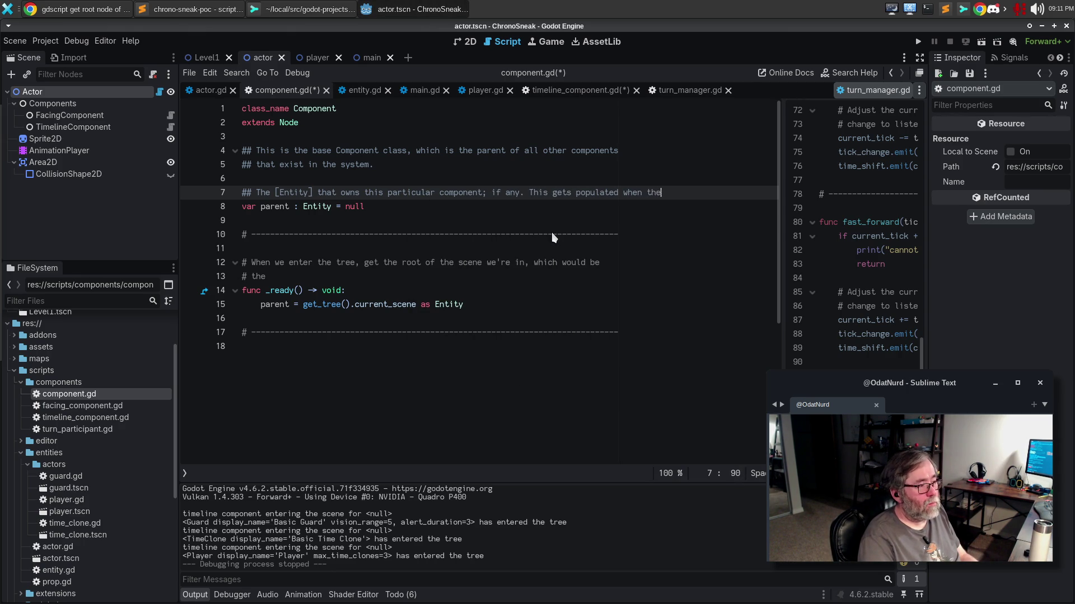
pyautogui.press('Return')
pyautogui.write('component cache is ')
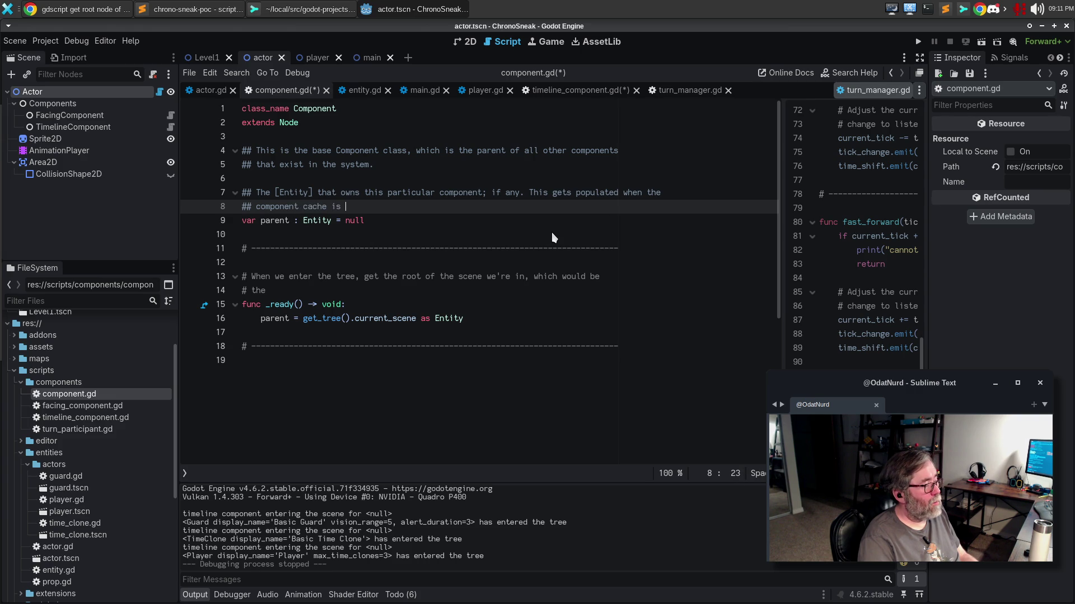
pyautogui.write('created in')
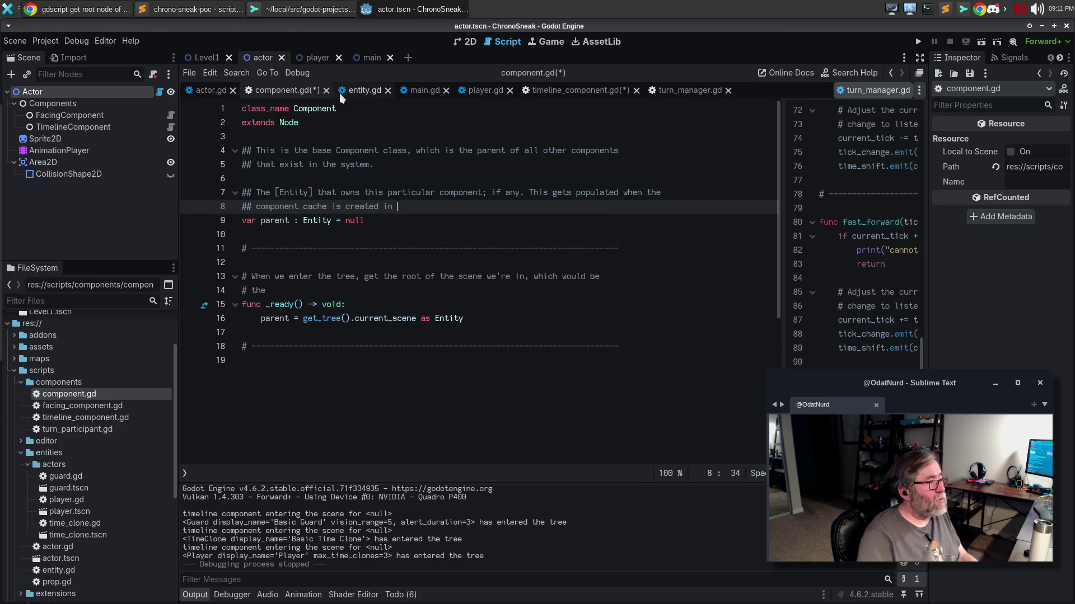
pyautogui.click(354, 94)
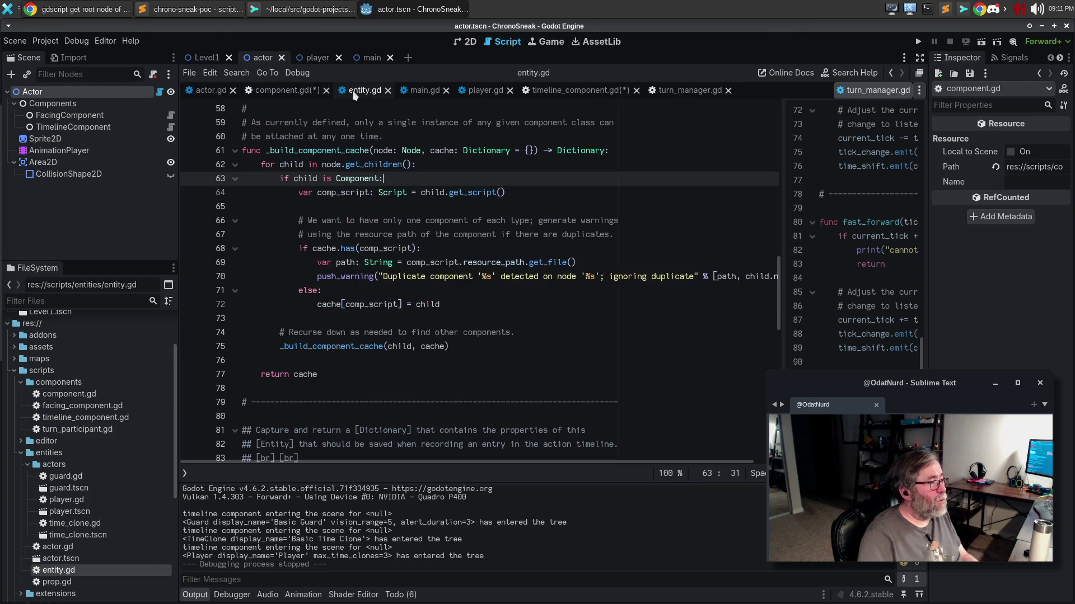
pyautogui.click(283, 90)
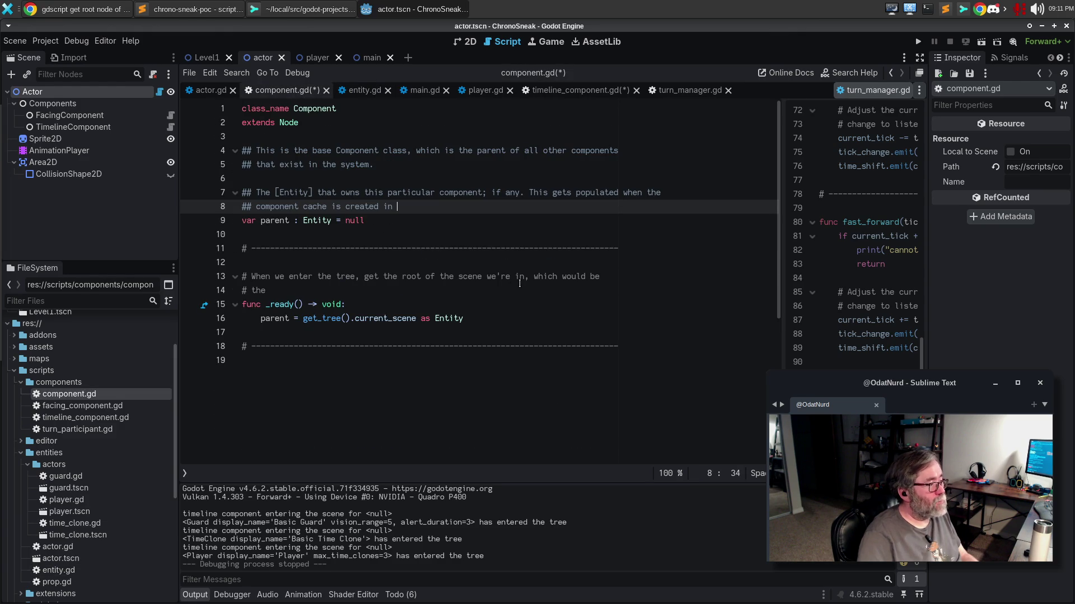
pyautogui.write('member')
pyautogui.press('BackSpace')
pyautogui.press('BackSpace')
pyautogui.press('BackSpace')
pyautogui.write('thod ')
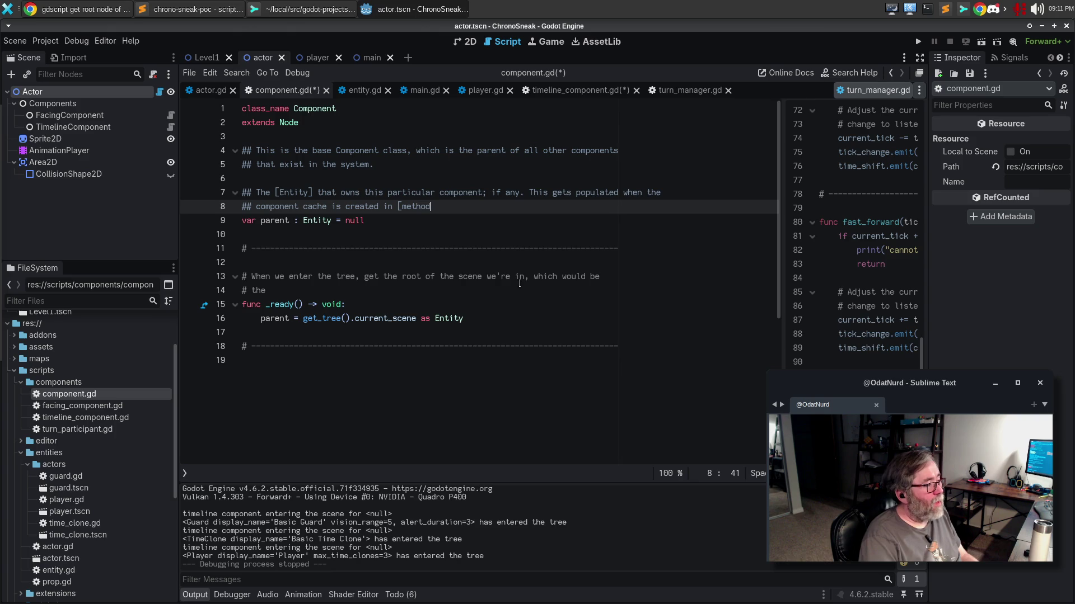
pyautogui.write('E')
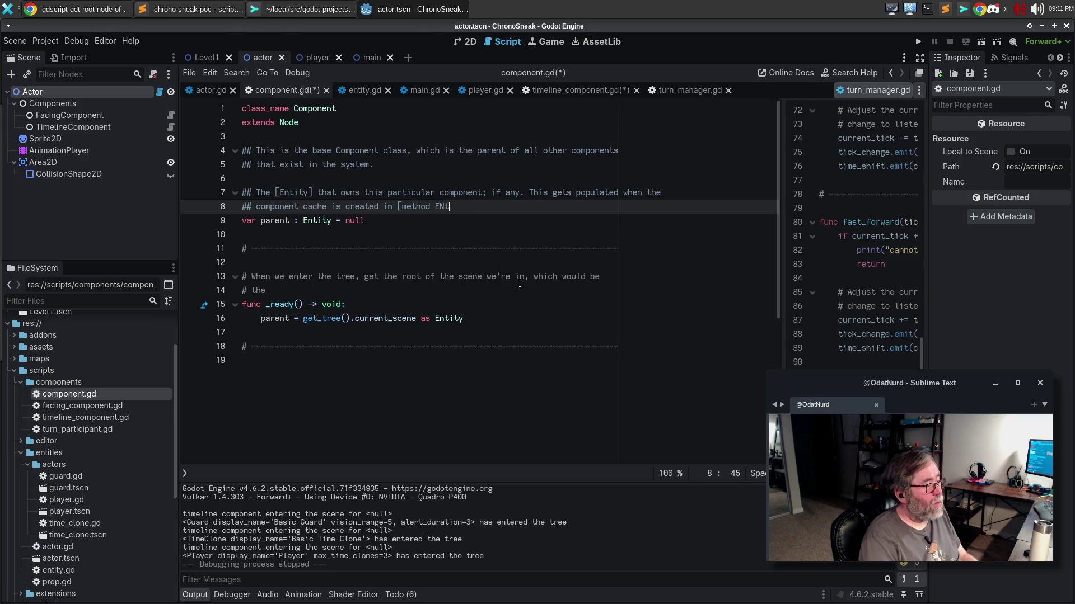
pyautogui.write('ntity.')
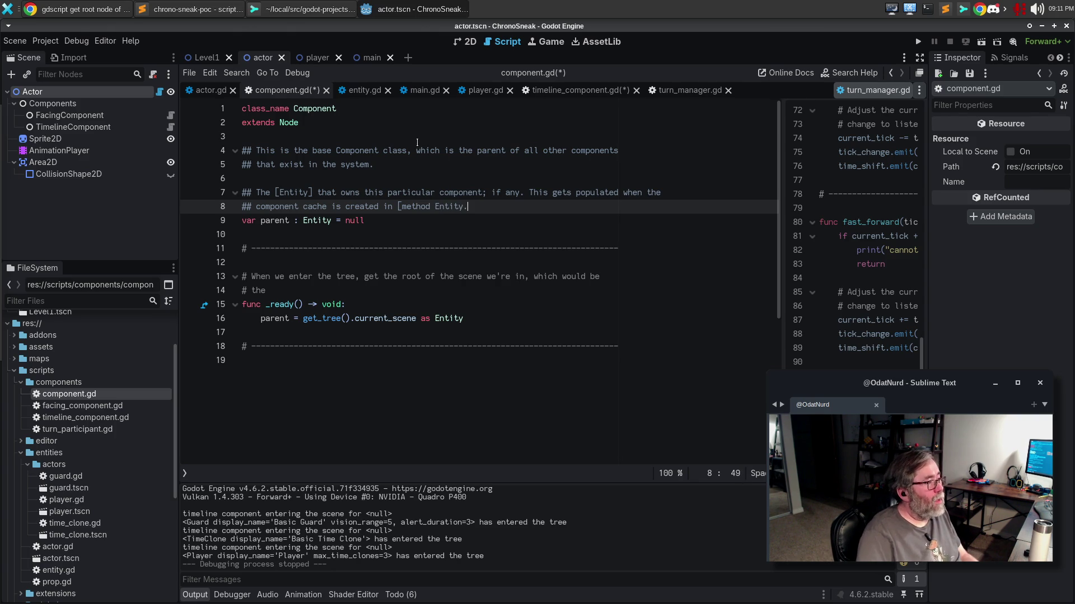
# Check the _build_component_cache name in entity.gd and end the comment with 'in [Entity]'.
pyautogui.click(360, 92)
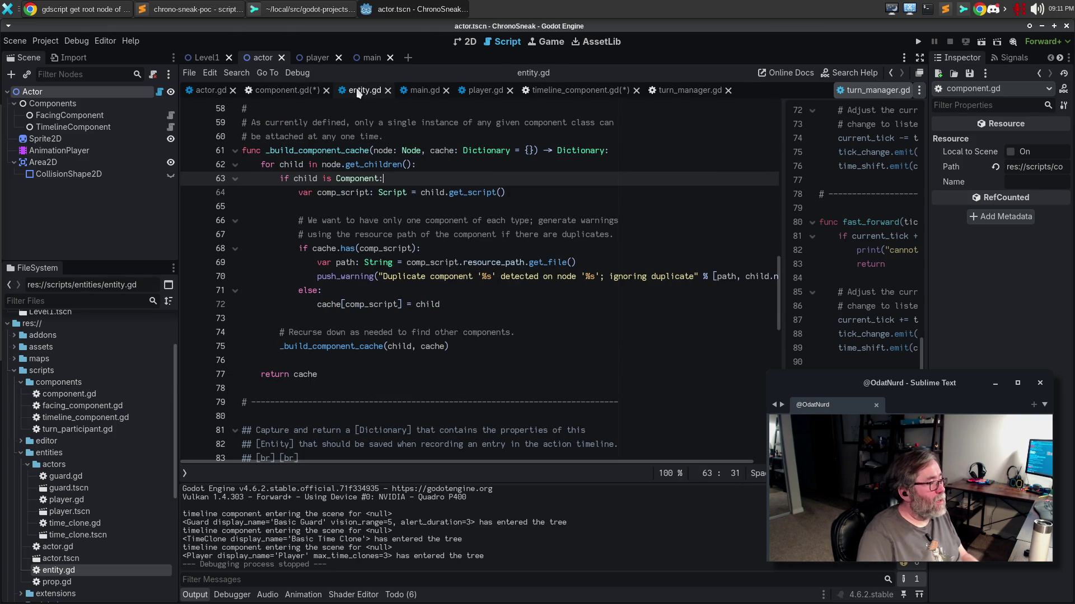
pyautogui.click(326, 150)
pyautogui.click(282, 90)
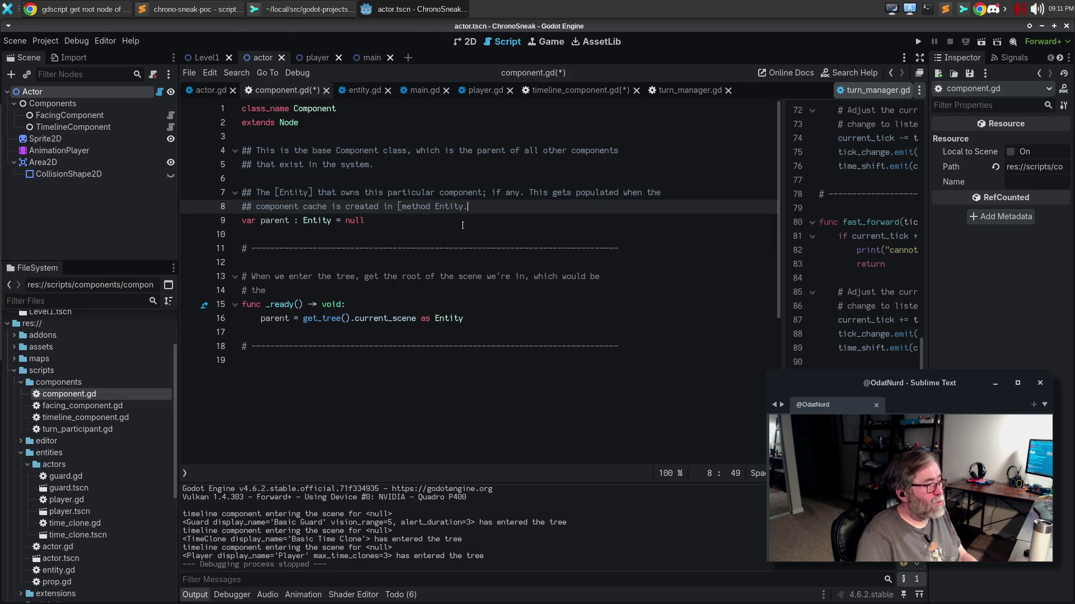
pyautogui.hotkey('ctrl', 'shift', 'Left')
pyautogui.hotkey('ctrl', 'shift', 'Left')
pyautogui.hotkey('shift', 'Left')
pyautogui.hotkey('shift', 'Right')
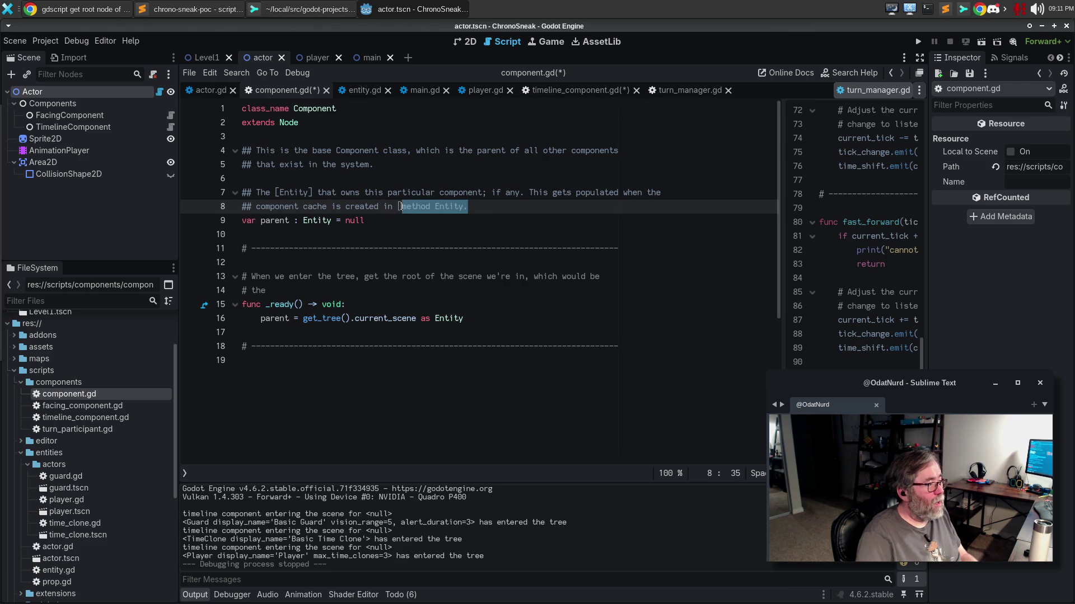
pyautogui.write('Entity]/')
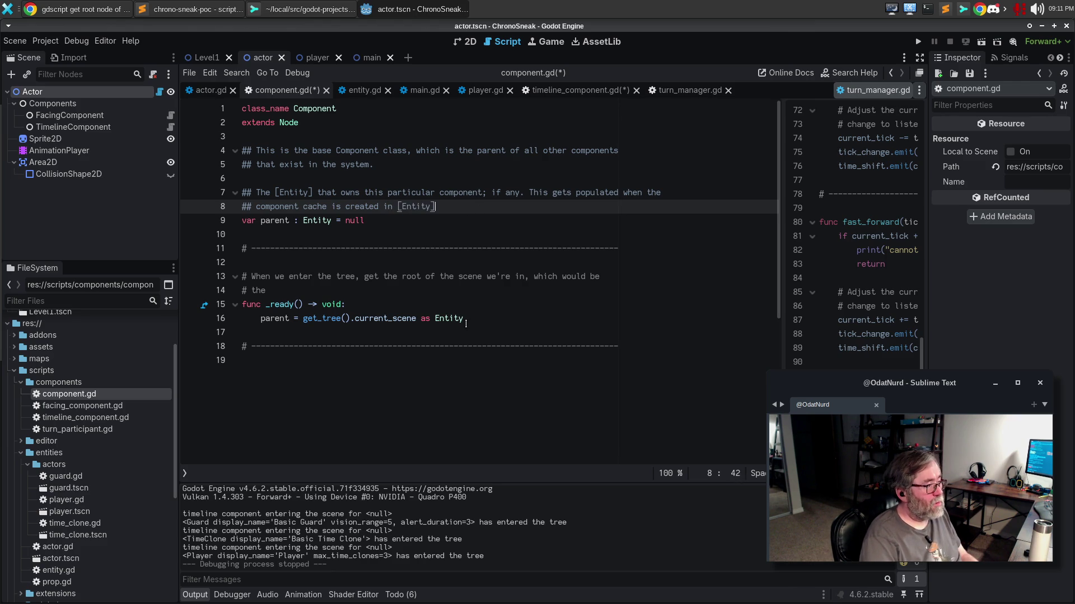
# Delete the old _ready() function and its comment, then save component.gd.
pyautogui.press('Down')
pyautogui.press('Down')
pyautogui.press('Down')
pyautogui.press('Home')
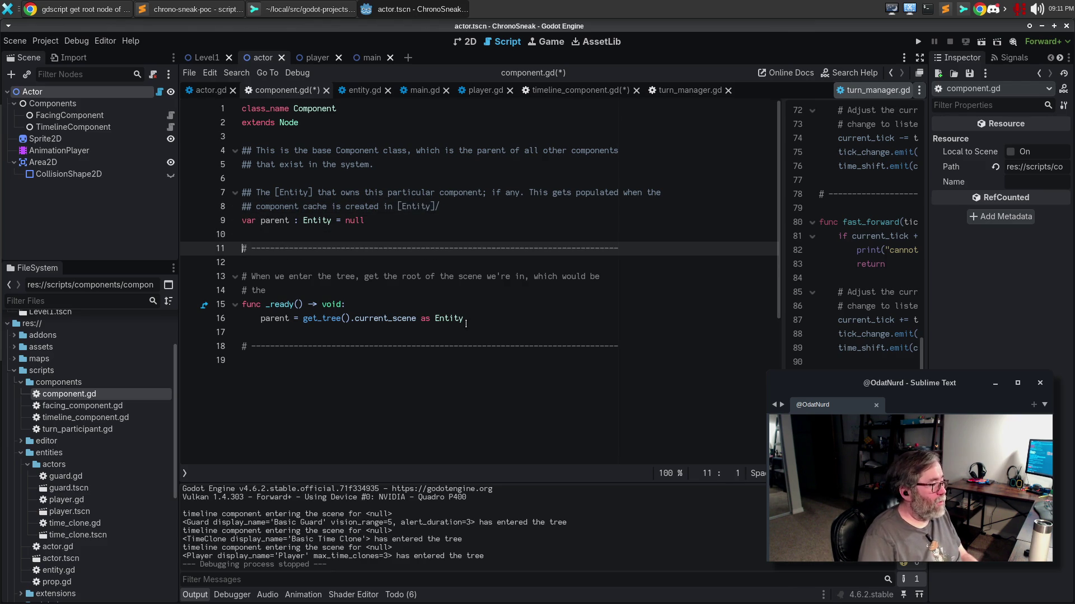
pyautogui.hotkey('shift', 'Down')
pyautogui.hotkey('shift', 'Down')
pyautogui.hotkey('shift', 'Down')
pyautogui.hotkey('shift', 'Down')
pyautogui.press('Delete')
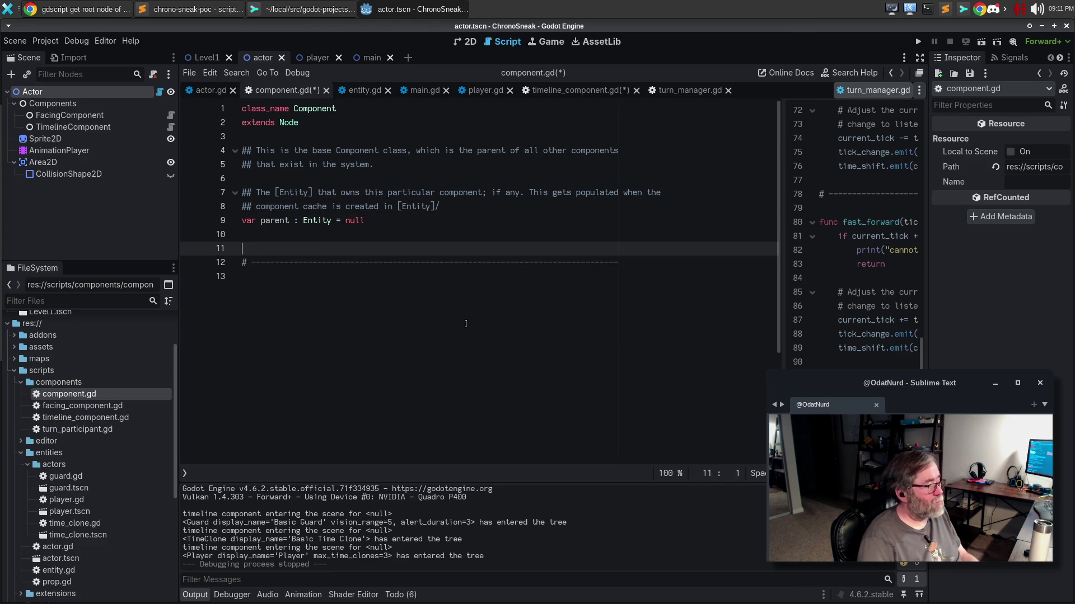
pyautogui.press('Up')
pyautogui.hotkey('ctrl', 's')
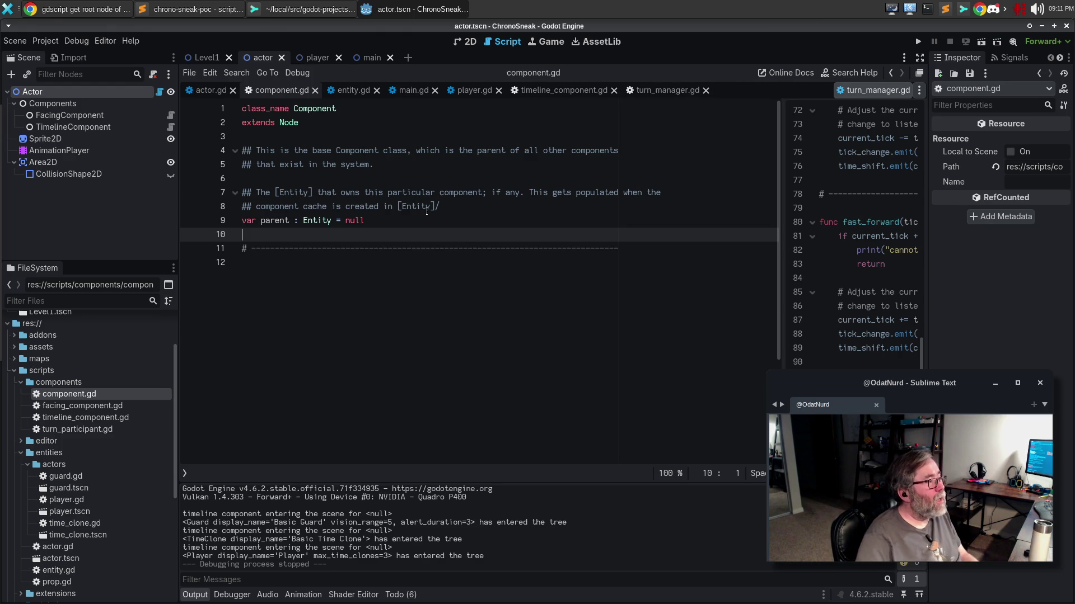
pyautogui.click(358, 91)
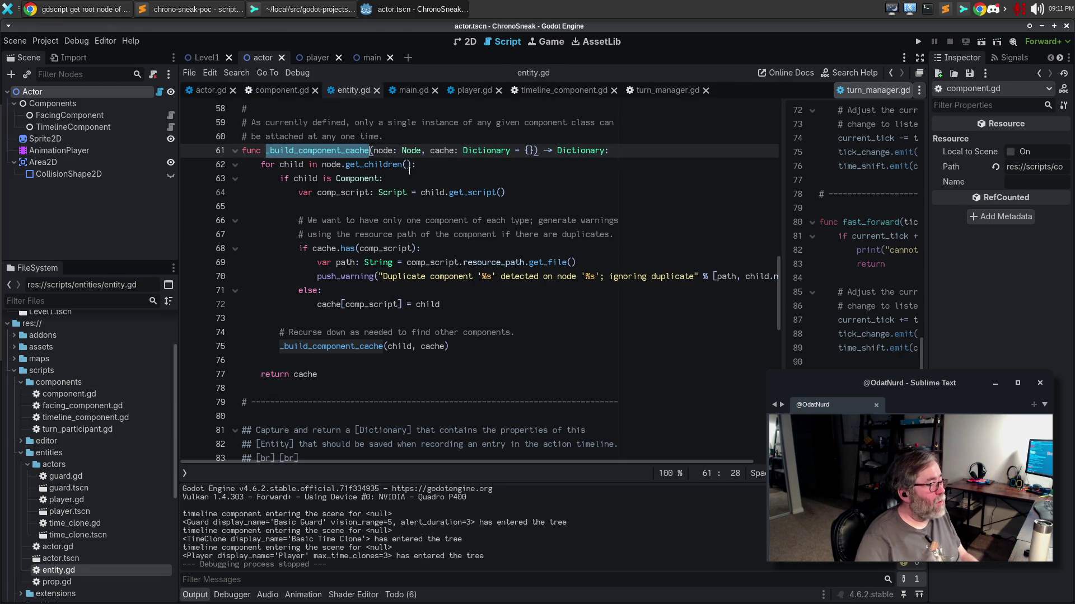
# Move through the _build_component_cache lines in entity.gd, around lines 72–73.
pyautogui.click(443, 169)
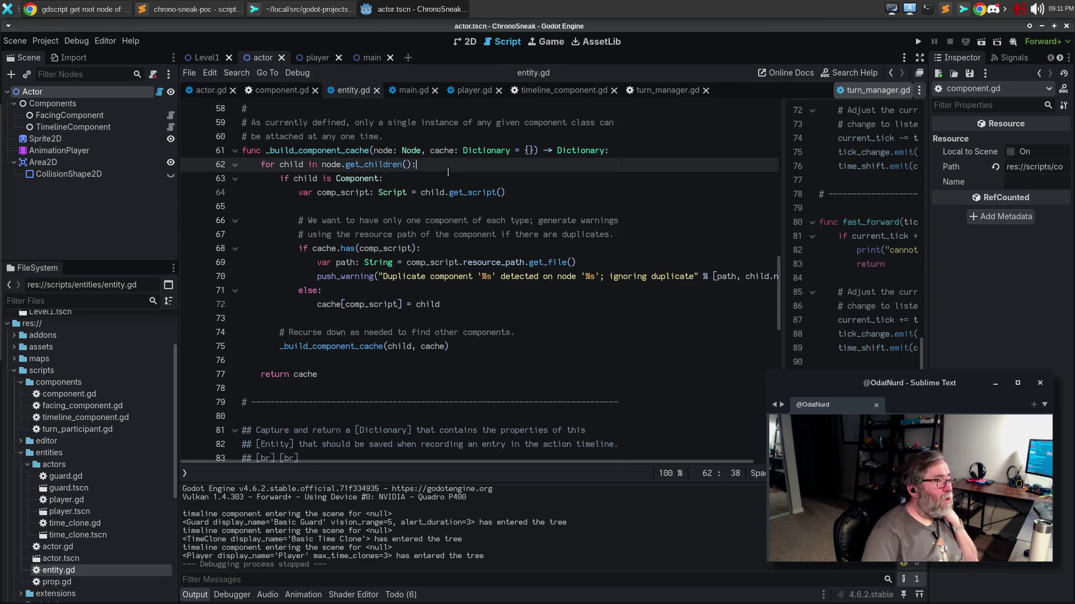
pyautogui.click(558, 196)
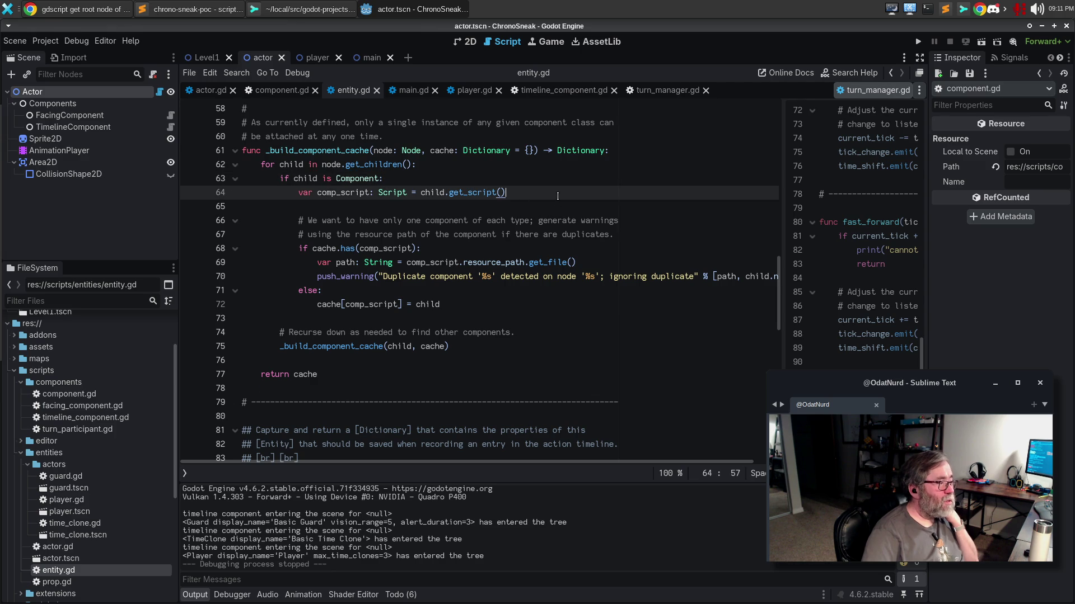
pyautogui.click(525, 252)
pyautogui.click(518, 279)
pyautogui.click(515, 313)
pyautogui.click(515, 310)
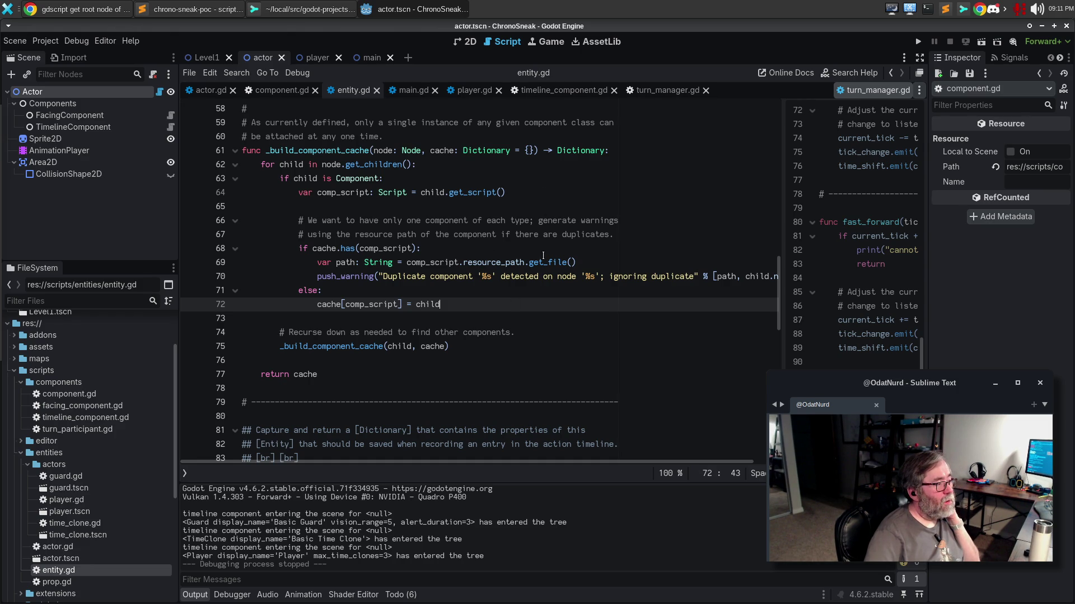
# Add 'child.parent = self' under 'if child is Component:' and view the unsafe-property warning.
pyautogui.click(528, 177)
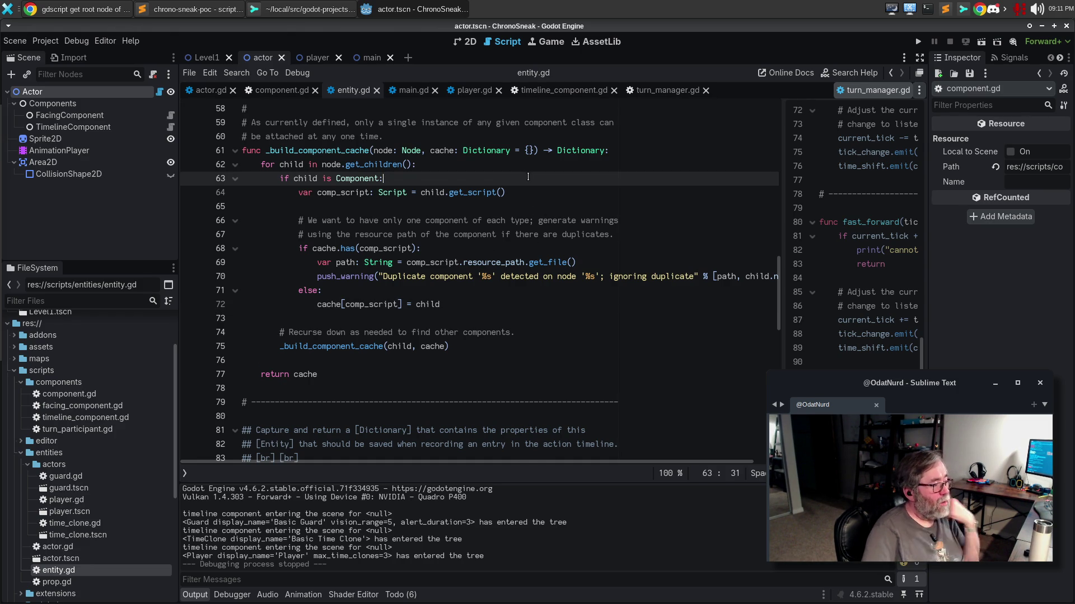
pyautogui.press('Return')
pyautogui.write('child.parent = thuis')
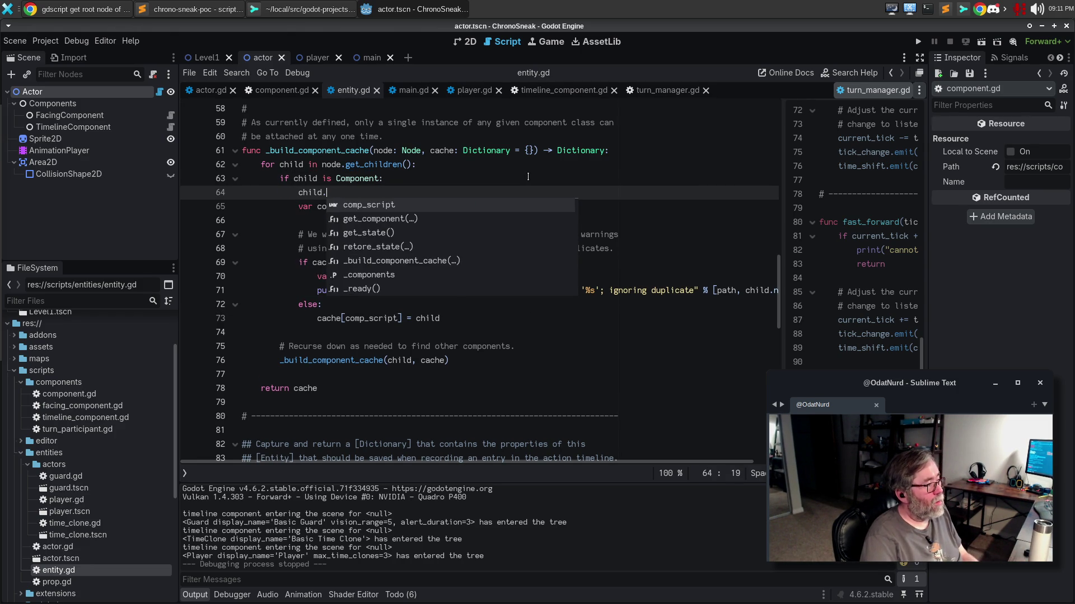
pyautogui.press('BackSpace')
pyautogui.press('BackSpace')
pyautogui.press('BackSpace')
pyautogui.write('is')
pyautogui.press('BackSpace')
pyautogui.press('BackSpace')
pyautogui.press('BackSpace')
pyautogui.write('self')
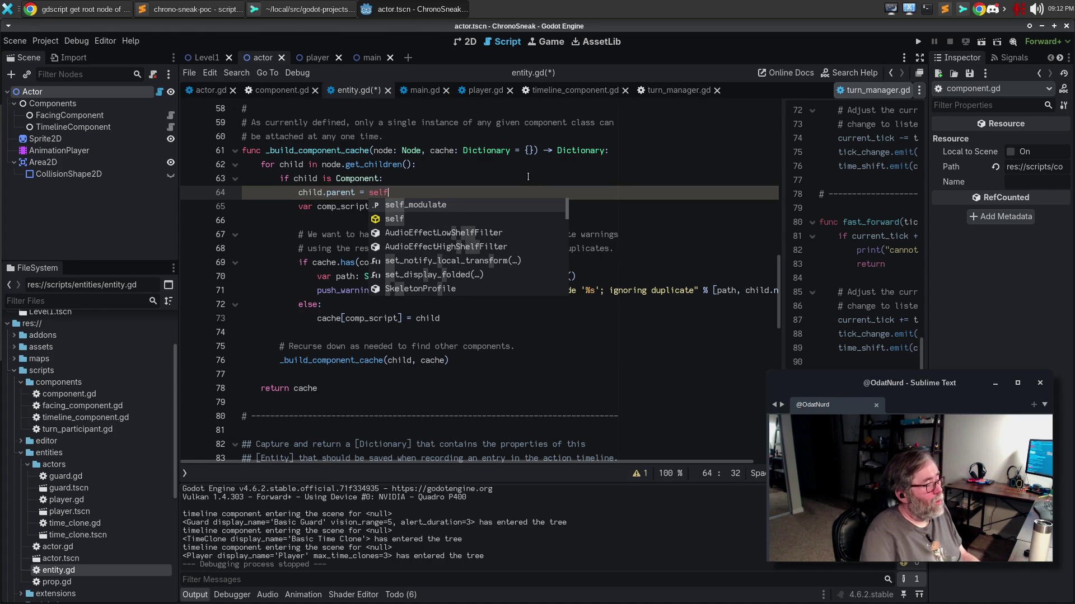
pyautogui.click(310, 314)
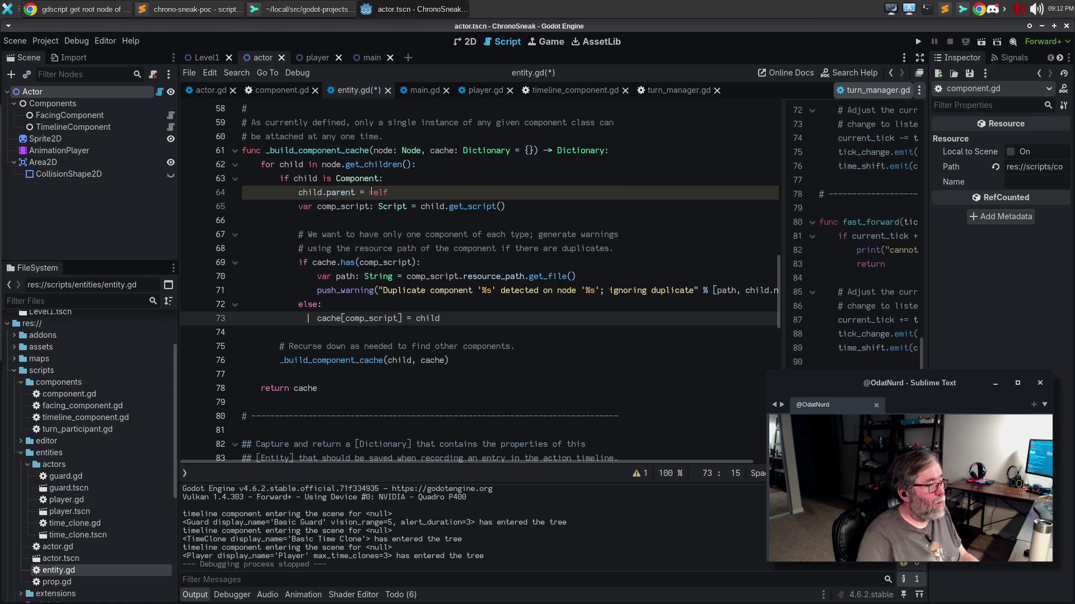
pyautogui.click(638, 474)
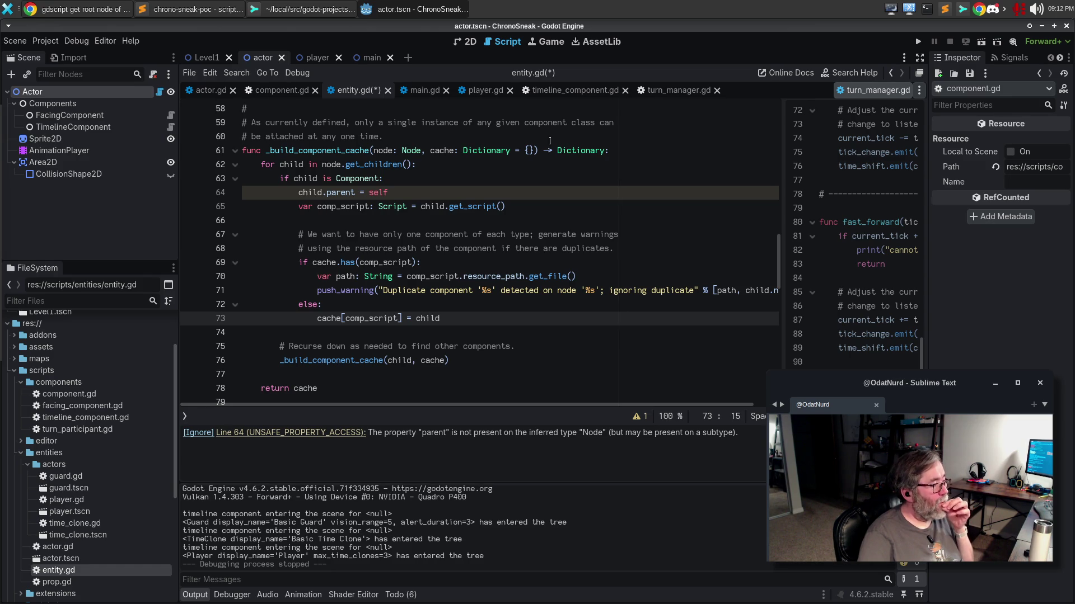
pyautogui.click(625, 147)
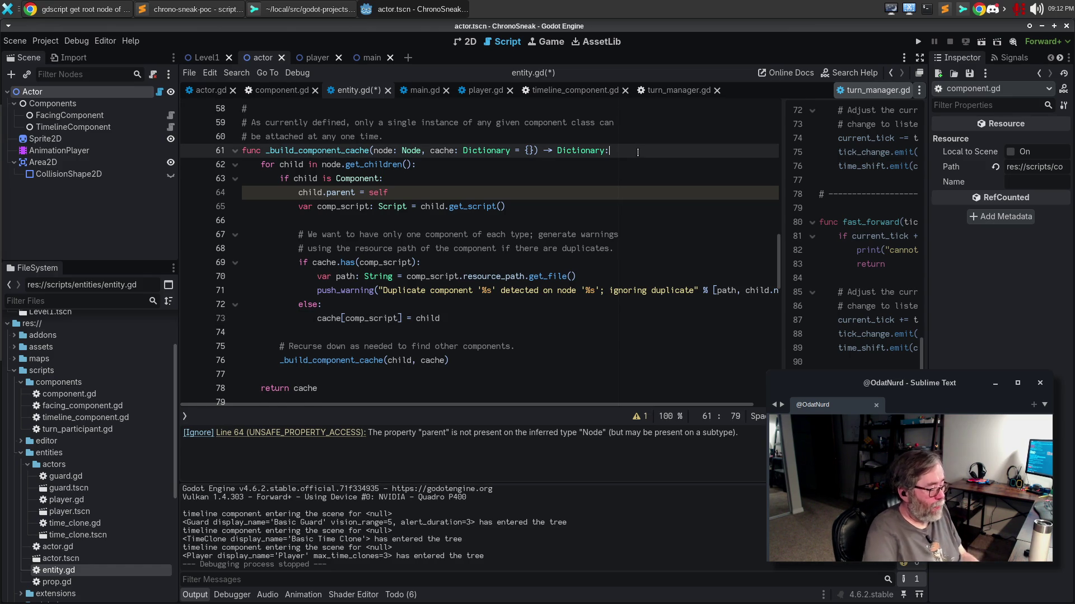
# Change the assignment to '(child as Component).parent = self', discarding an abandoned var line.
pyautogui.press('Return')
pyautogui.write('var chi')
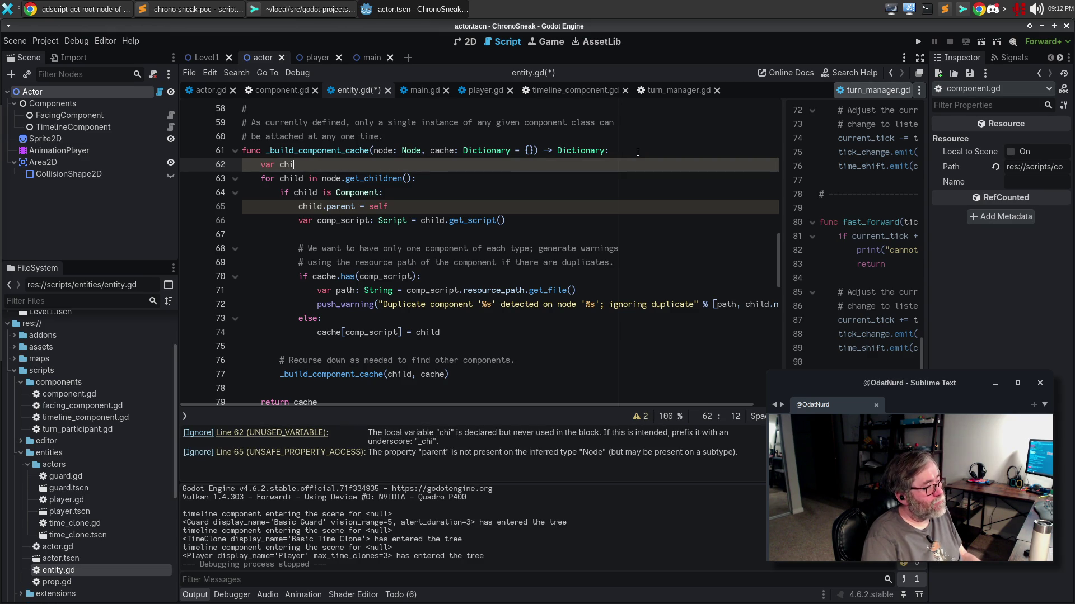
pyautogui.press('BackSpace')
pyautogui.press('BackSpace')
pyautogui.press('BackSpace')
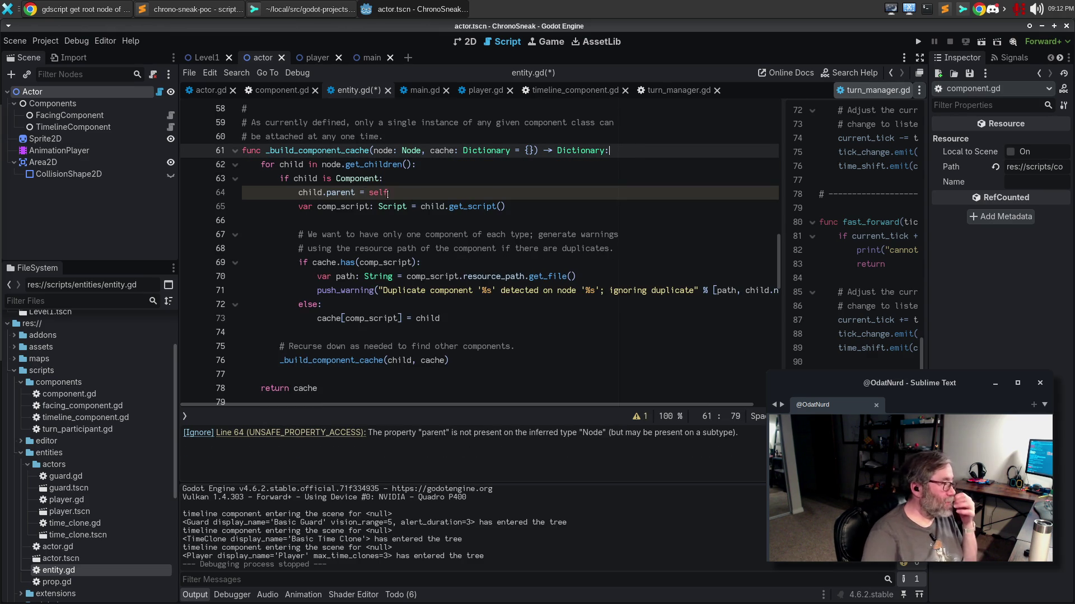
pyautogui.click(322, 193)
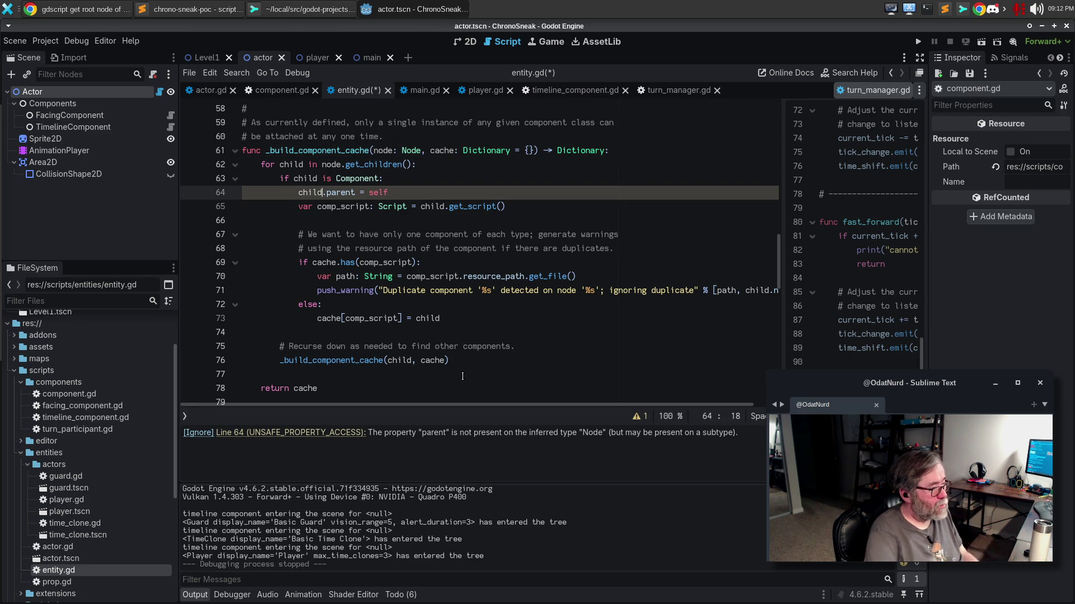
pyautogui.write('as Compo')
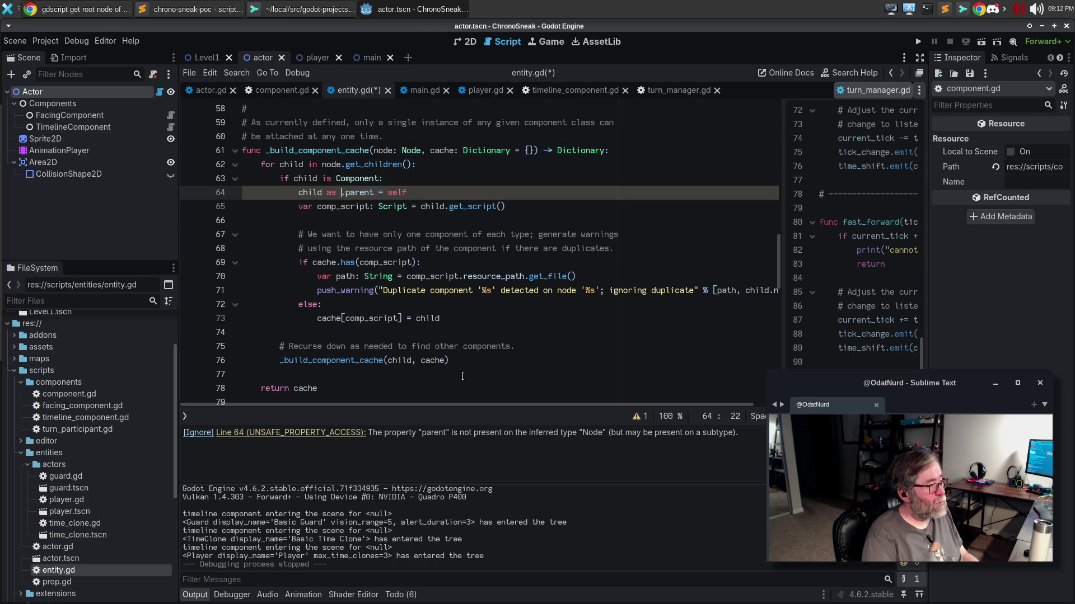
pyautogui.write('nent')
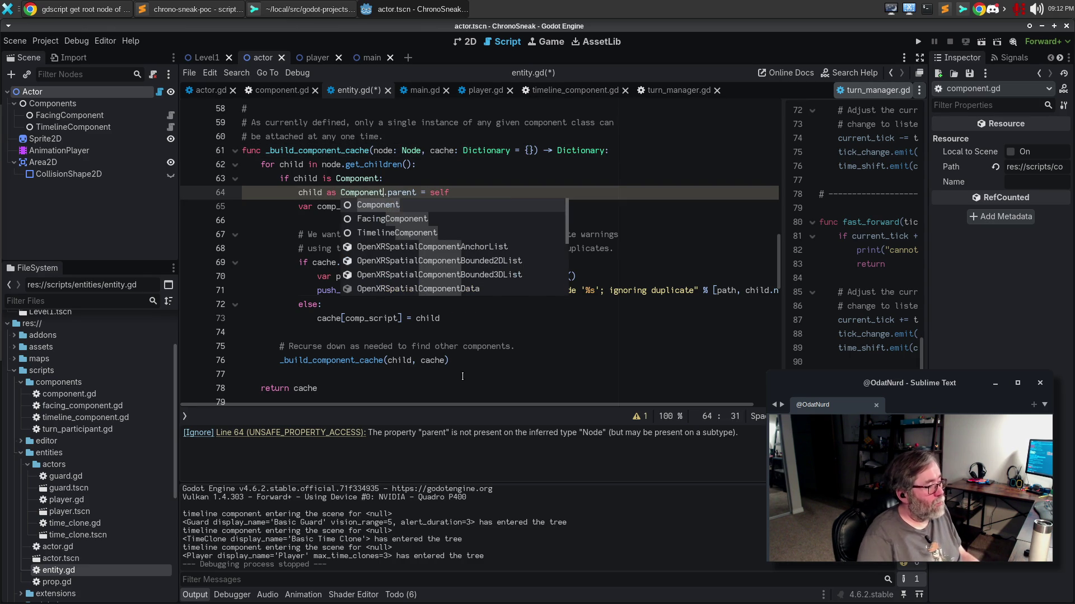
pyautogui.hotkey('ctrl', 'shift', 'Left')
pyautogui.hotkey('ctrl', 'shift', 'Left')
pyautogui.hotkey('ctrl', 'shift', 'Left')
pyautogui.write('(')
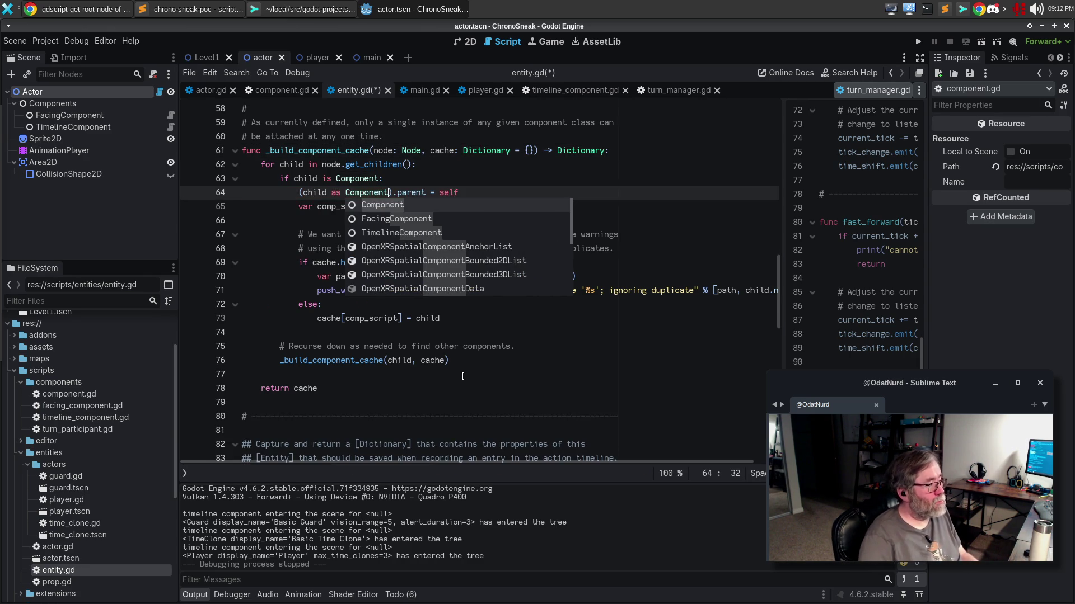
pyautogui.press('Down')
pyautogui.press('Down')
pyautogui.press('Up')
pyautogui.press('Up')
pyautogui.press('End')
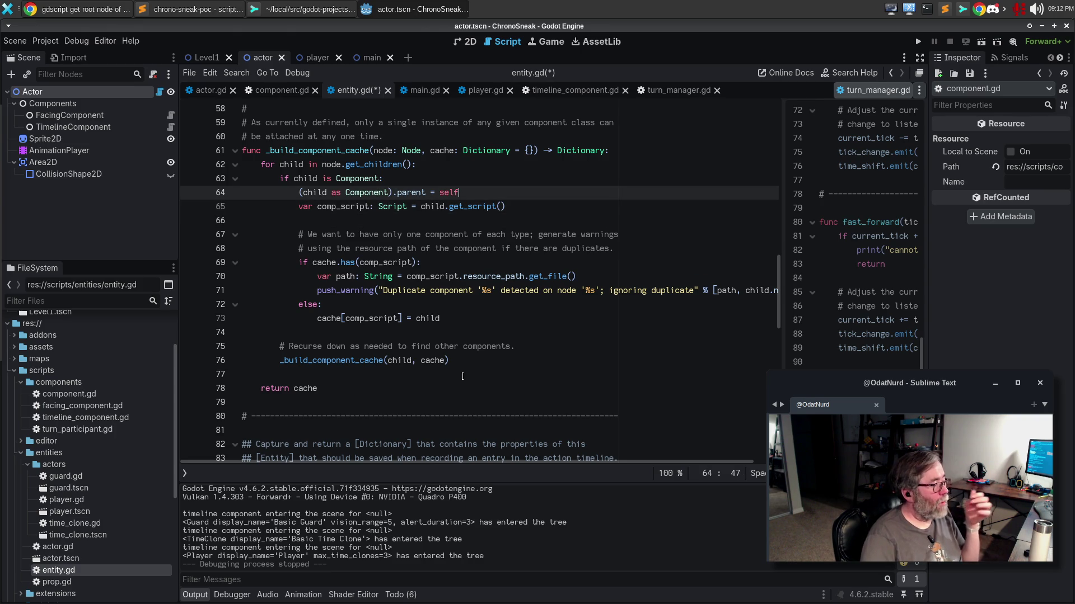
# Add '# Tell the component that we own it.' above the assignment and save entity.gd.
pyautogui.press('Return')
pyautogui.press('Up')
pyautogui.press('Up')
pyautogui.press('End')
pyautogui.press('Return')
pyautogui.write('# Tell the comp')
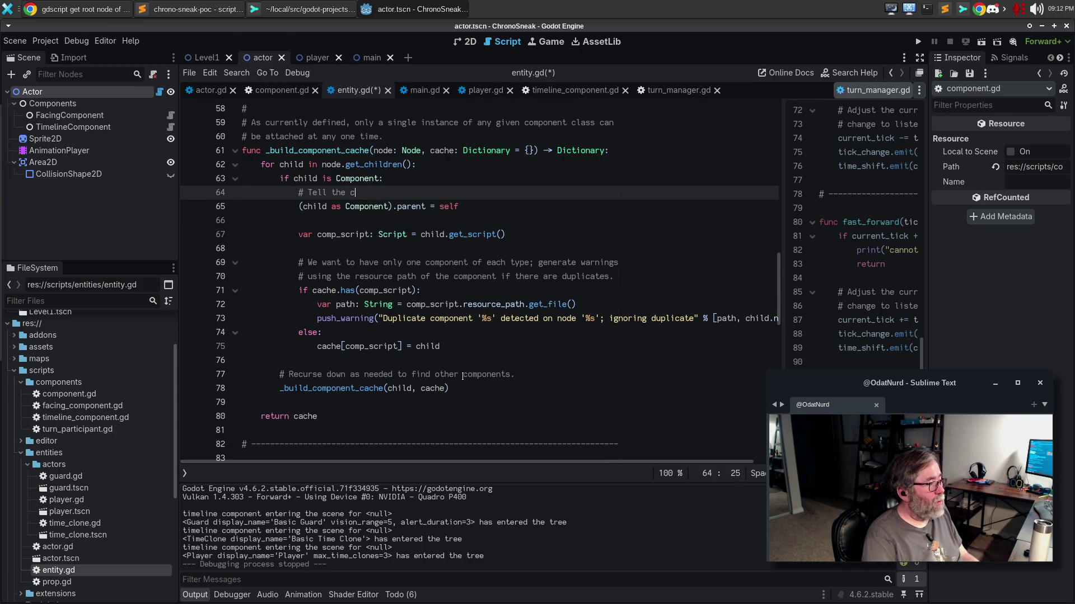
pyautogui.write('onent ')
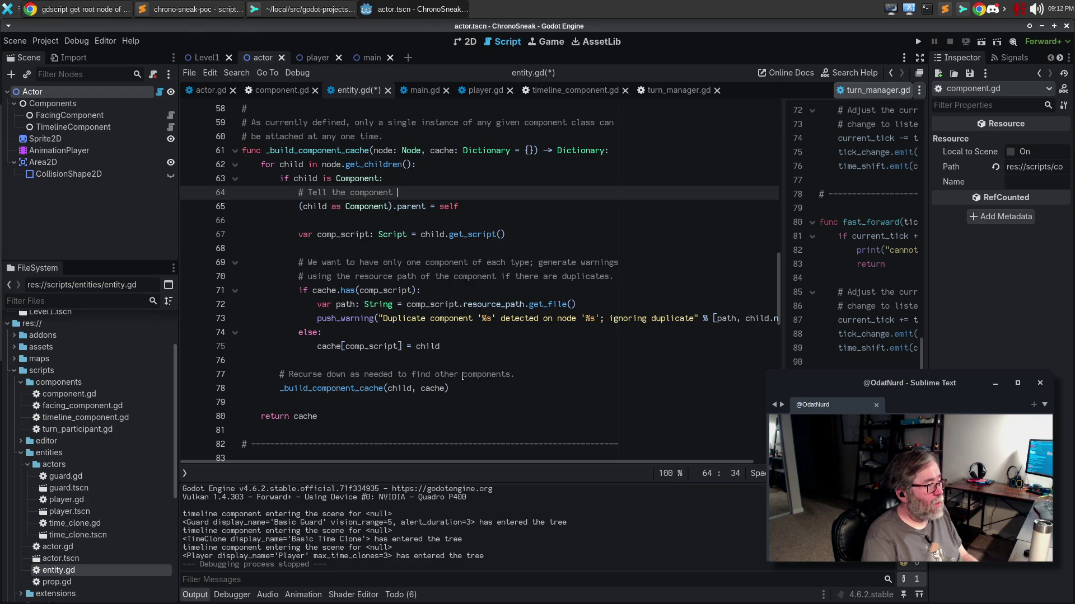
pyautogui.write('that we own it.')
pyautogui.hotkey('ctrl', 's')
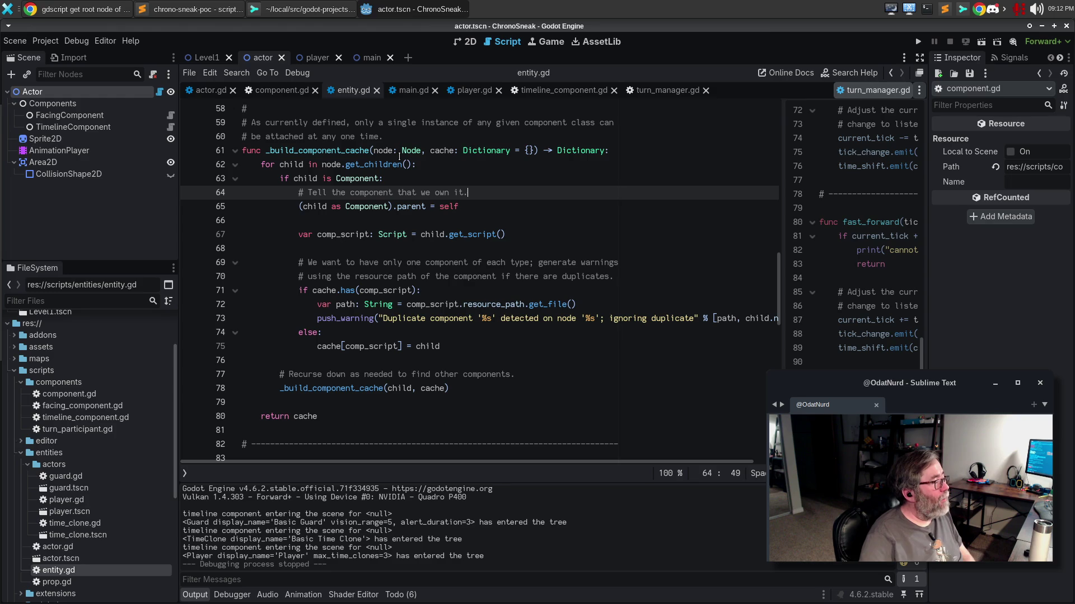
pyautogui.click(484, 178)
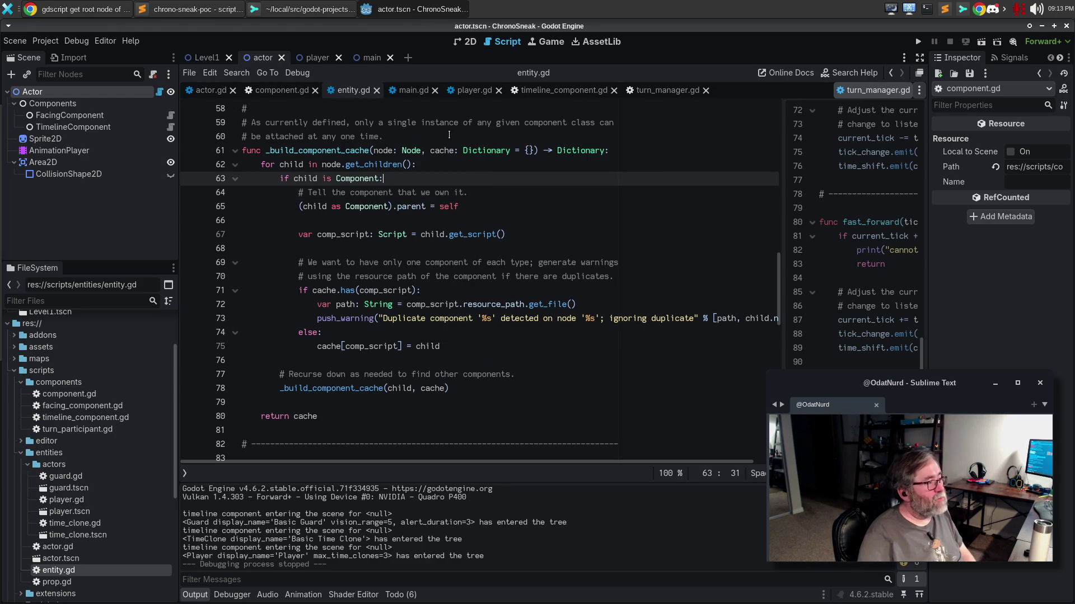
pyautogui.click(563, 90)
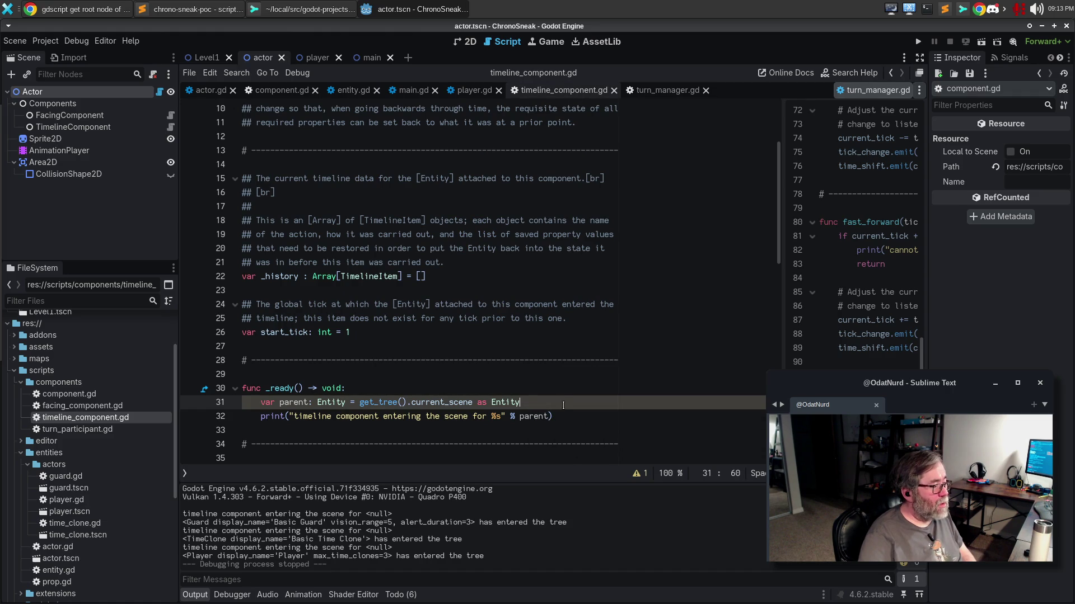
# Delete the var parent line from timeline_component.gd's _ready, test-run the game, and return to entity.gd.
pyautogui.moveTo(520, 402); pyautogui.dragTo(177, 398)
pyautogui.press('BackSpace')
pyautogui.press('BackSpace')
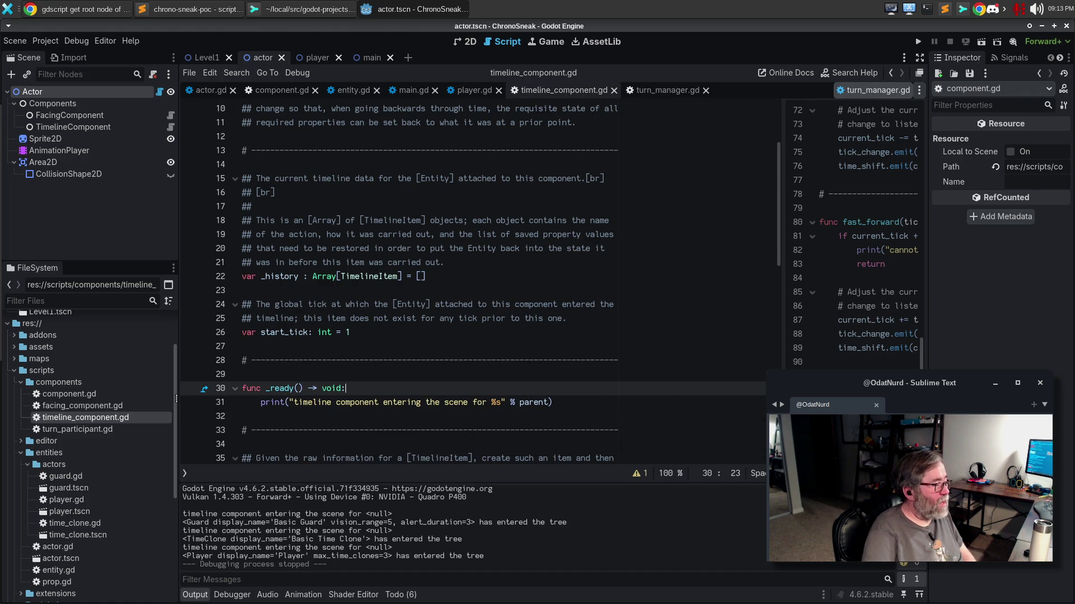
pyautogui.press('F5')
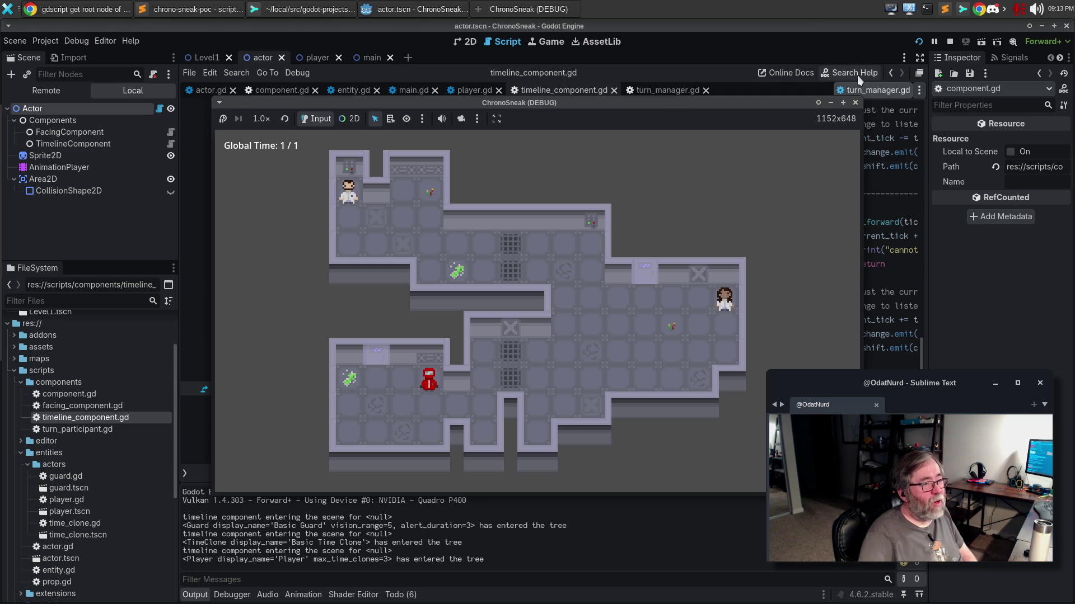
pyautogui.click(854, 102)
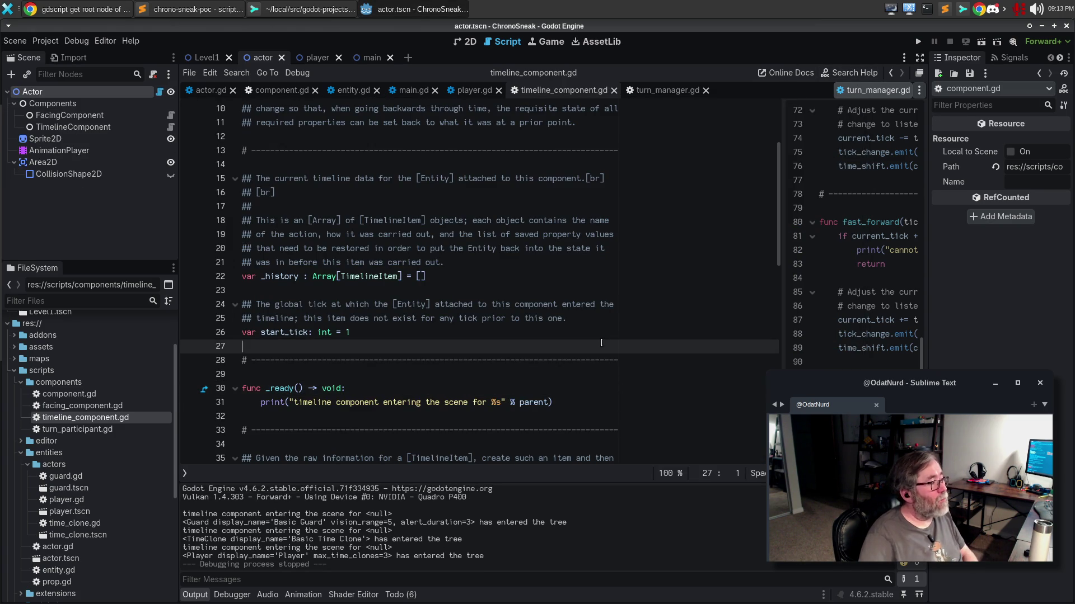
pyautogui.click(283, 91)
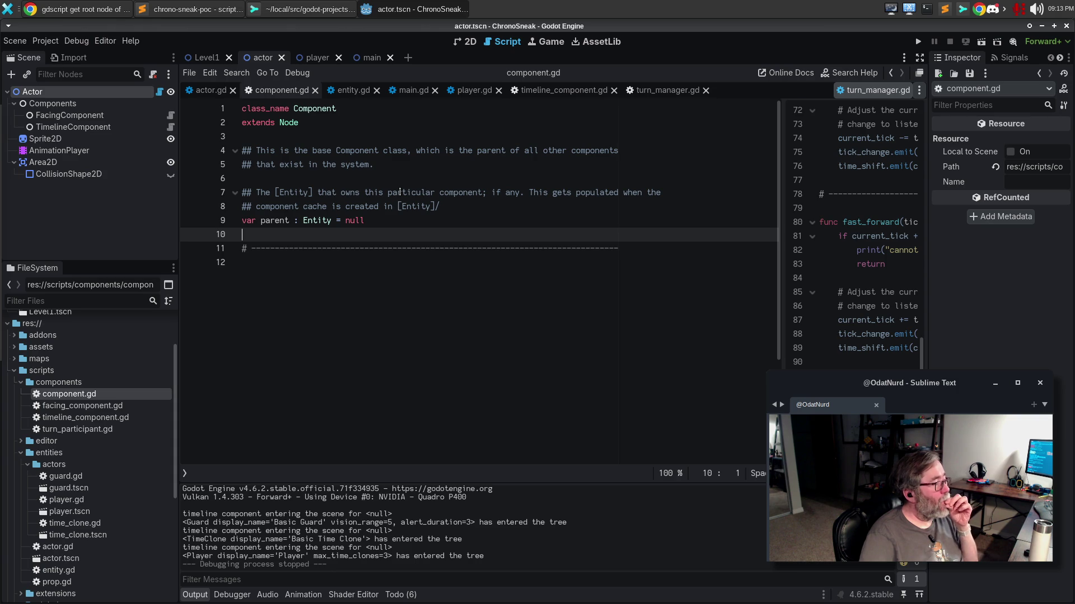
pyautogui.click(350, 90)
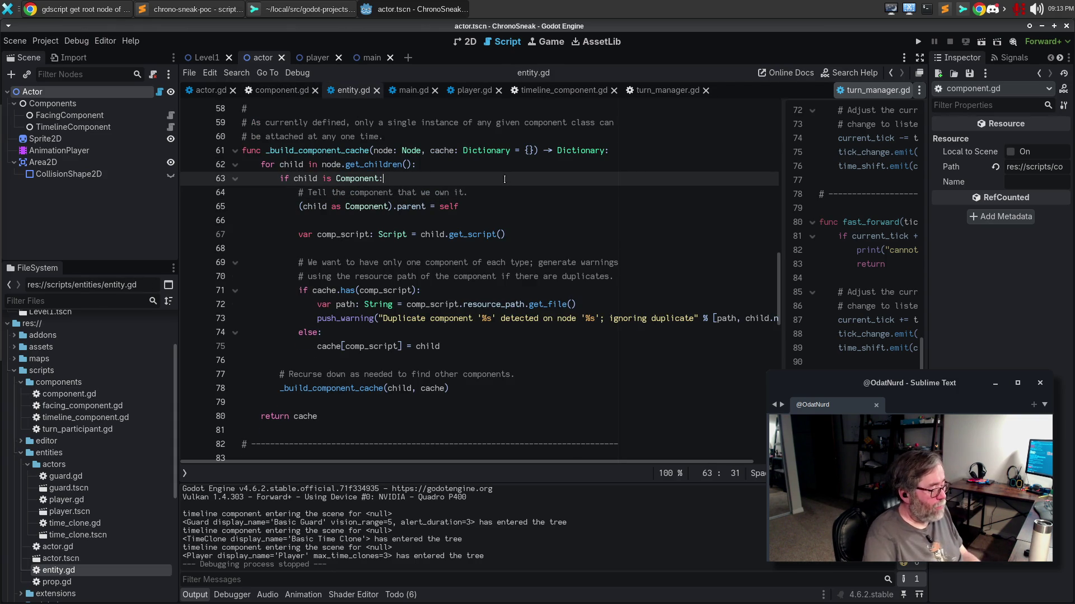
# Add print("adding component to %s" % self) inside the Component check in entity.gd.
pyautogui.press('Return')
pyautogui.write('create_tween()')
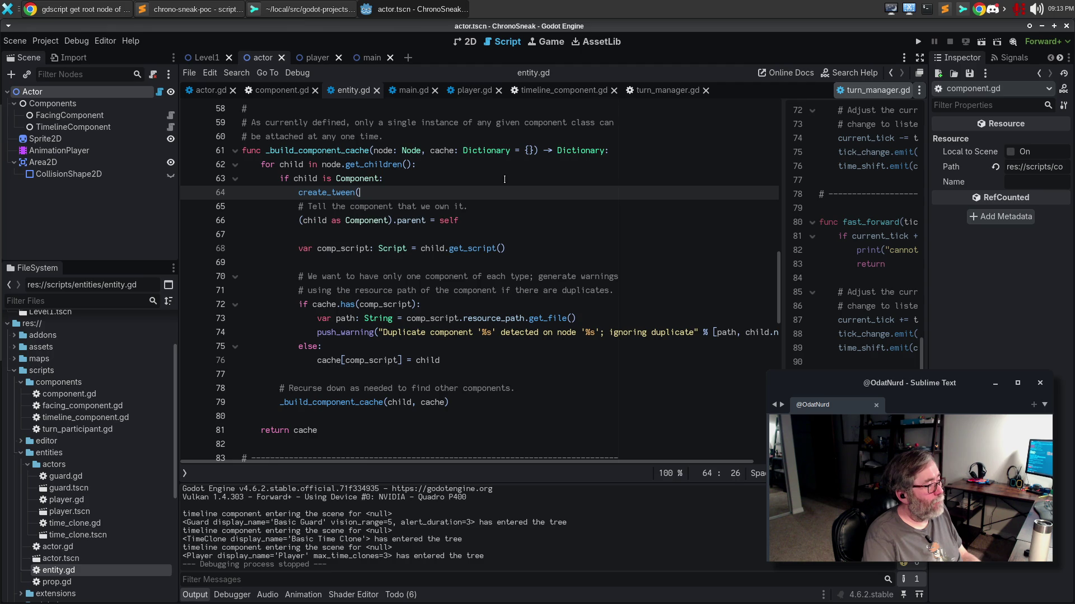
pyautogui.hotkey('ctrl', 'z')
pyautogui.write('c')
pyautogui.press('BackSpace')
pyautogui.write('print("')
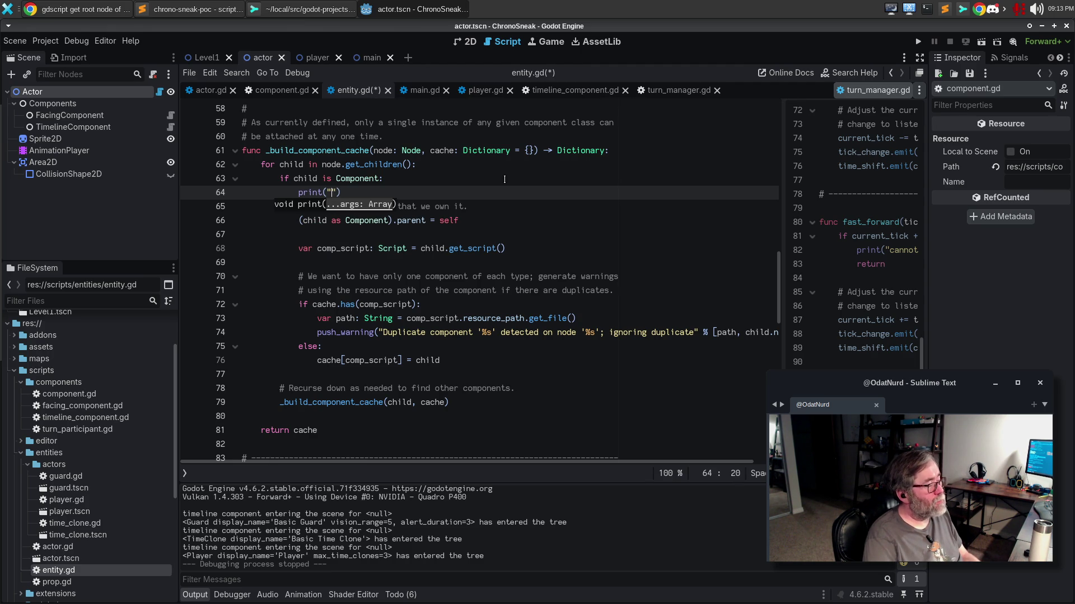
pyautogui.write('adding ')
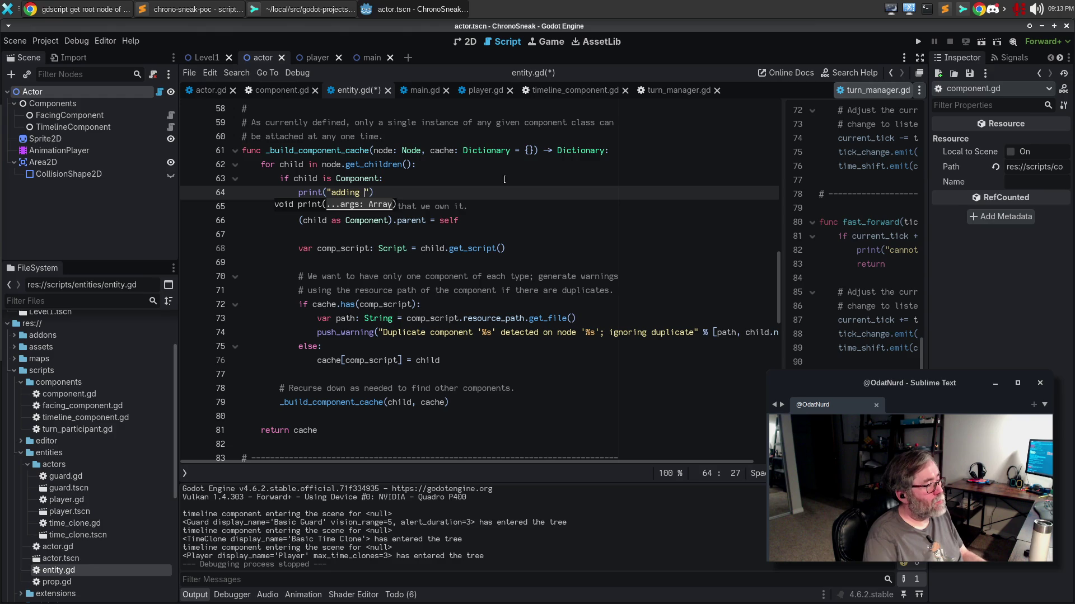
pyautogui.write('component to $s')
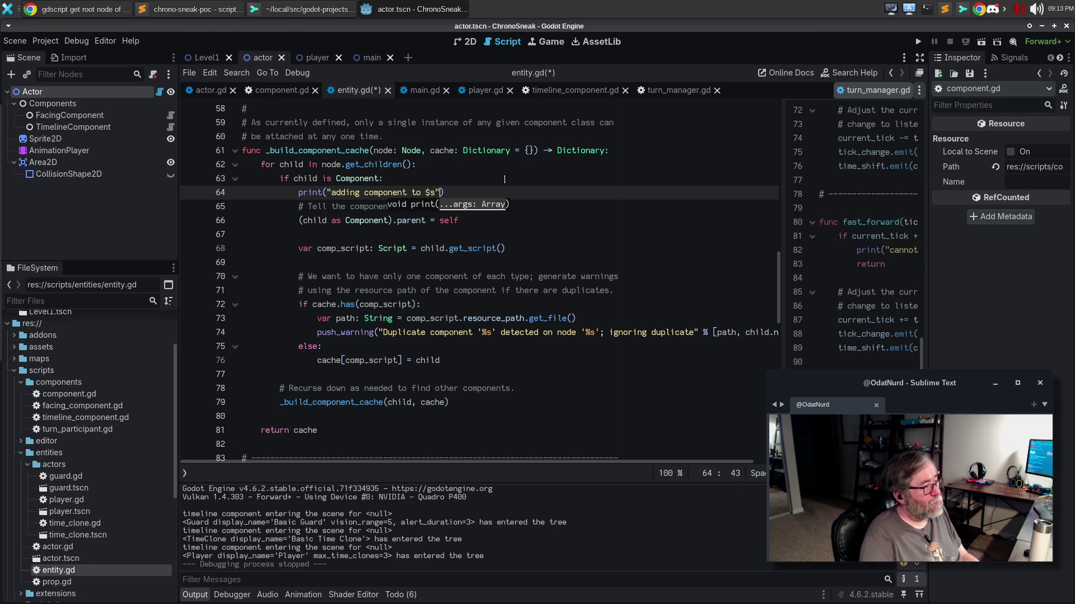
pyautogui.press('Left')
pyautogui.press('Left')
pyautogui.press('BackSpace')
pyautogui.write('%')
pyautogui.press('Right')
pyautogui.press('Right')
pyautogui.write('% self')
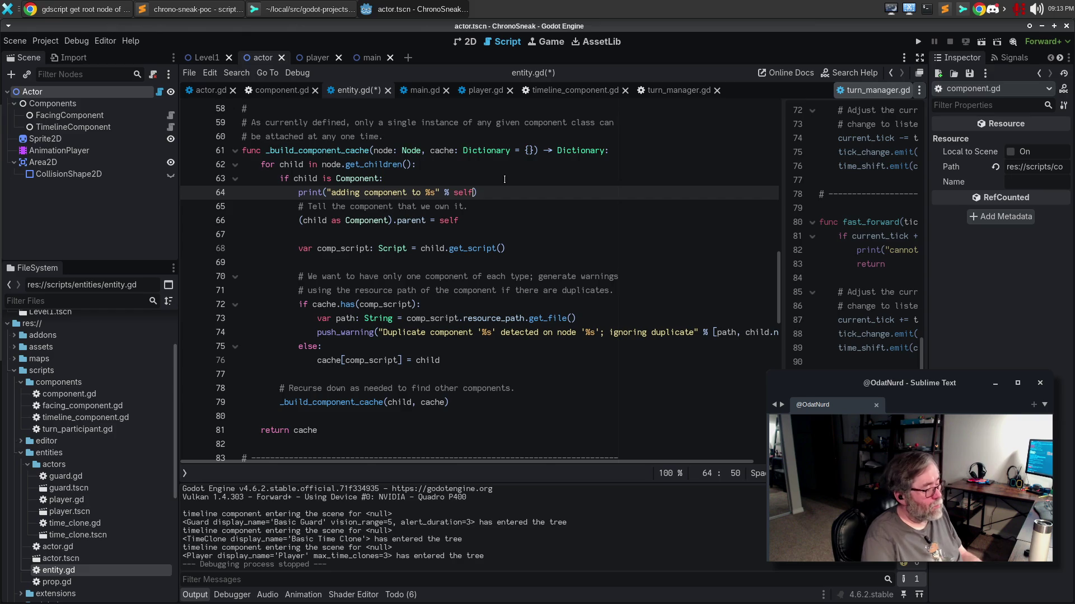
# Test-run the game, then comment out the component print and run again.
pyautogui.press('F5')
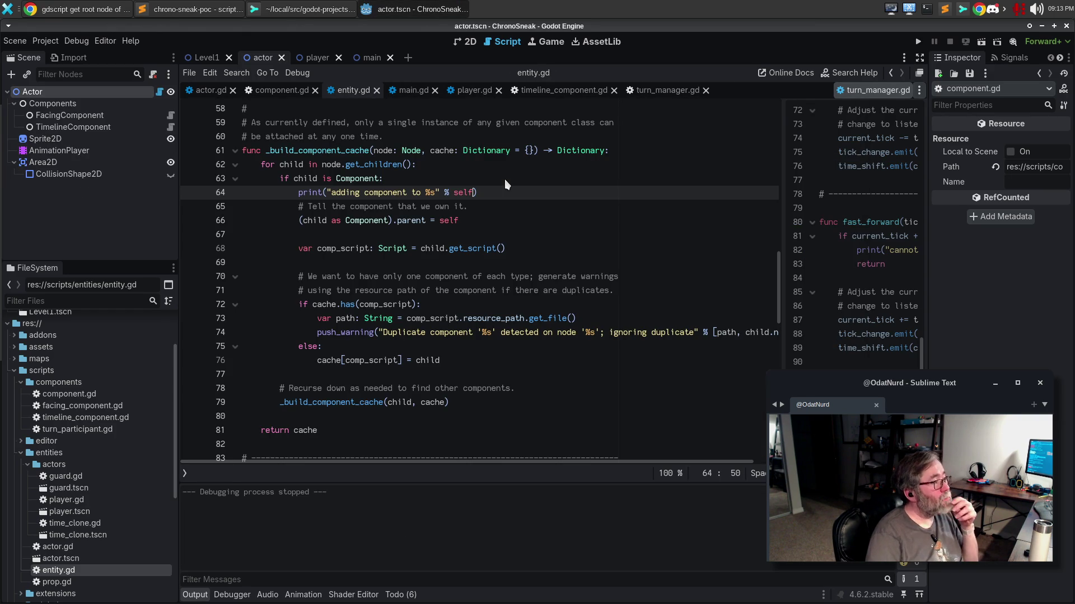
pyautogui.click(462, 207)
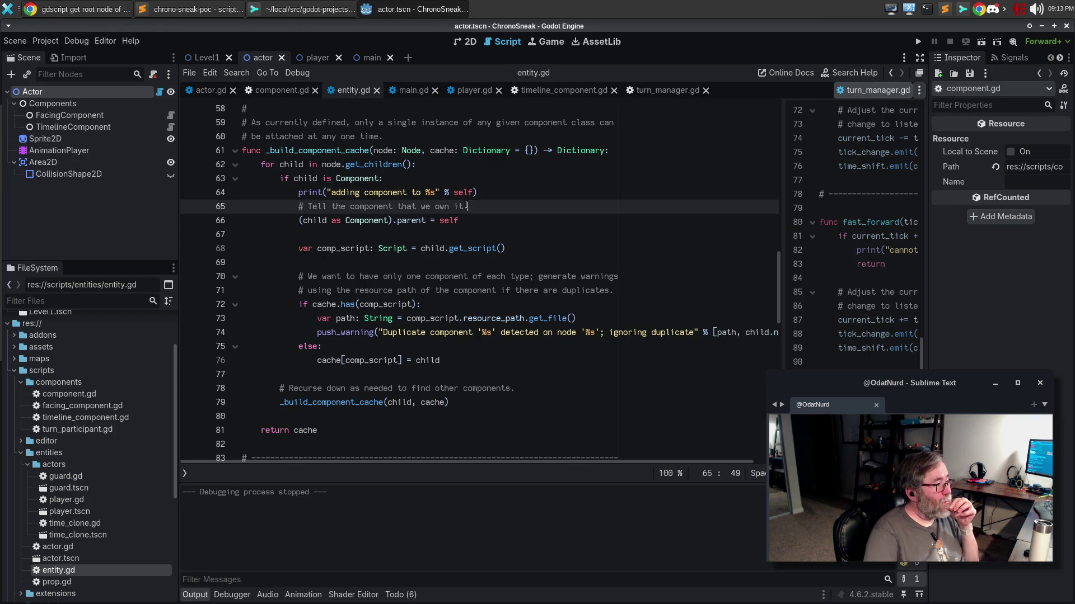
pyautogui.click(442, 194)
pyautogui.press('F5')
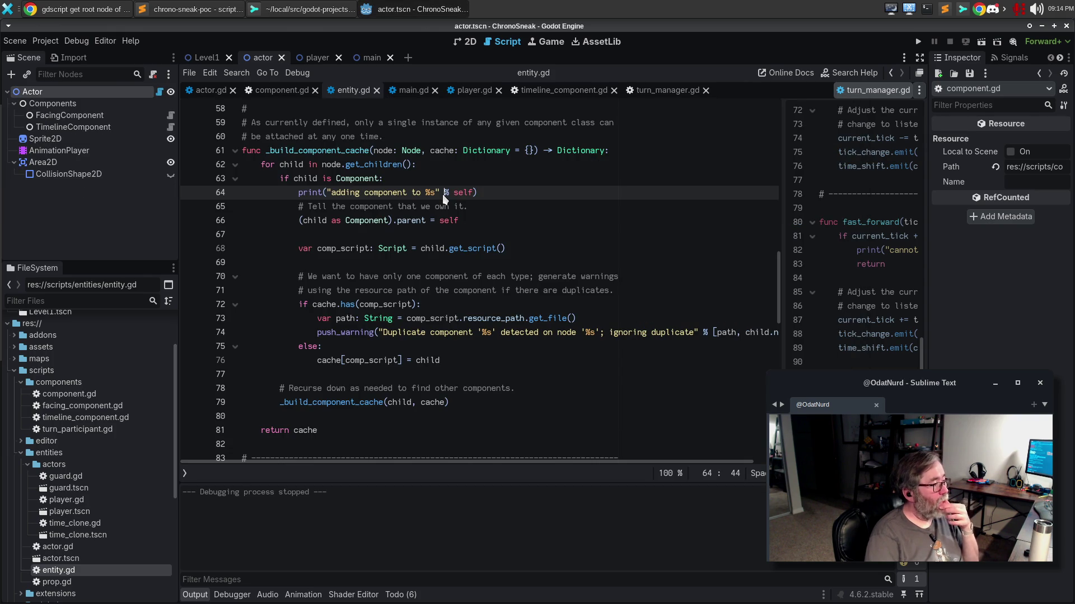
pyautogui.hotkey('ctrl', 'k')
pyautogui.press('F5')
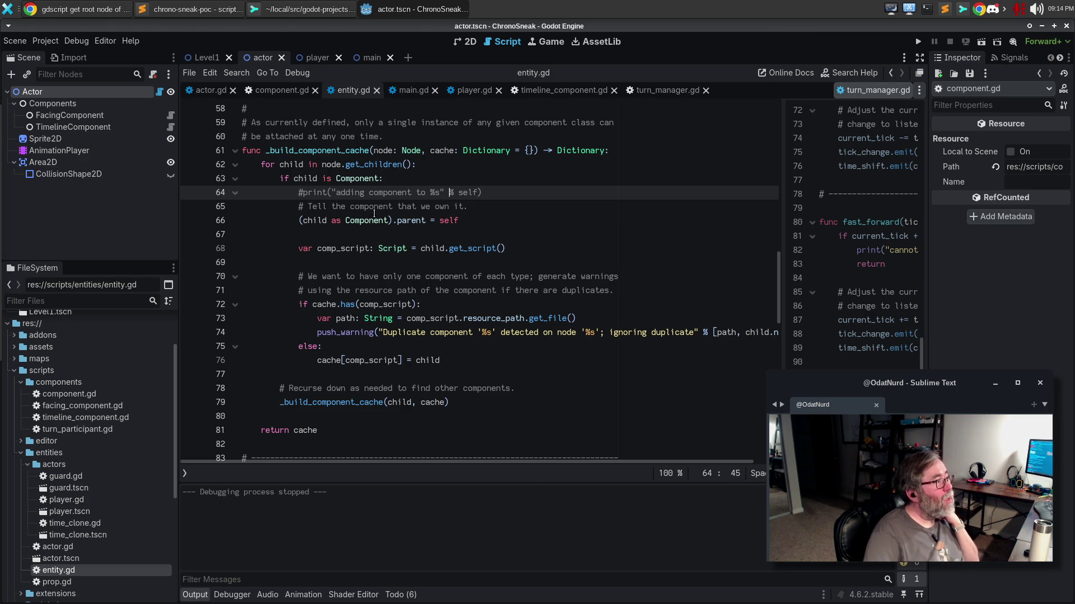
pyautogui.click(15, 42)
# Quit the Godot editor and relaunch it from the side dock.
pyautogui.click(49, 251)
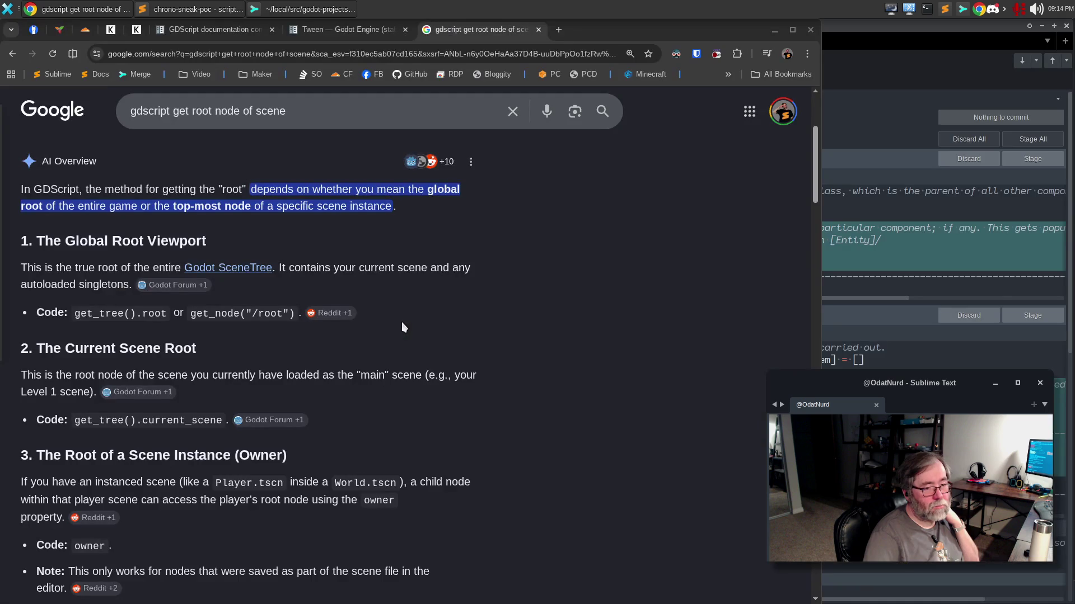
pyautogui.moveTo(2, 174)
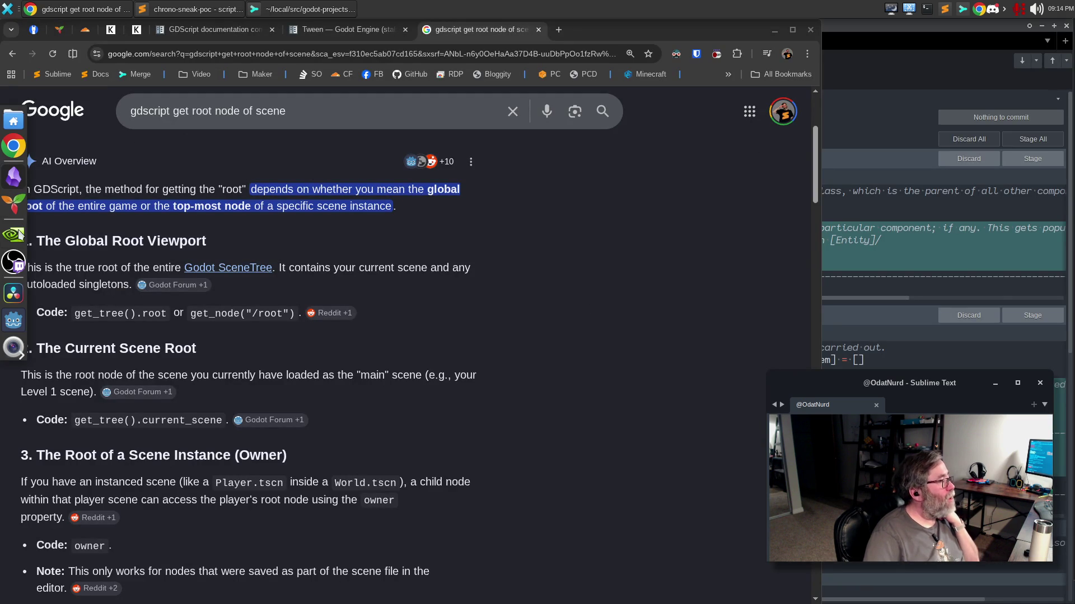
pyautogui.click(17, 319)
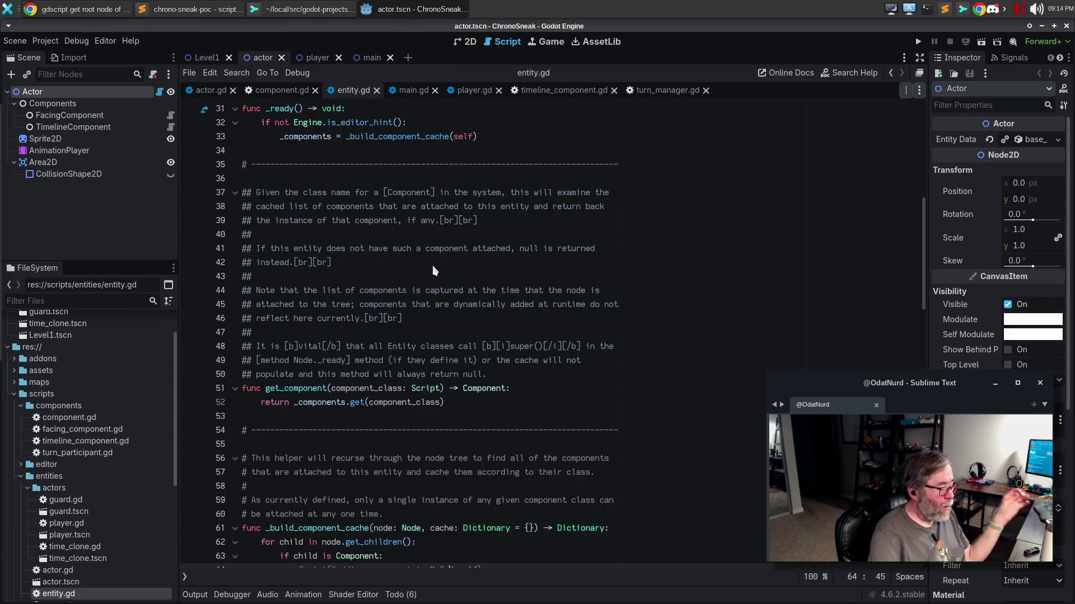
pyautogui.press('F5')
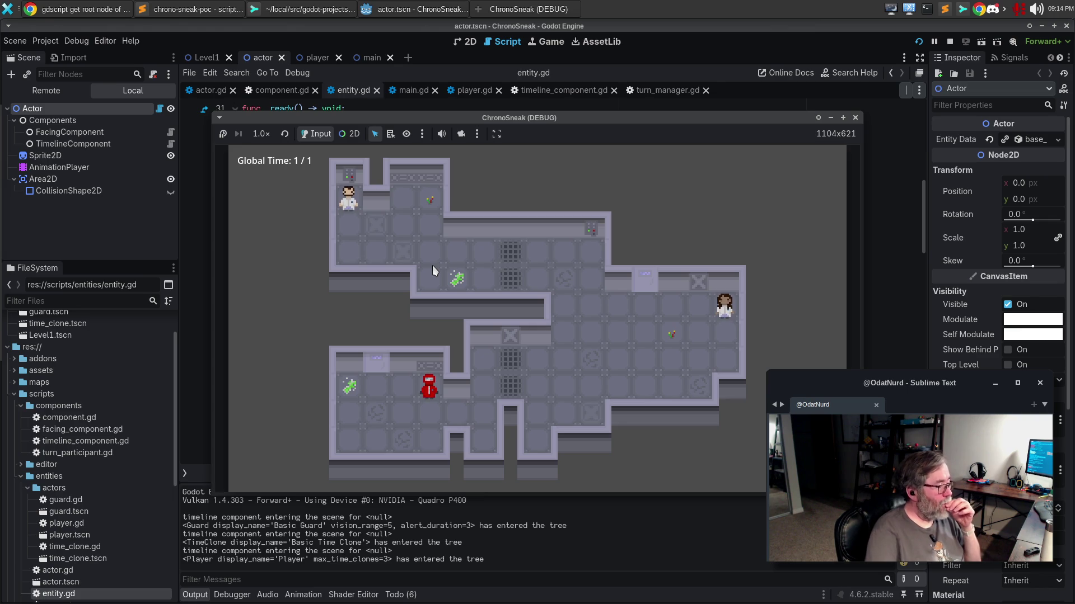
pyautogui.click(856, 118)
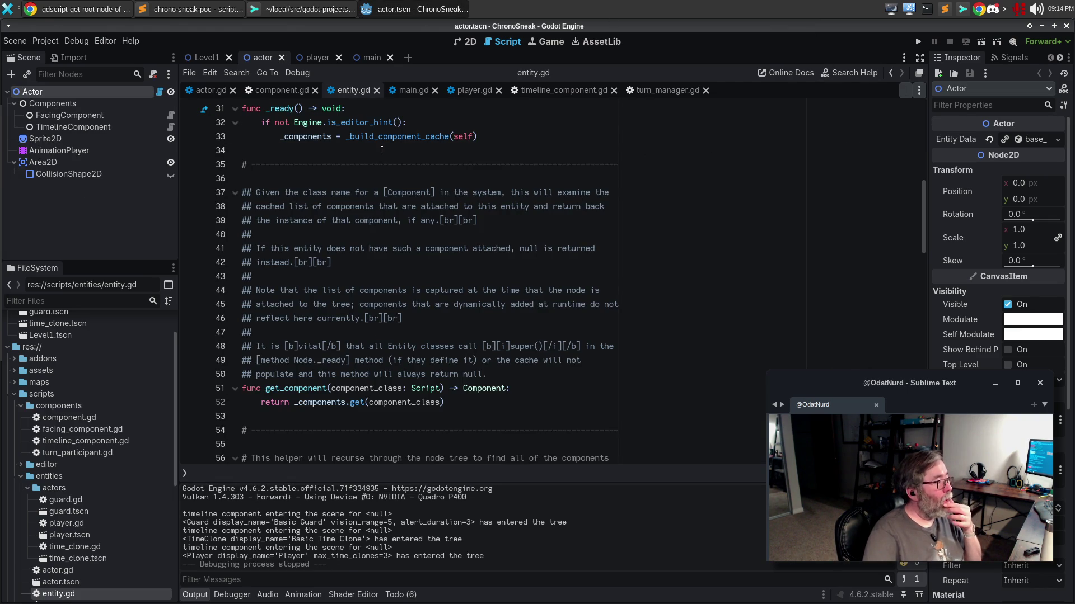
pyautogui.click(278, 90)
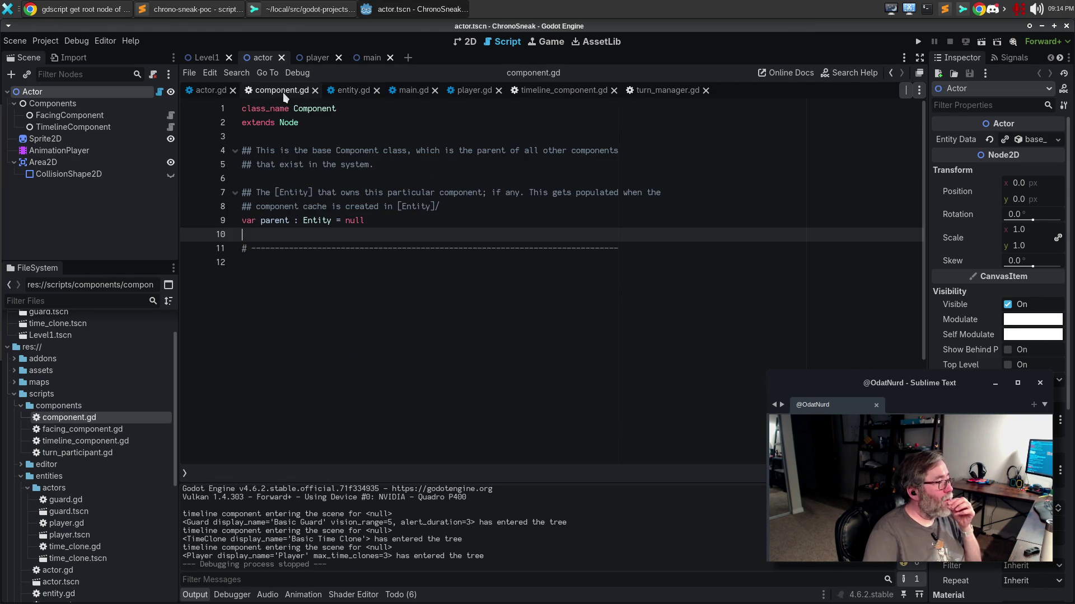
pyautogui.click(353, 90)
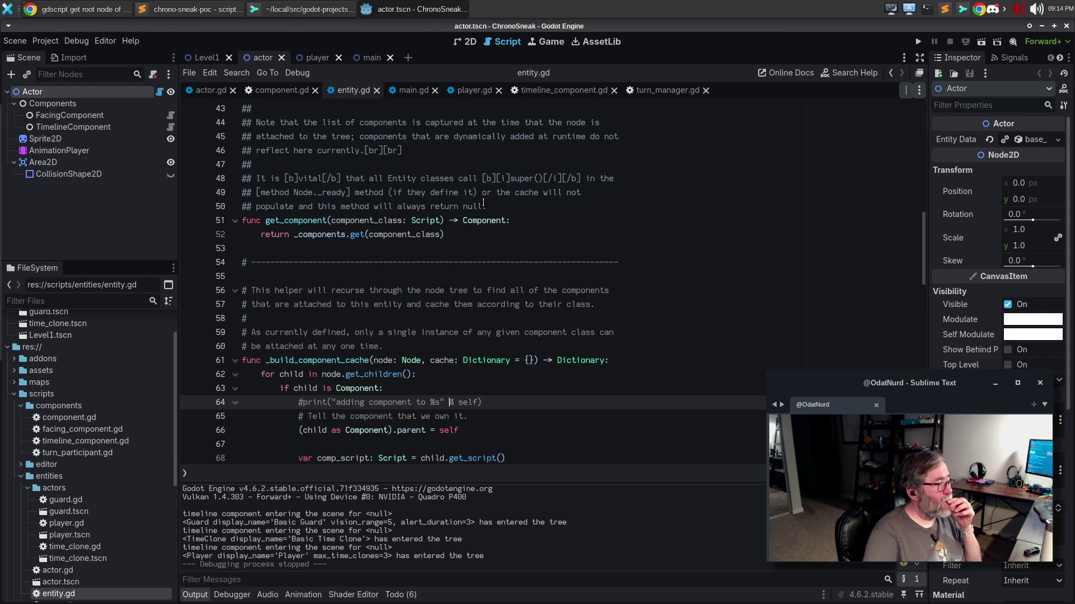
# Uncomment the component print on line 64 of entity.gd and run the game with F5.
pyautogui.scroll(-3, 484, 206)
pyautogui.click(494, 273)
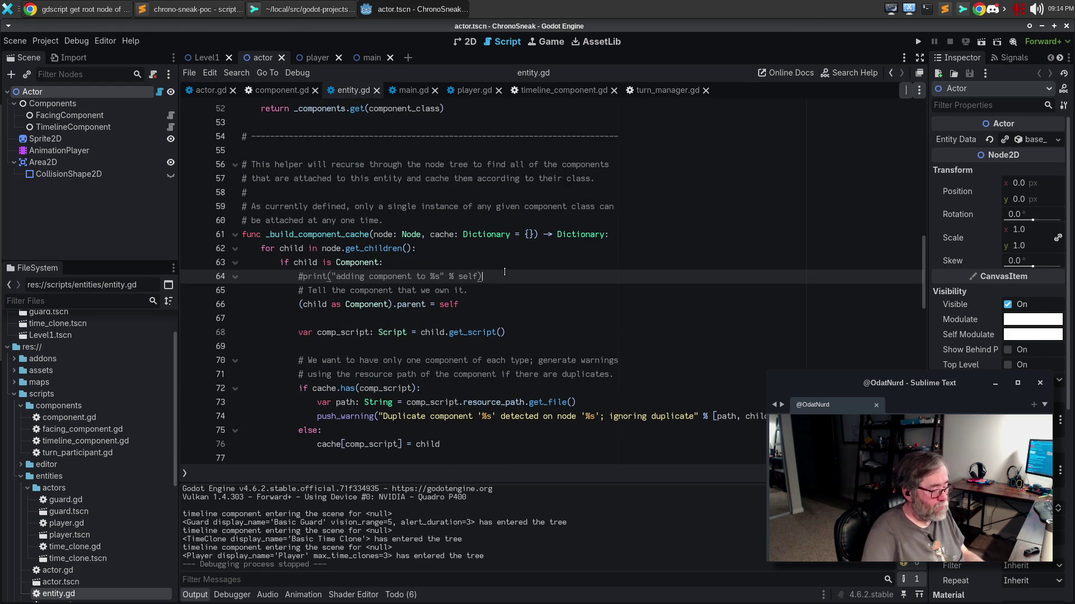
pyautogui.hotkey('ctrl', 'k')
pyautogui.press('F5')
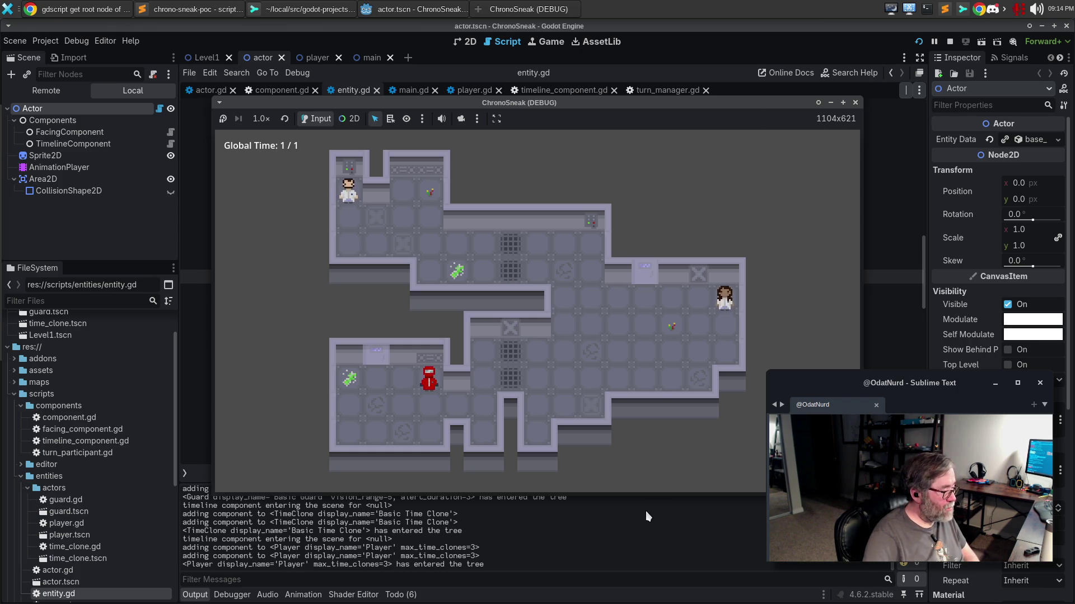
# Stop the running game and delete the component print statement on line 64.
pyautogui.click(855, 103)
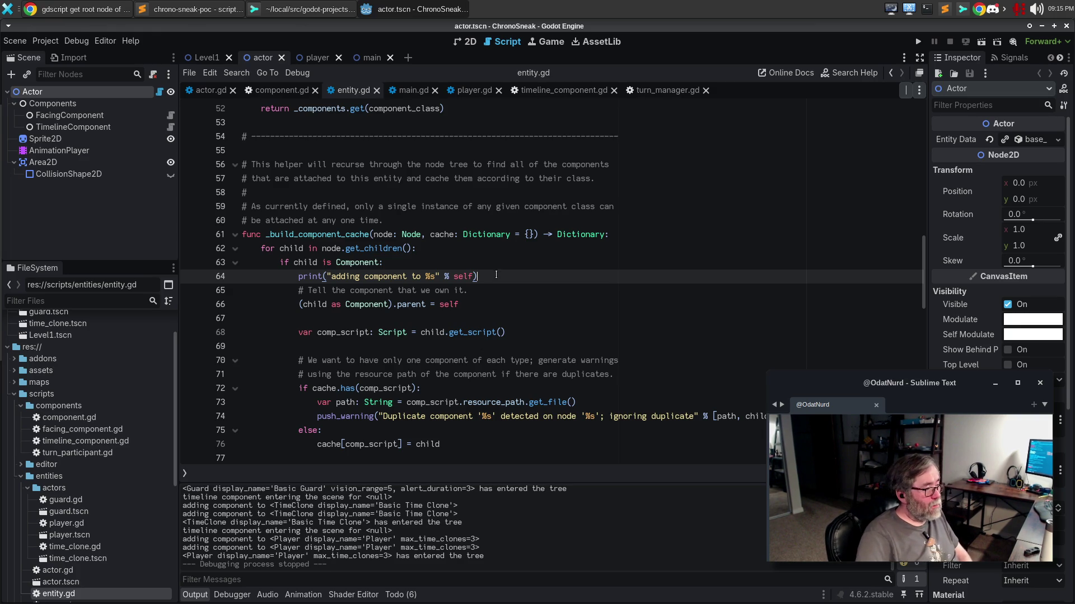
pyautogui.click(216, 282)
pyautogui.press('BackSpace')
pyautogui.press('BackSpace')
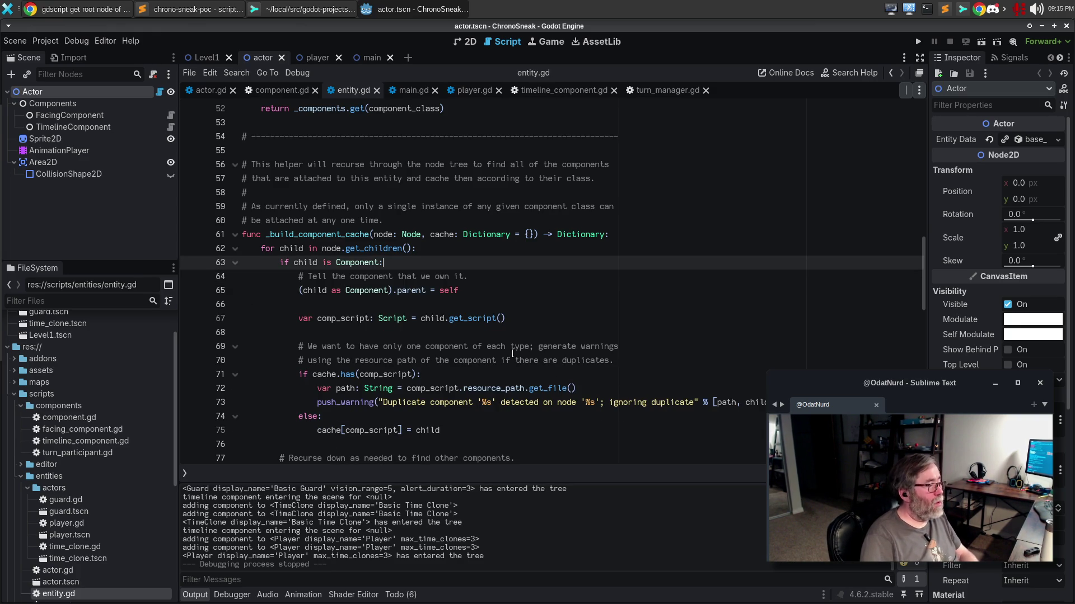
pyautogui.press('Down')
# Delete the 'Tell the component that we own it' comment line and save entity.gd.
pyautogui.hotkey('ctrl', 'shift', 'k')
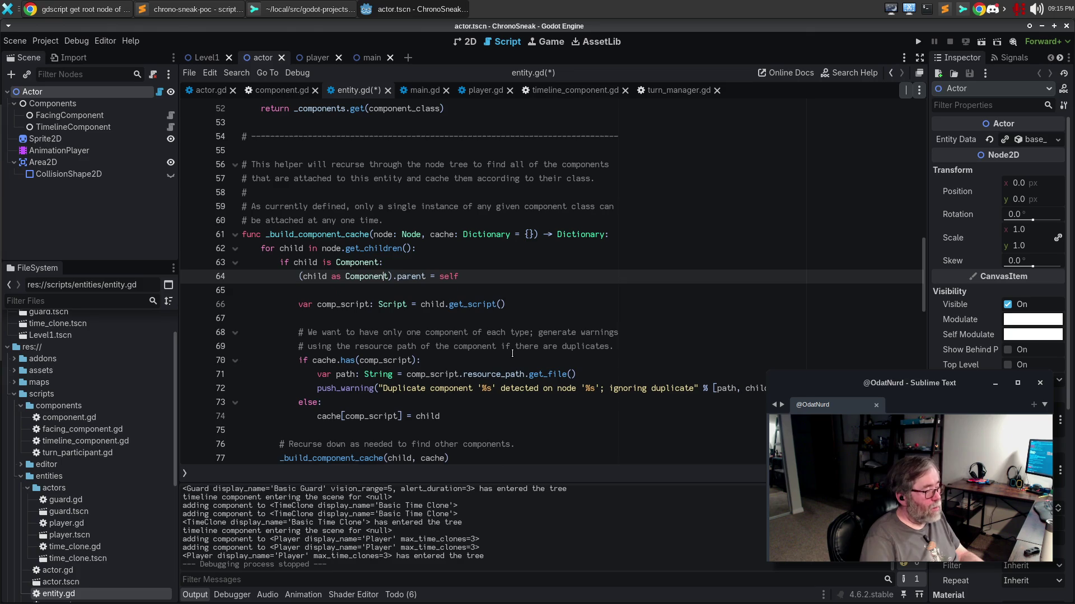
pyautogui.hotkey('ctrl', 'd')
pyautogui.press('Right')
pyautogui.hotkey('ctrl', 's')
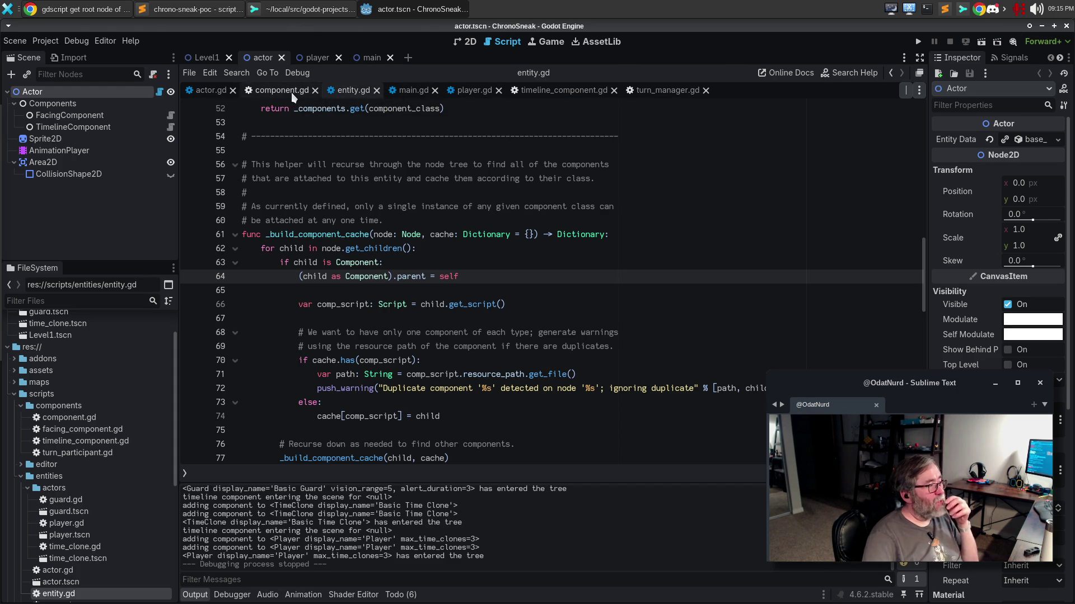
pyautogui.click(562, 91)
# Place the caret at the end of timeline_component.gd's _ready print and select the TimelineComponent node.
pyautogui.scroll(-7, 565, 290)
pyautogui.scroll(-5, 564, 285)
pyautogui.scroll(5, 562, 280)
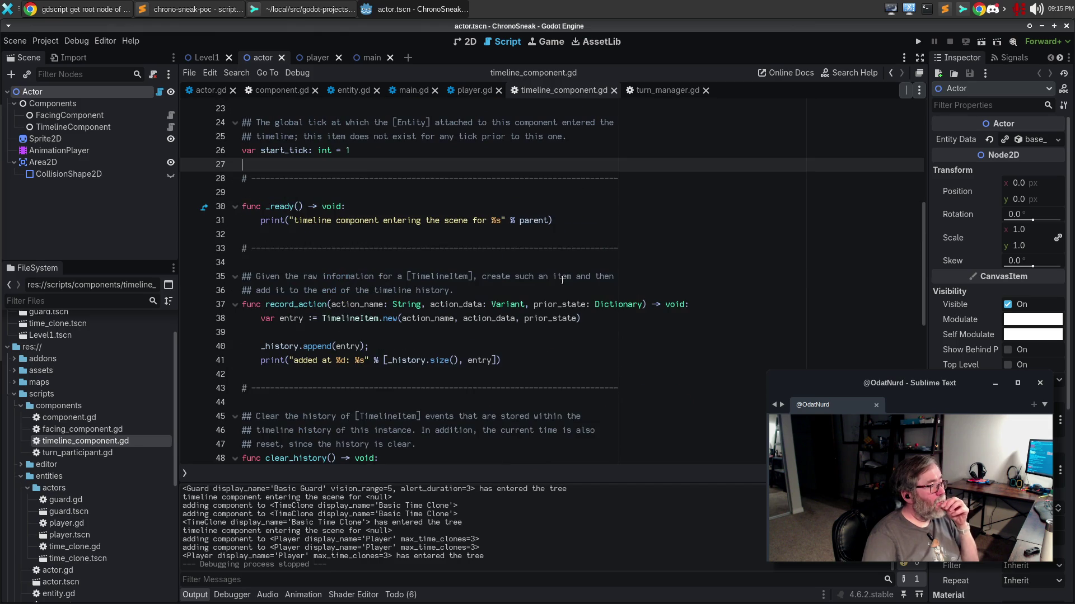
pyautogui.click(602, 222)
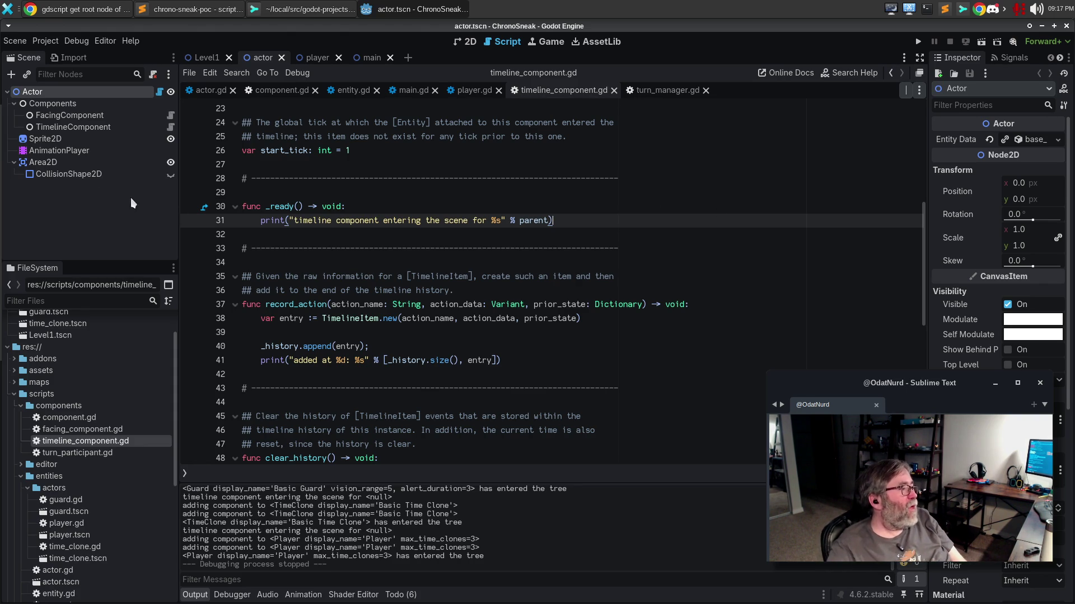
pyautogui.click(80, 128)
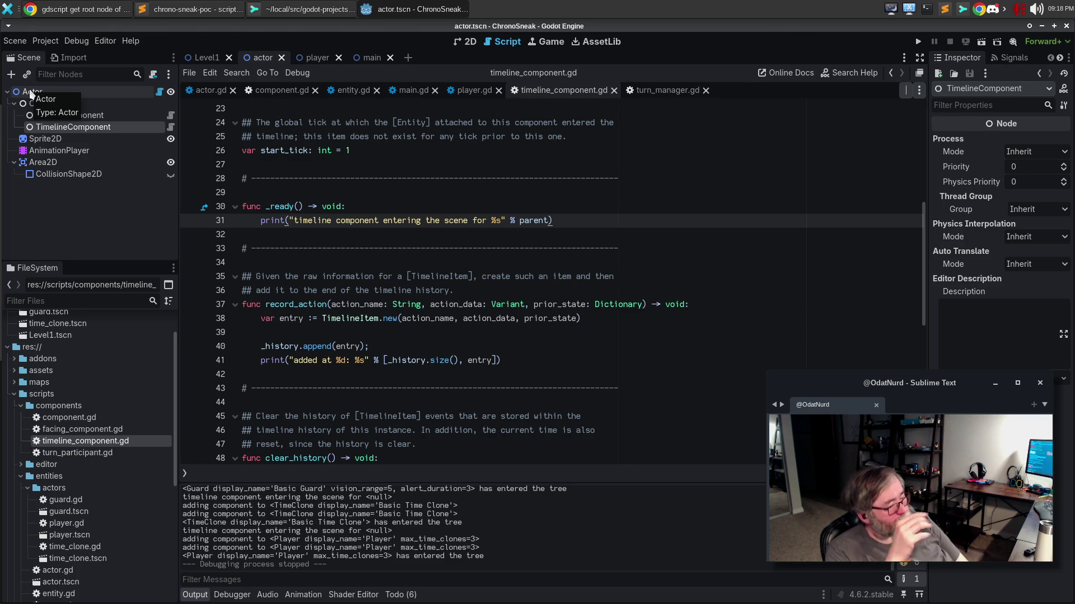
# Select the Actor root node and look over its context menu without choosing anything.
pyautogui.click(75, 196)
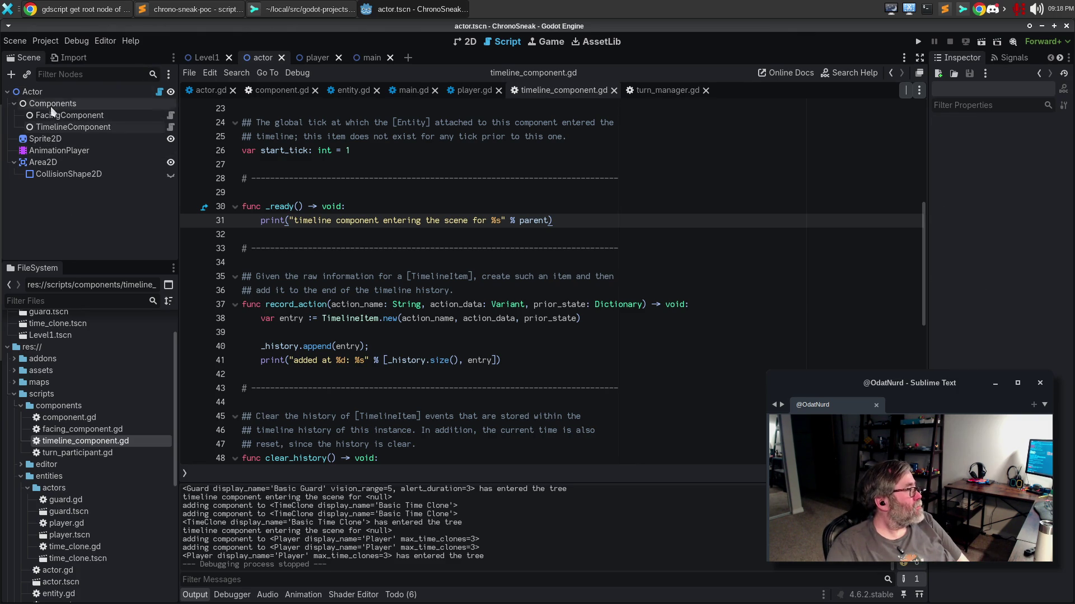
pyautogui.click(42, 88)
pyautogui.rightClick(41, 89)
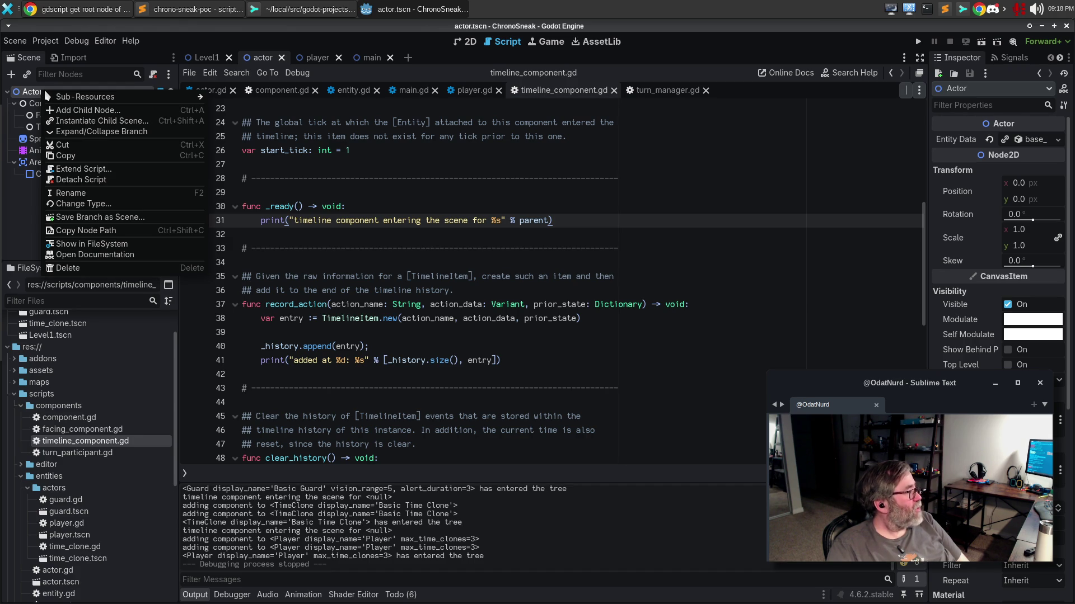
pyautogui.moveTo(78, 100)
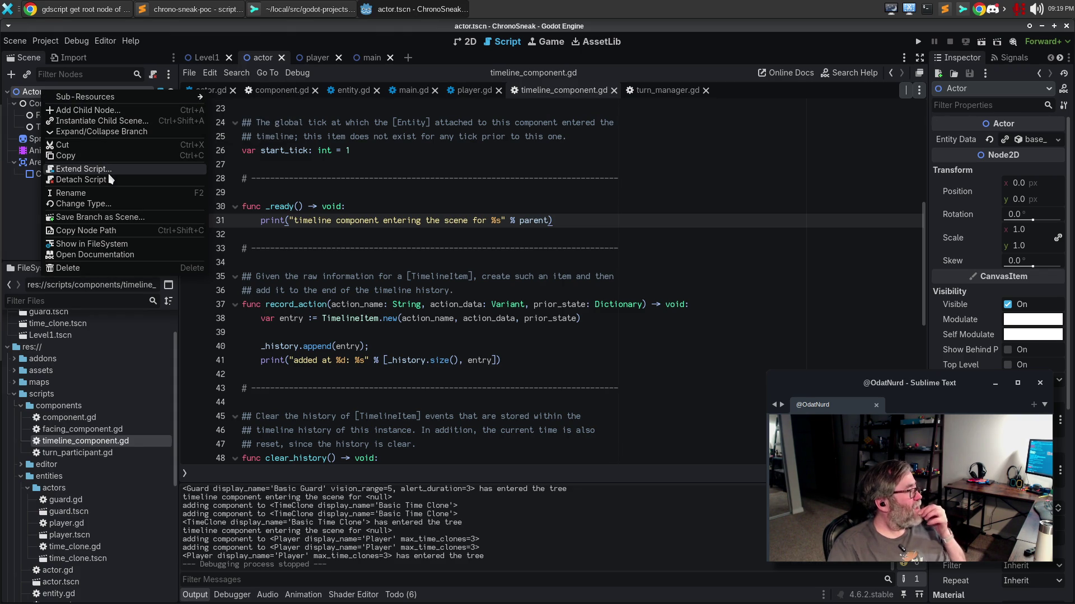
pyautogui.press('Escape')
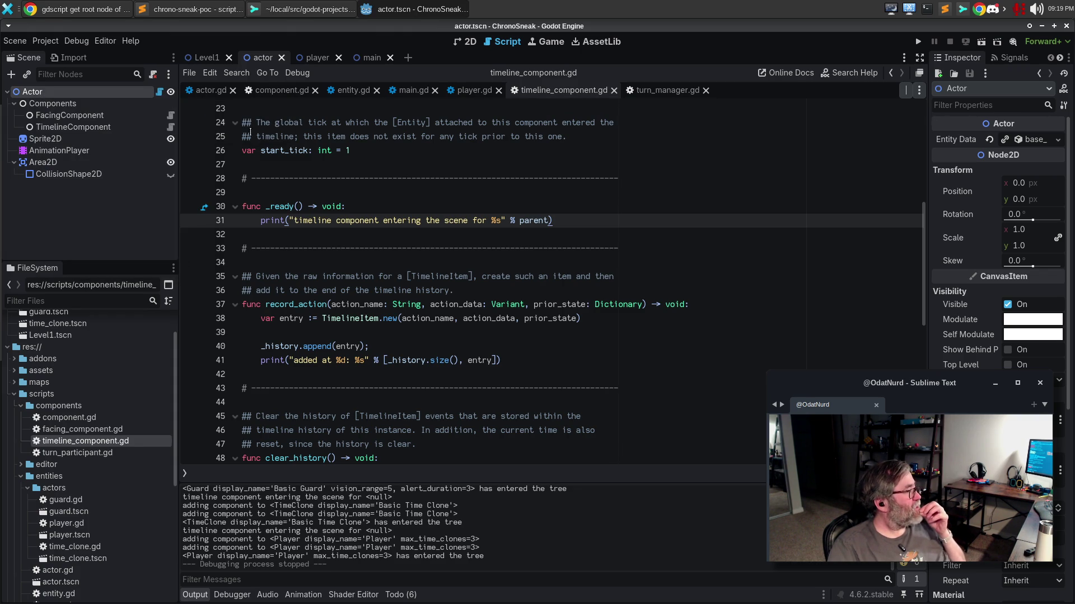
# Collapse and re-expand the Actor branch, then switch to the Google root-node results.
pyautogui.rightClick(86, 92)
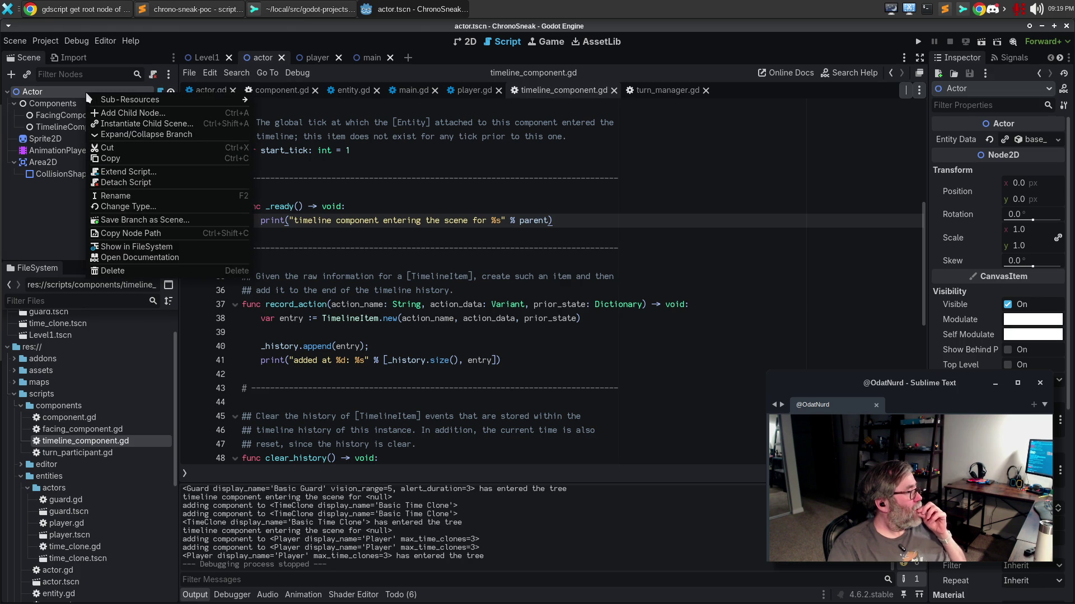
pyautogui.click(95, 134)
pyautogui.press('Right')
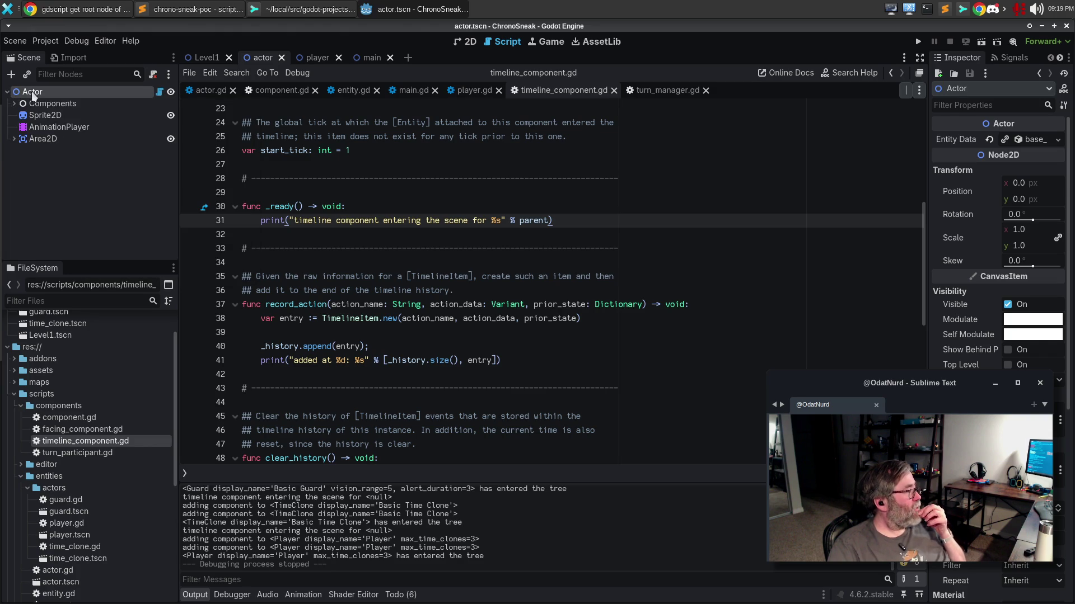
pyautogui.hotkey('alt', 'Tab')
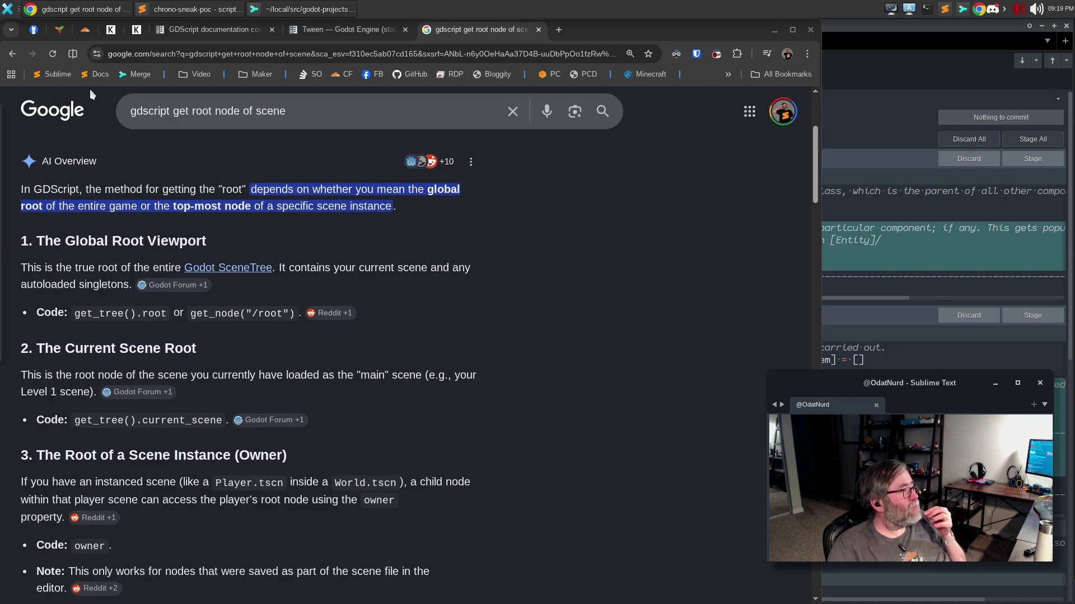
# Relaunch Godot, review the root-node search query in Chrome, then return to the Godot editor.
pyautogui.moveTo(3, 181)
pyautogui.click(19, 327)
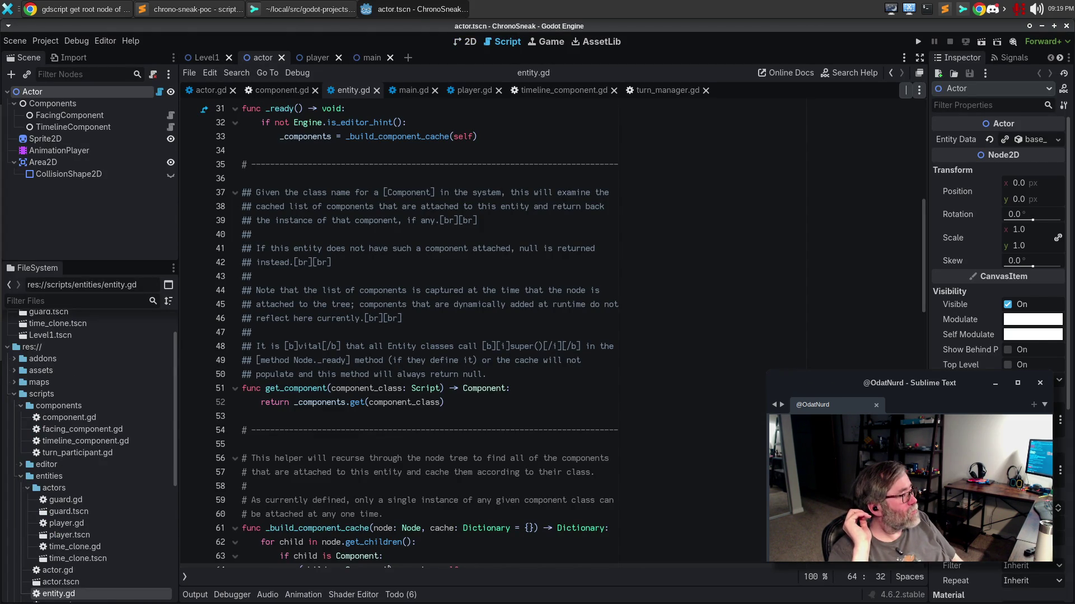
pyautogui.click(96, 9)
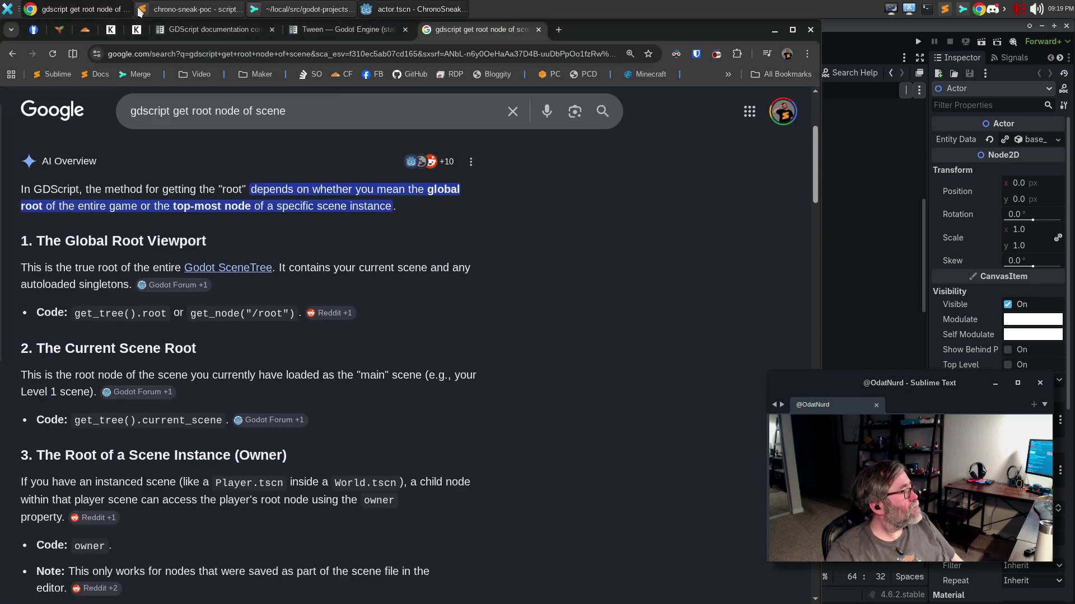
pyautogui.moveTo(281, 112); pyautogui.dragTo(175, 112)
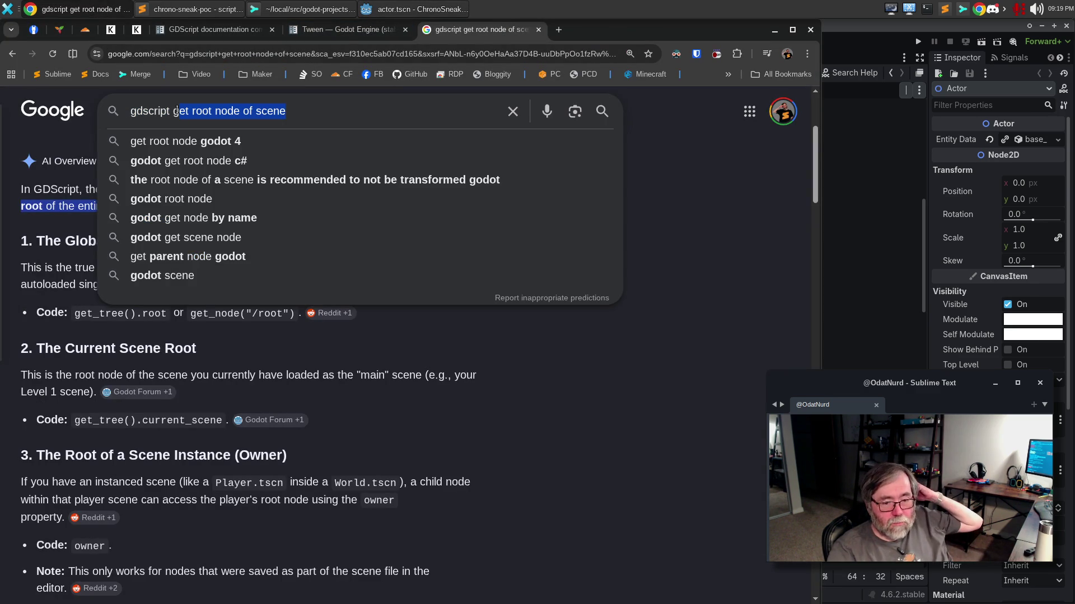
pyautogui.click(406, 10)
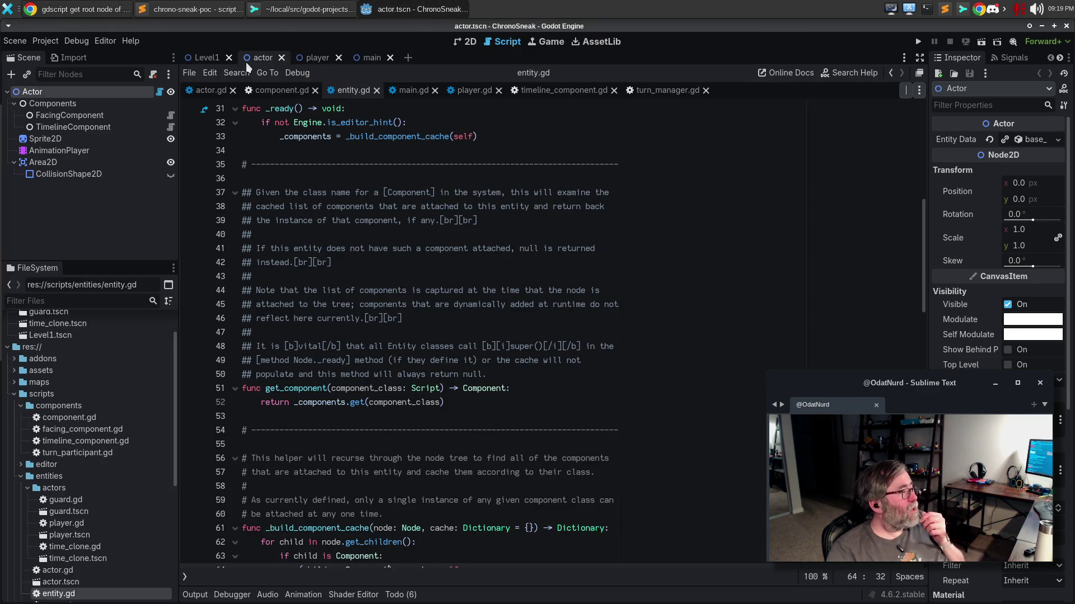
pyautogui.rightClick(83, 93)
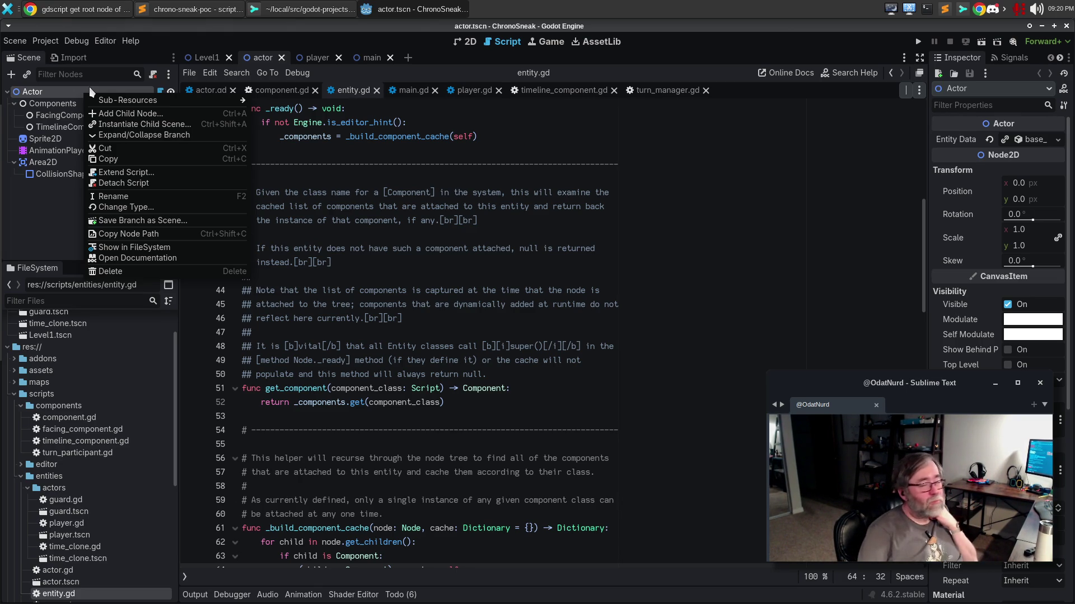
# Check the Actor node's context menu for a unique-name option, finding none, and return to Google.
pyautogui.moveTo(110, 107)
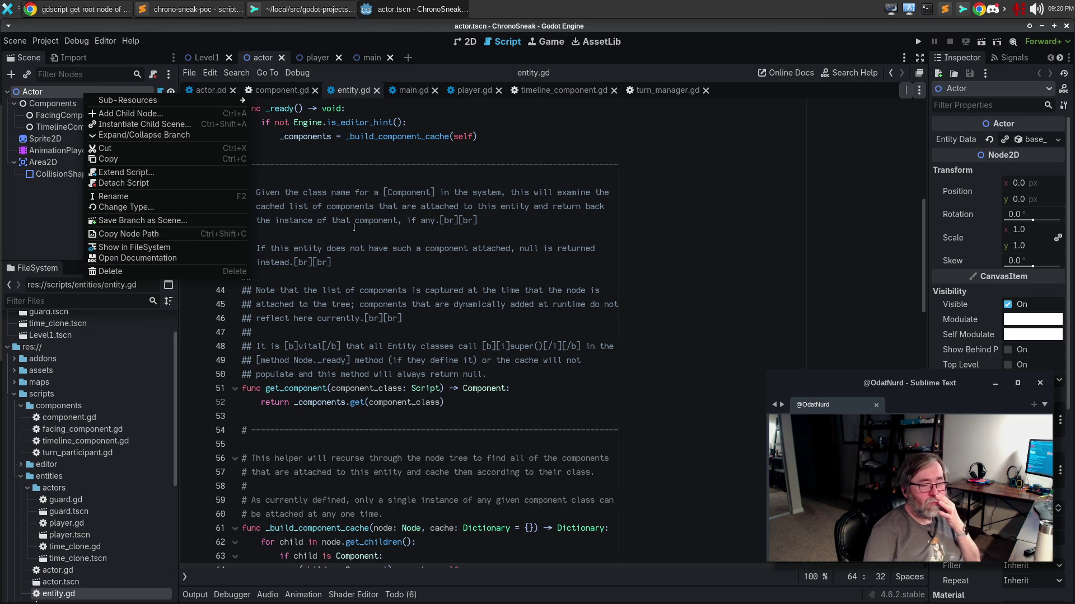
pyautogui.click(111, 11)
# Search Google for 'gdscript access root node as unique name'.
pyautogui.click(325, 110)
pyautogui.hotkey('ctrl', 'shift', 'Left')
pyautogui.hotkey('ctrl', 'shift', 'Left')
pyautogui.hotkey('ctrl', 'shift', 'Left')
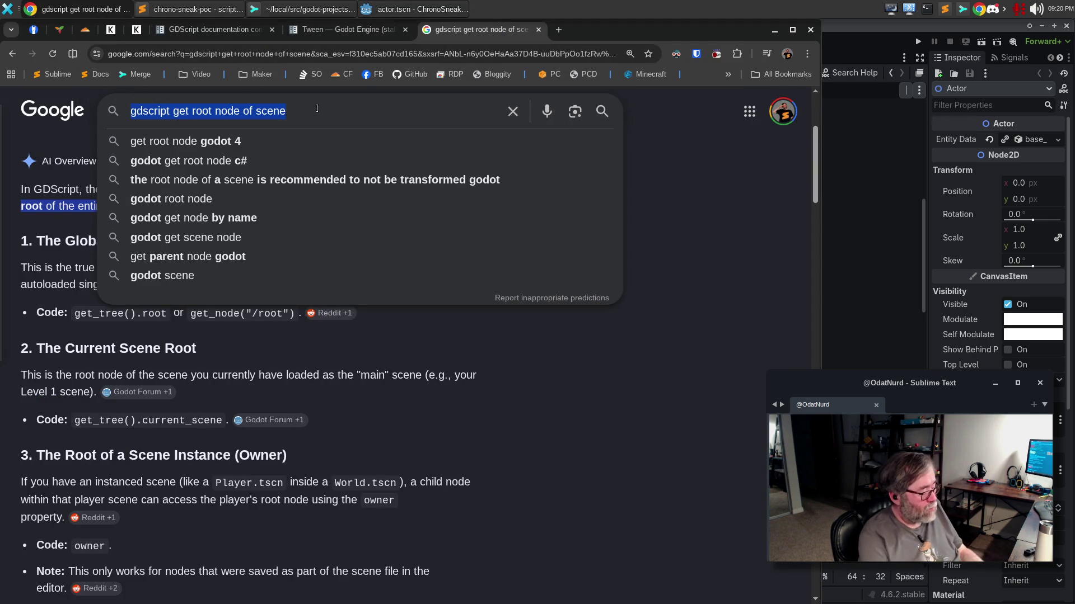
pyautogui.write('gdscript acce')
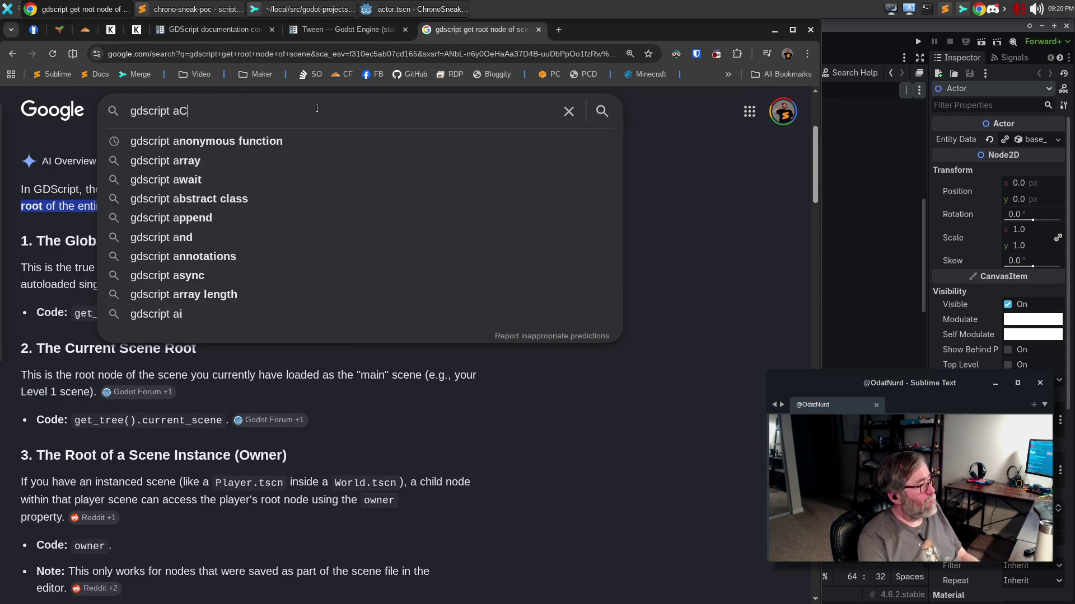
pyautogui.press('BackSpace')
pyautogui.press('BackSpace')
pyautogui.press('BackSpace')
pyautogui.write('xc')
pyautogui.press('BackSpace')
pyautogui.press('BackSpace')
pyautogui.write('ccess root node as unique ')
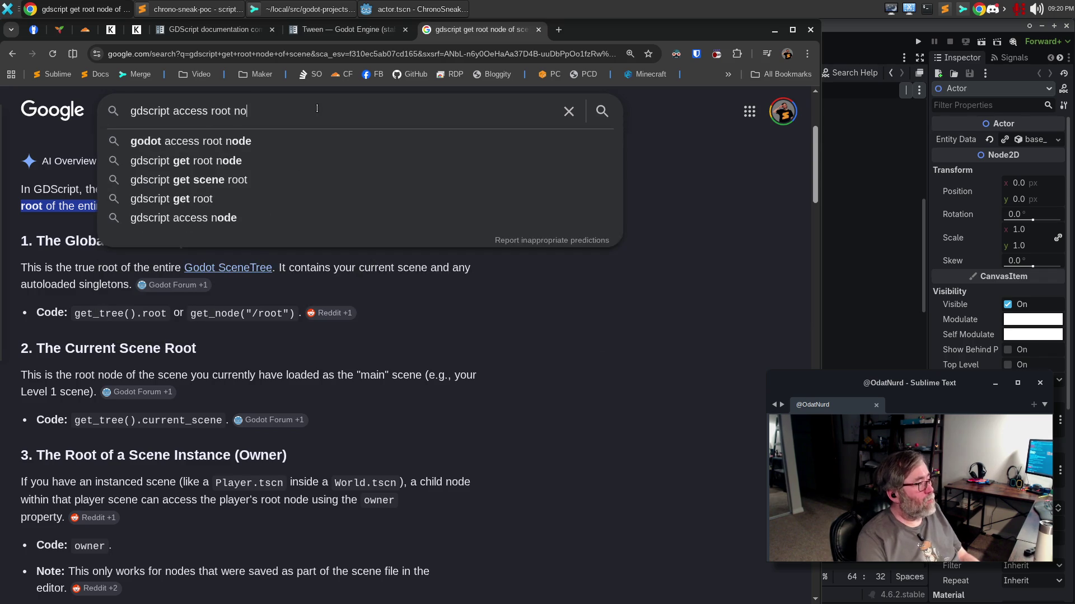
pyautogui.write('name')
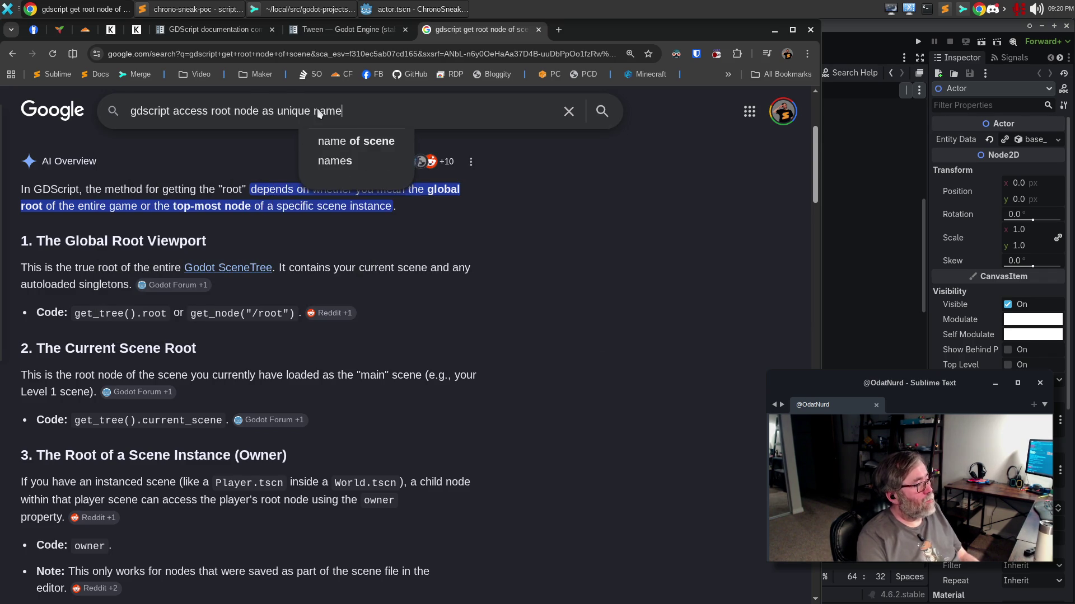
pyautogui.press('Return')
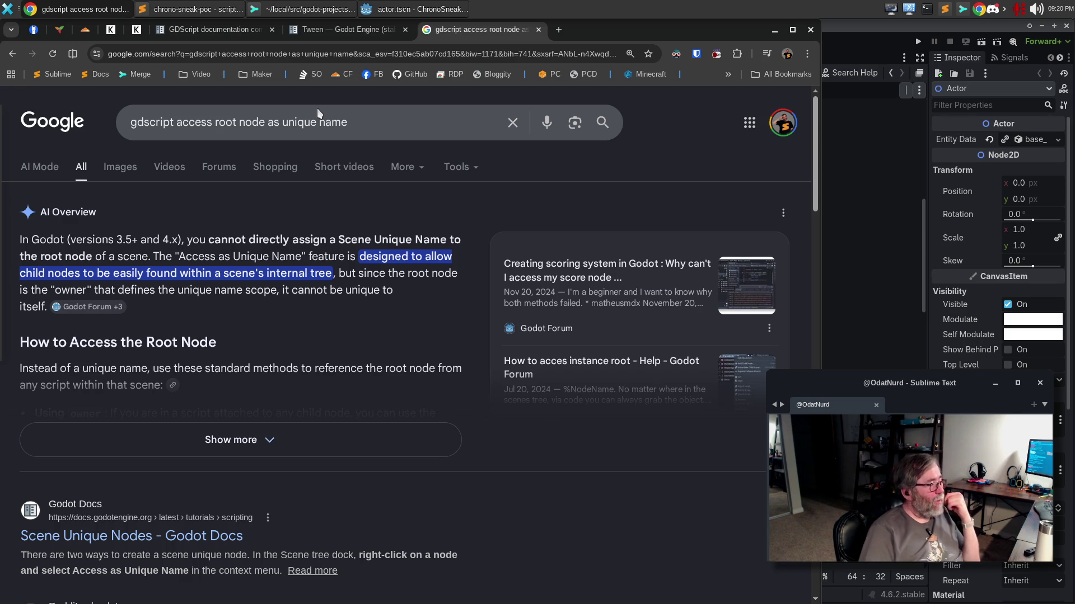
# Expand the AI Overview recommending owner, then return to the Godot editor.
pyautogui.click(290, 440)
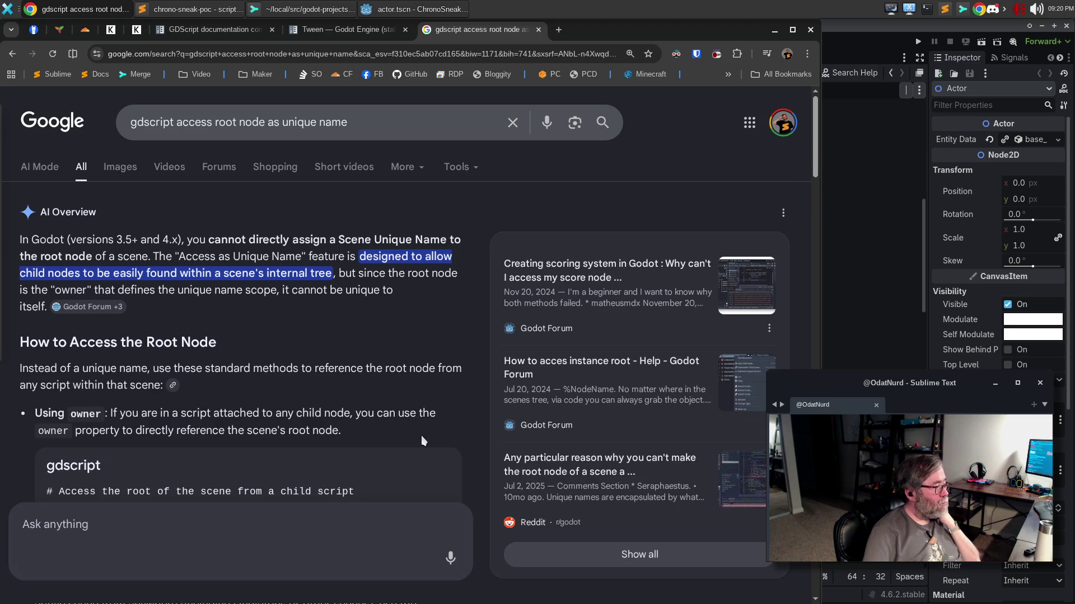
pyautogui.scroll(-2, 427, 442)
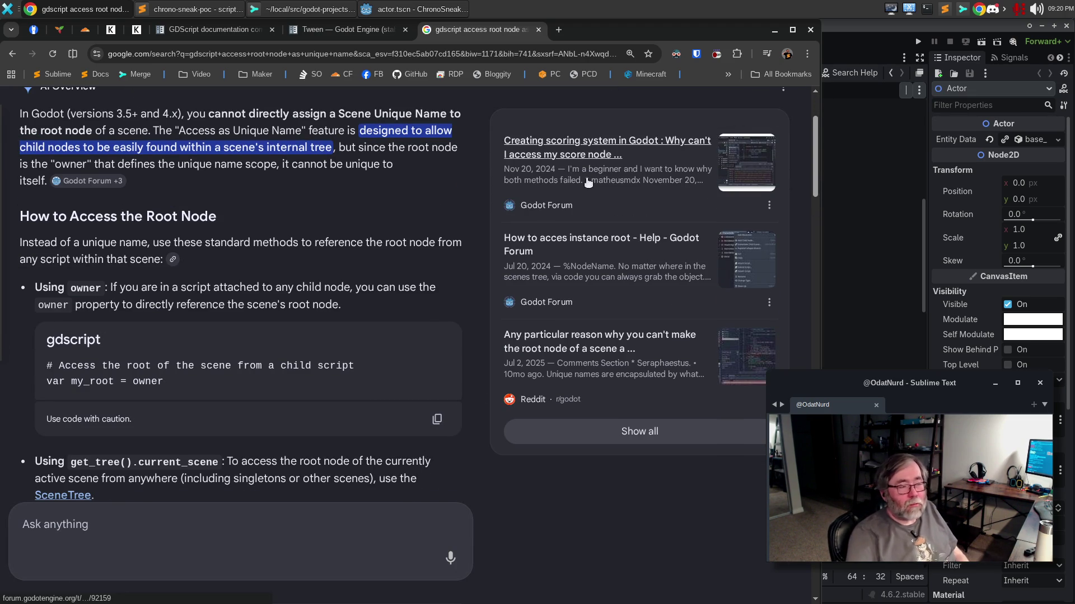
pyautogui.click(859, 23)
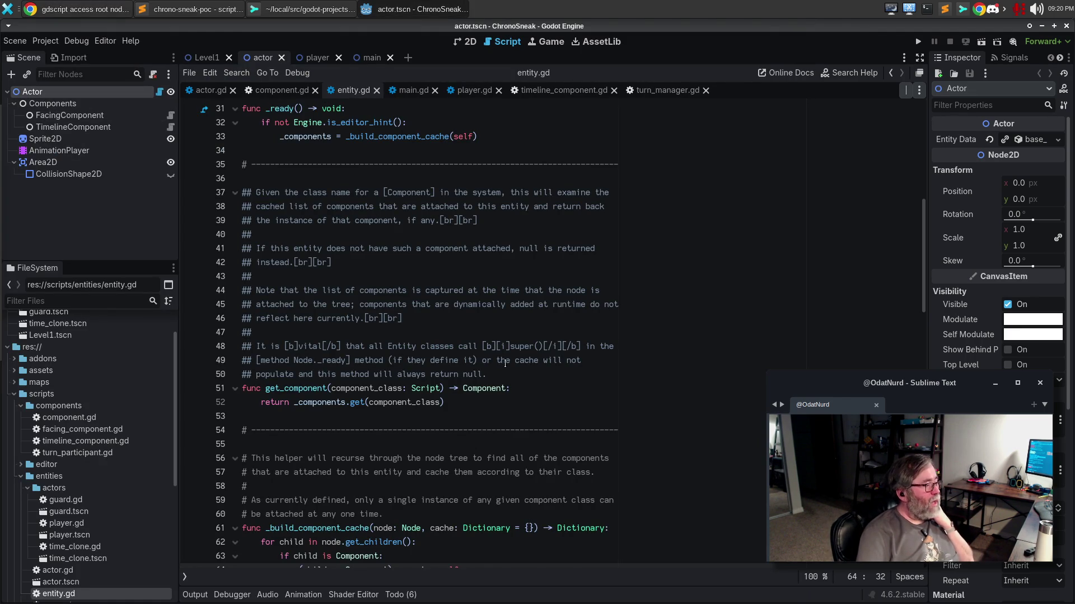
# Replace 'parent' with get_owner() in the _ready print on line 31 of timeline_component.gd.
pyautogui.click(268, 91)
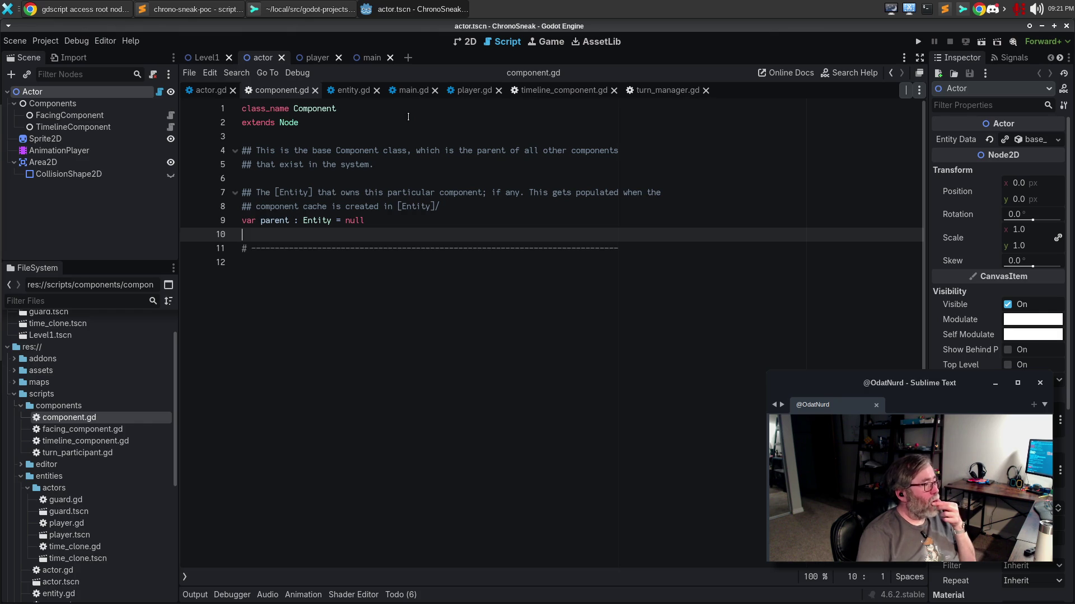
pyautogui.click(543, 91)
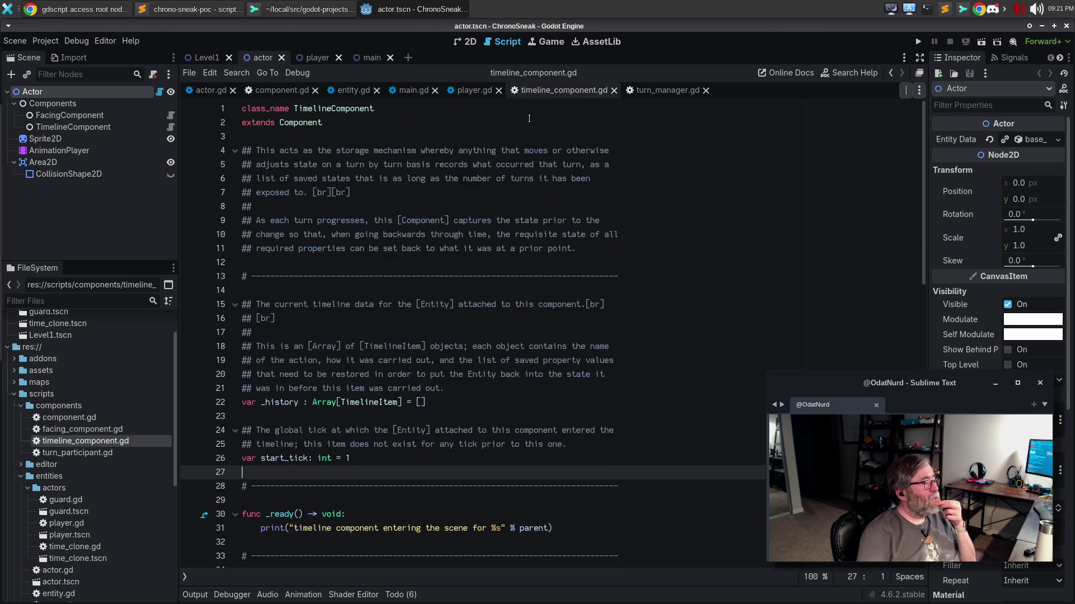
pyautogui.scroll(-4, 526, 224)
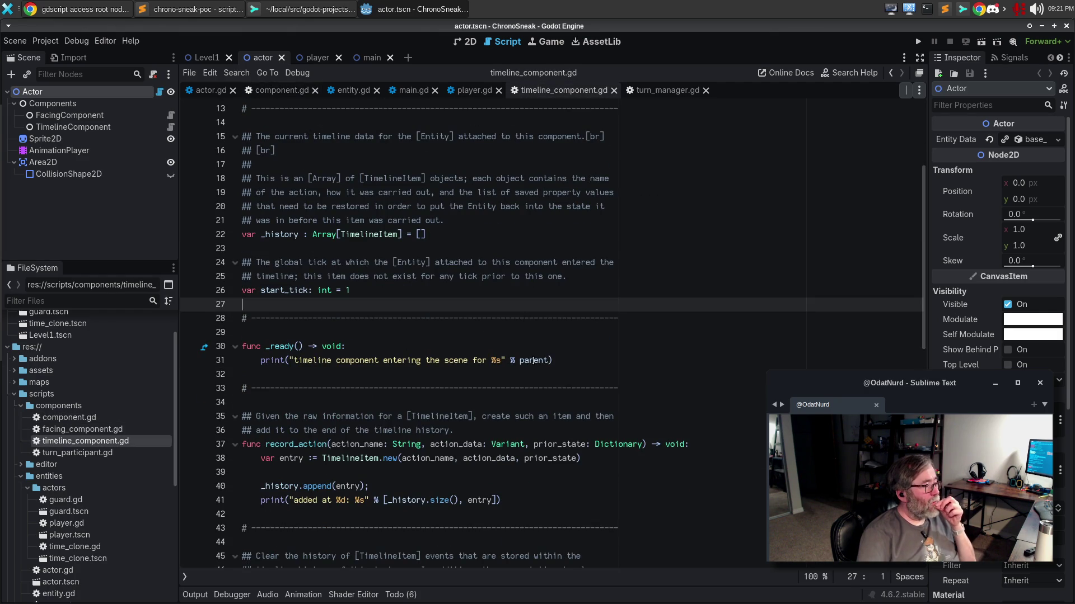
pyautogui.doubleClick(533, 361)
pyautogui.write('g')
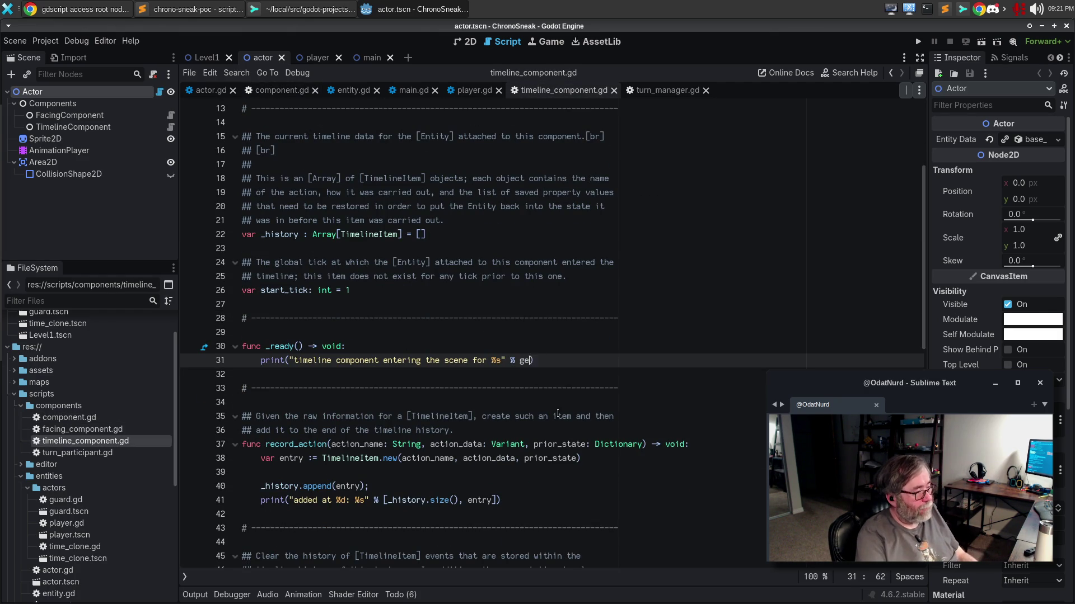
pyautogui.write('et_o')
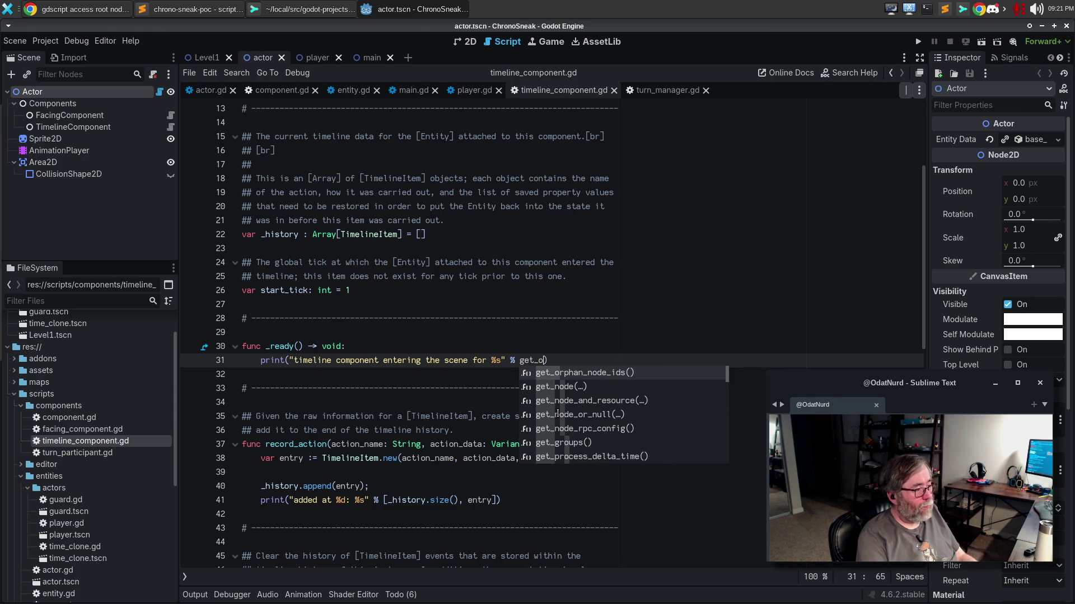
pyautogui.write('w')
pyautogui.press('Return')
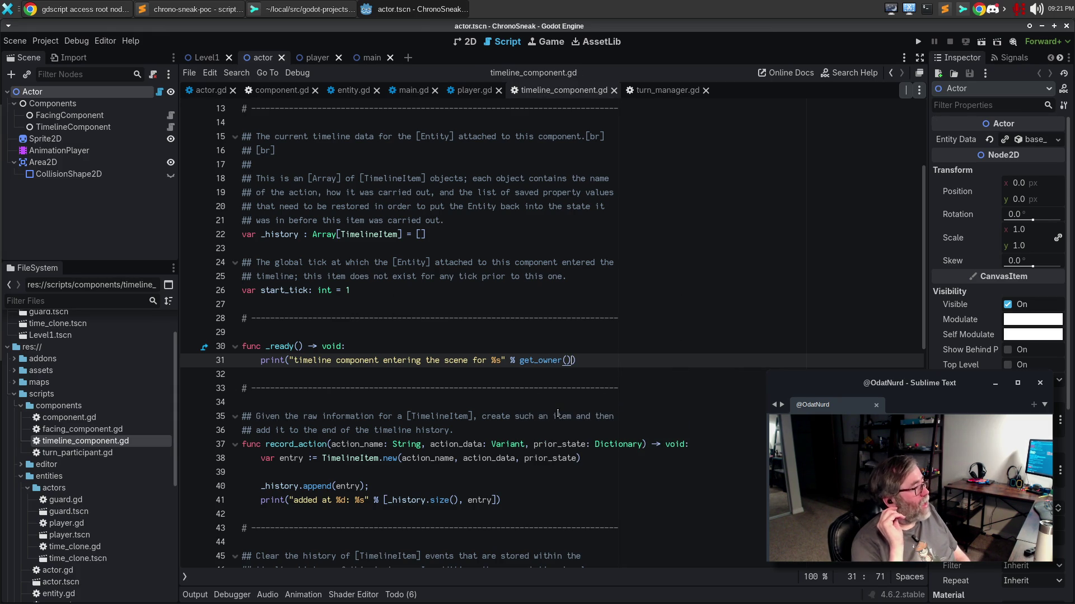
pyautogui.click(53, 5)
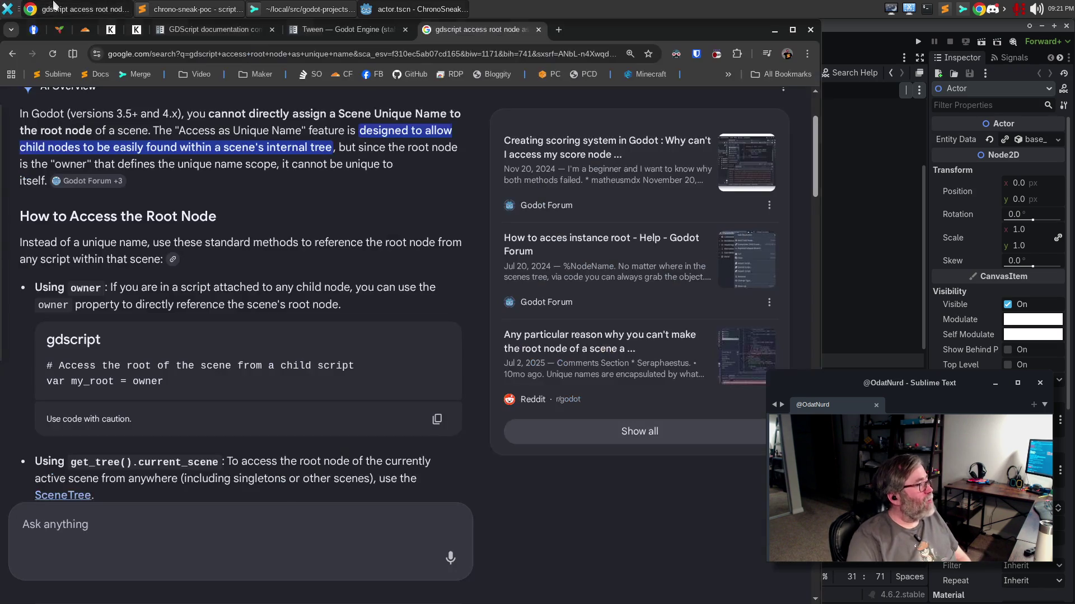
pyautogui.scroll(1, 438, 317)
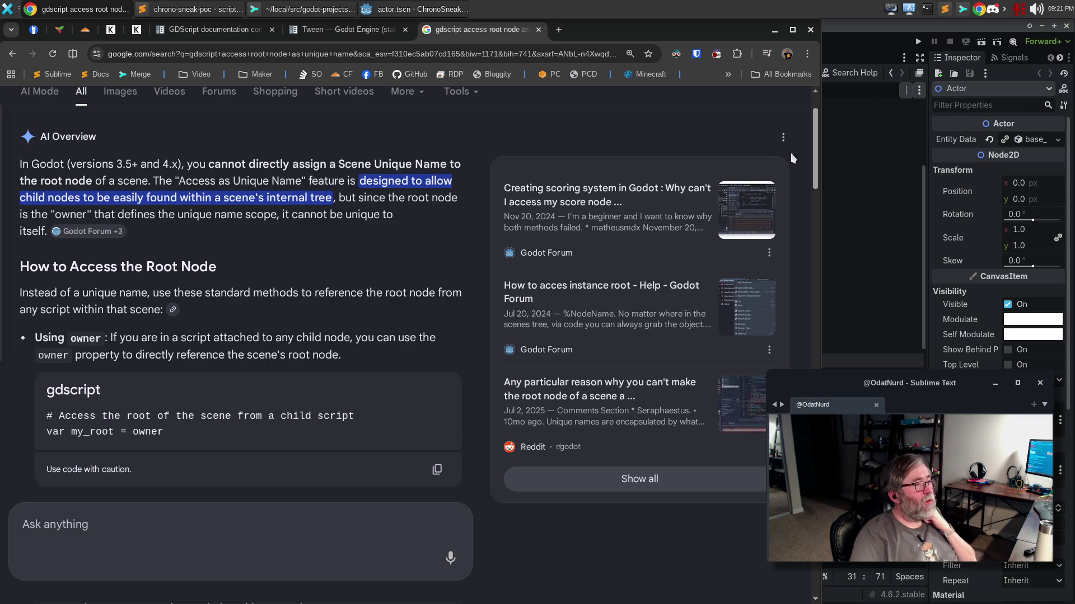
pyautogui.scroll(-3, 411, 361)
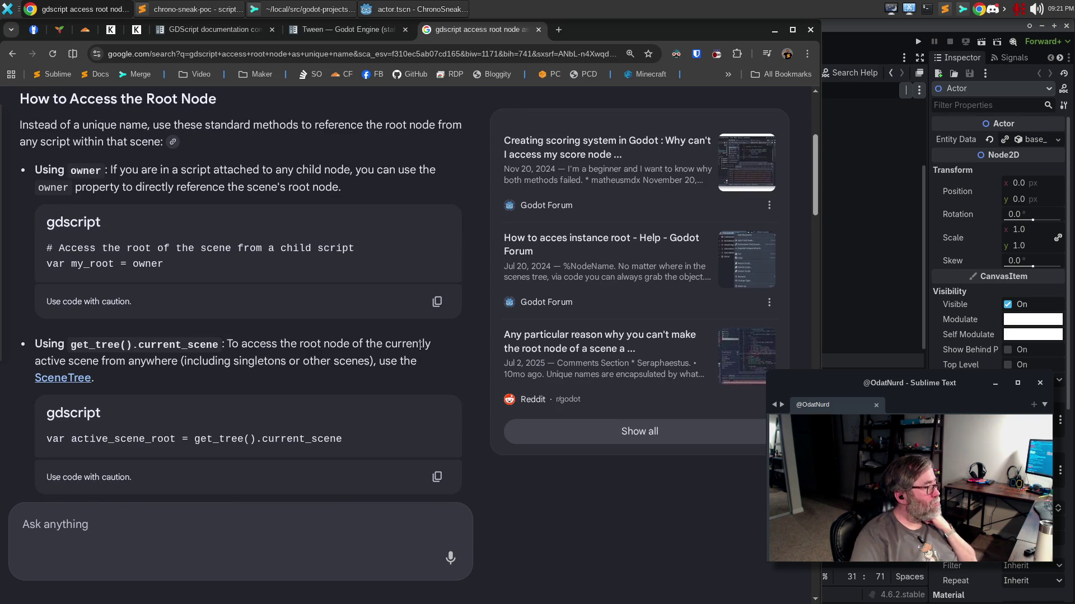